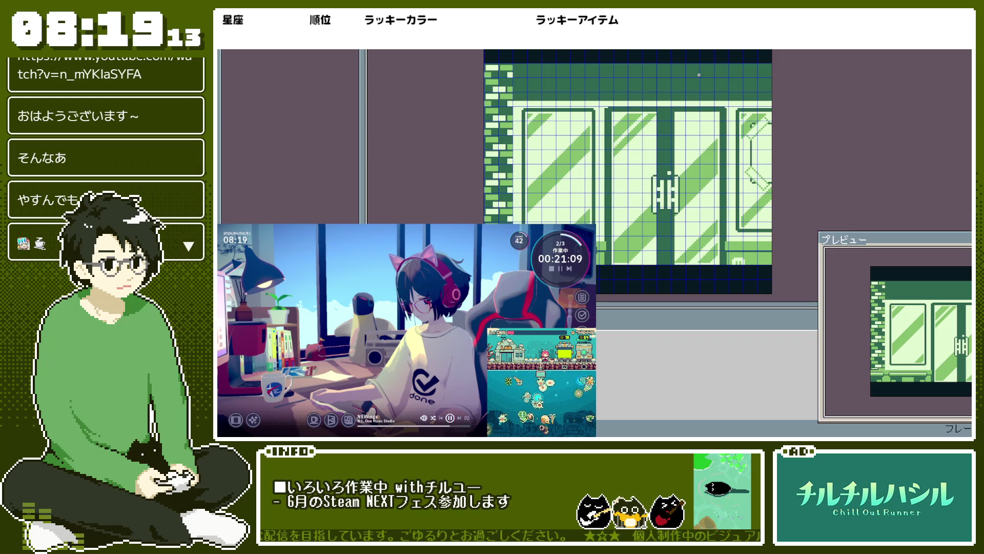
# Step: Export the sprite as bg_neldrip_inside.png, close it, and reopen the exported PNG
pyautogui.rightClick(651, 143)
pyautogui.press('Escape')
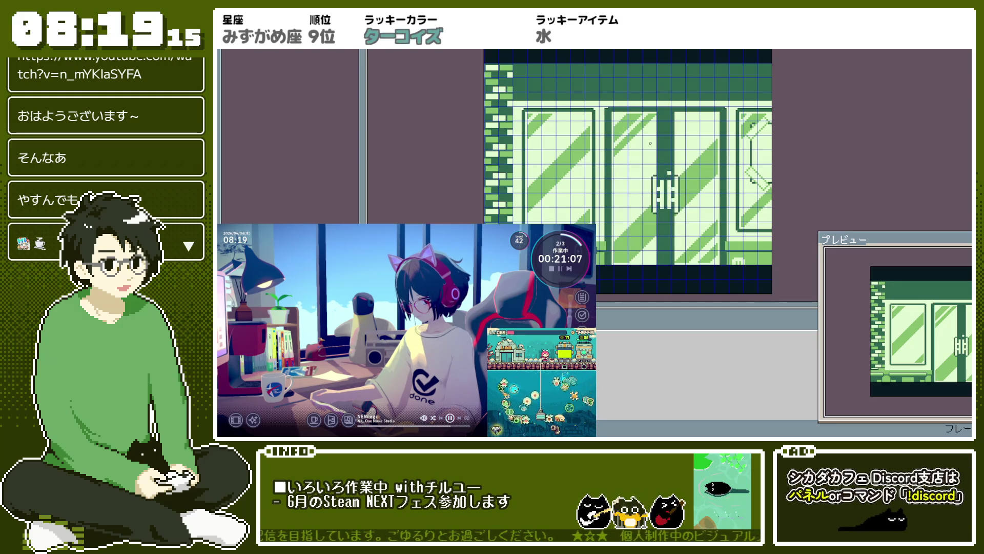
pyautogui.hotkey('ctrl', 'alt', 'shift', 's')
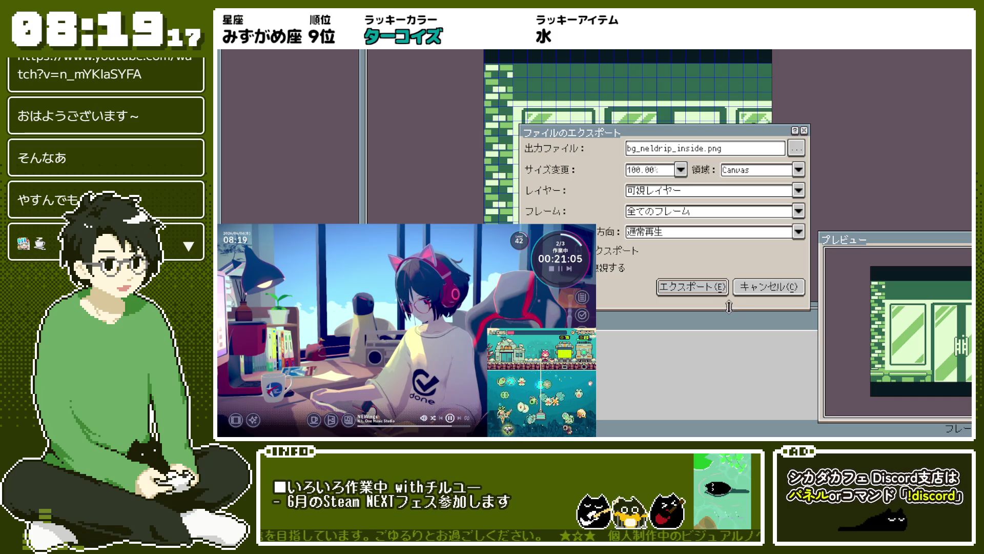
pyautogui.click(692, 286)
pyautogui.hotkey('ctrl', 'w')
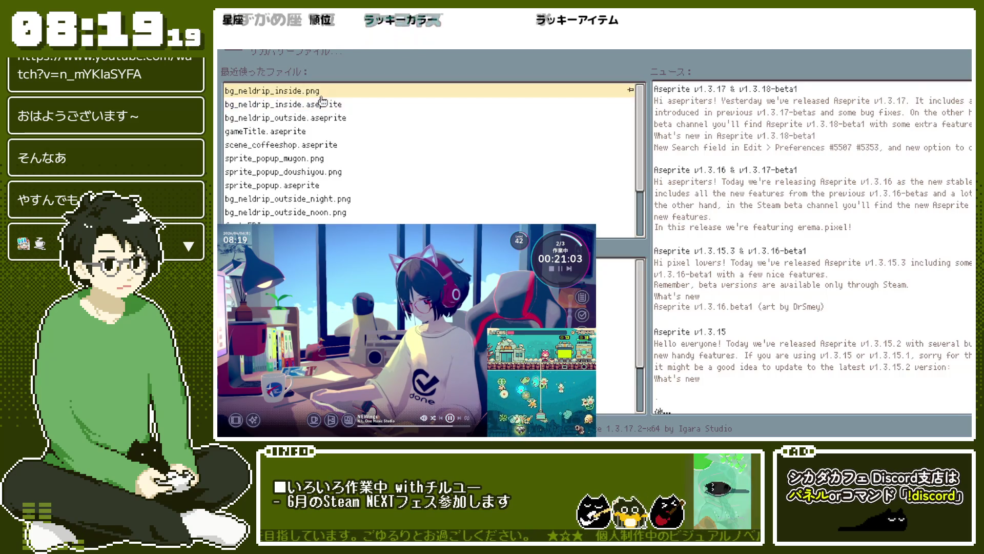
pyautogui.click(321, 97)
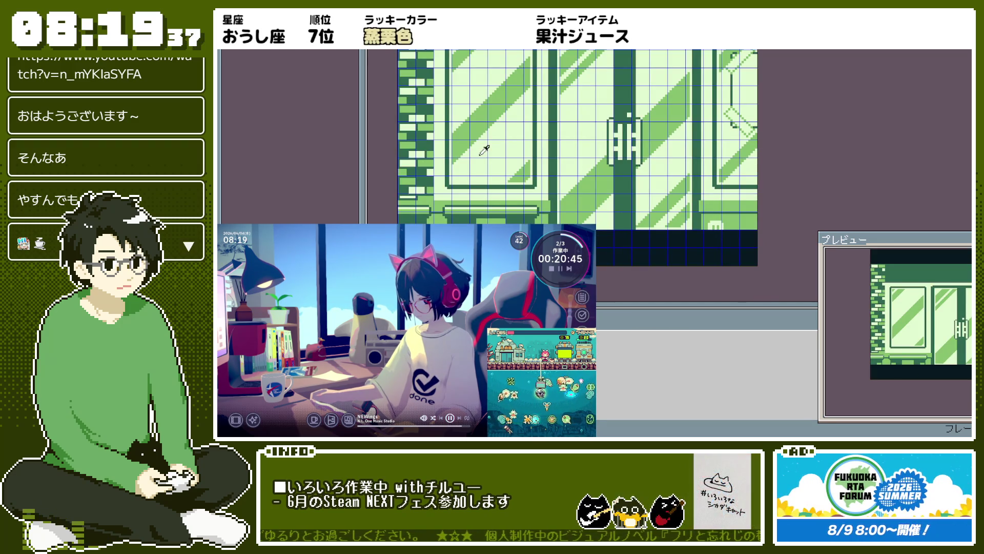
pyautogui.scroll(2, 405, 230)
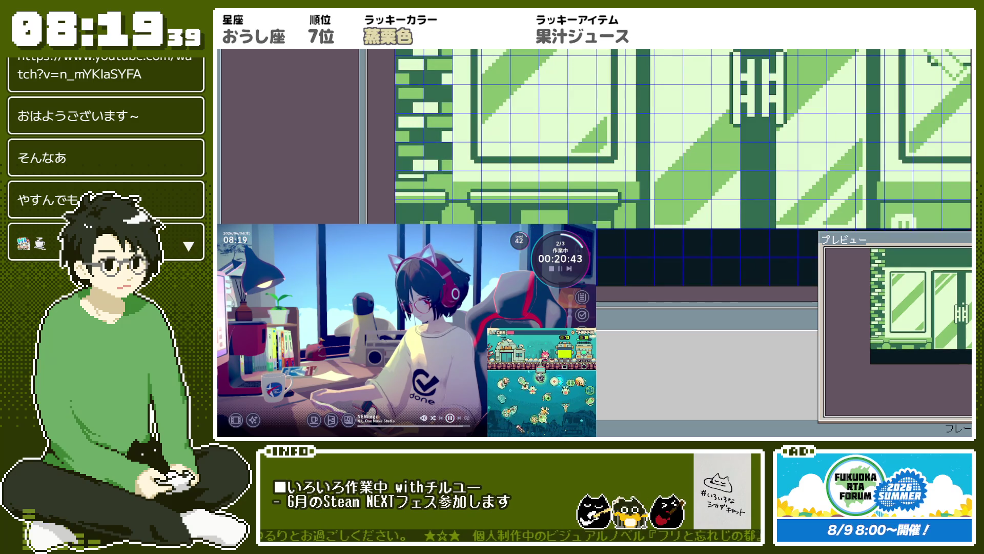
pyautogui.scroll(-2, 689, 200)
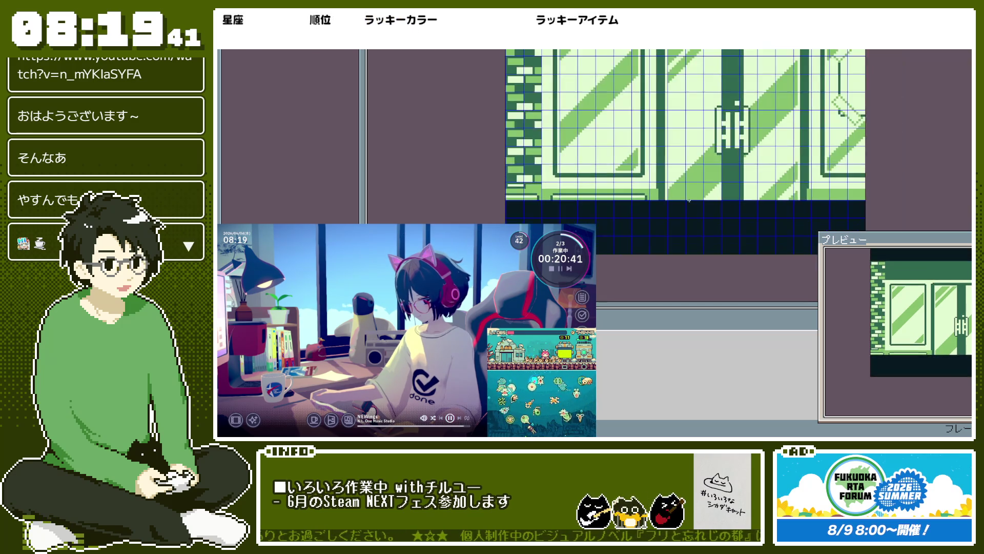
pyautogui.scroll(-2, 689, 200)
pyautogui.scroll(2, 606, 209)
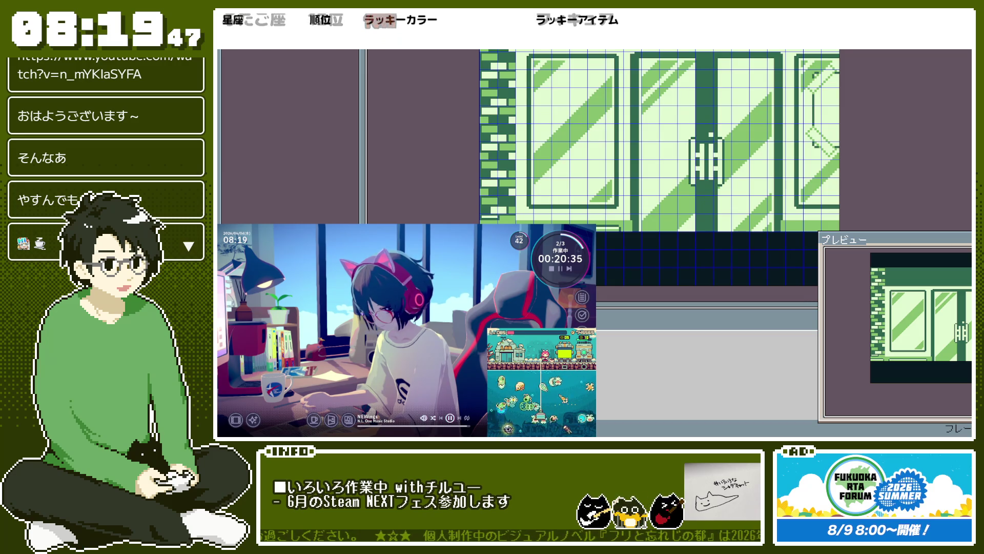
pyautogui.scroll(-1, 512, 234)
pyautogui.scroll(1, 545, 232)
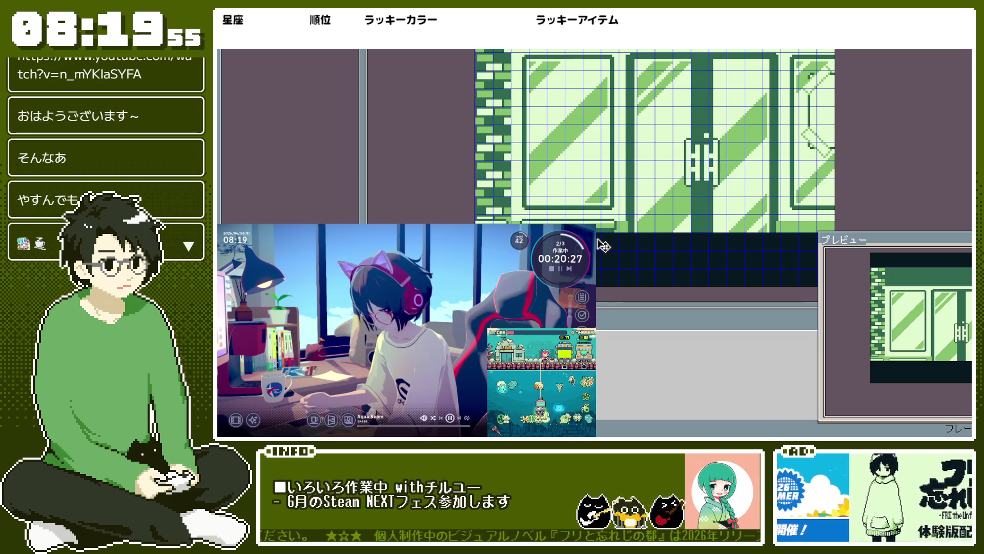
pyautogui.scroll(-2, 683, 222)
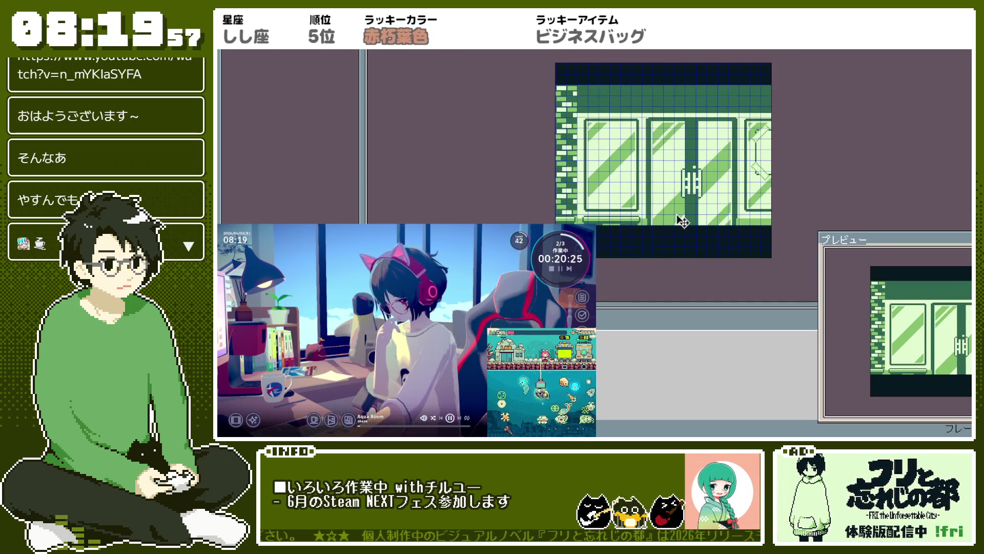
pyautogui.moveTo(711, 188)
pyautogui.mouseDown()
pyautogui.moveTo(577, 165)
pyautogui.moveTo(622, 230)
pyautogui.mouseUp()
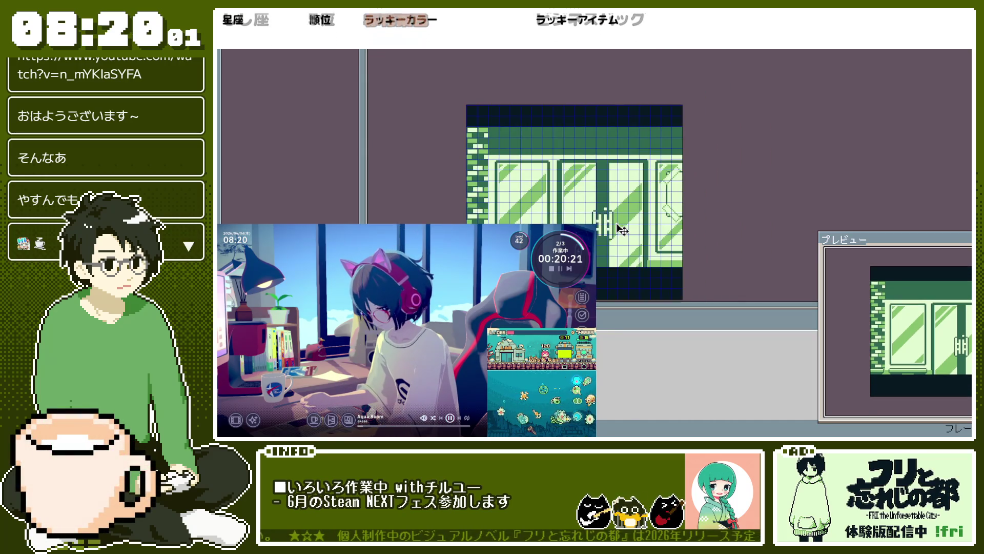
pyautogui.scroll(1, 504, 278)
pyautogui.scroll(-3, 504, 277)
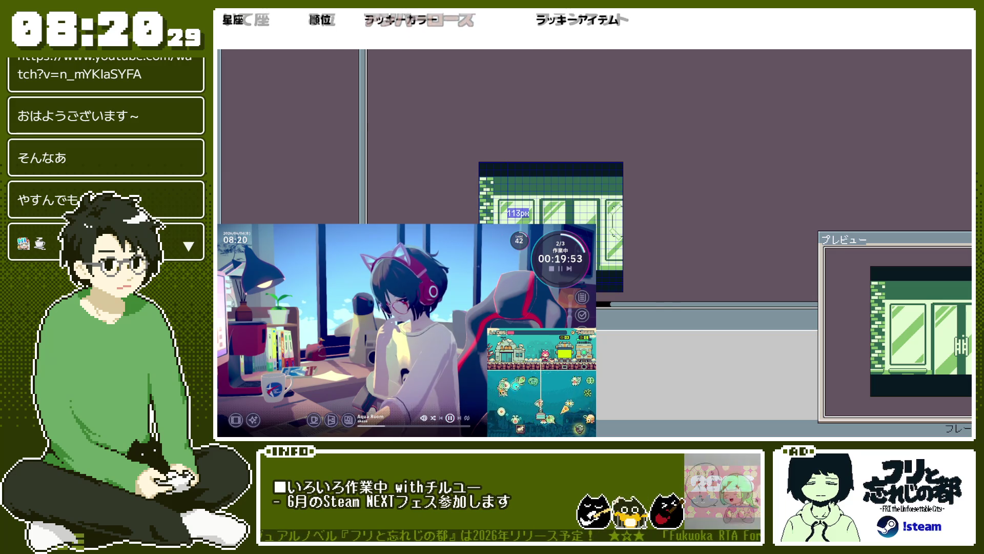
# Step: Re-export bg_neldrip_inside.png and reopen it from the Home recent files list
pyautogui.hotkey('ctrl', 'alt', 'shift', 's')
pyautogui.click(692, 285)
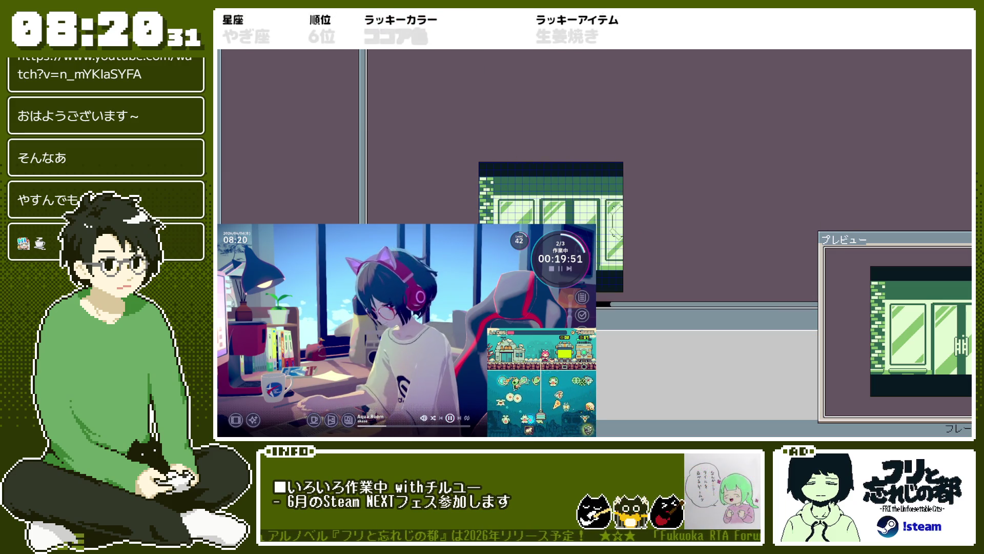
pyautogui.click(433, 55)
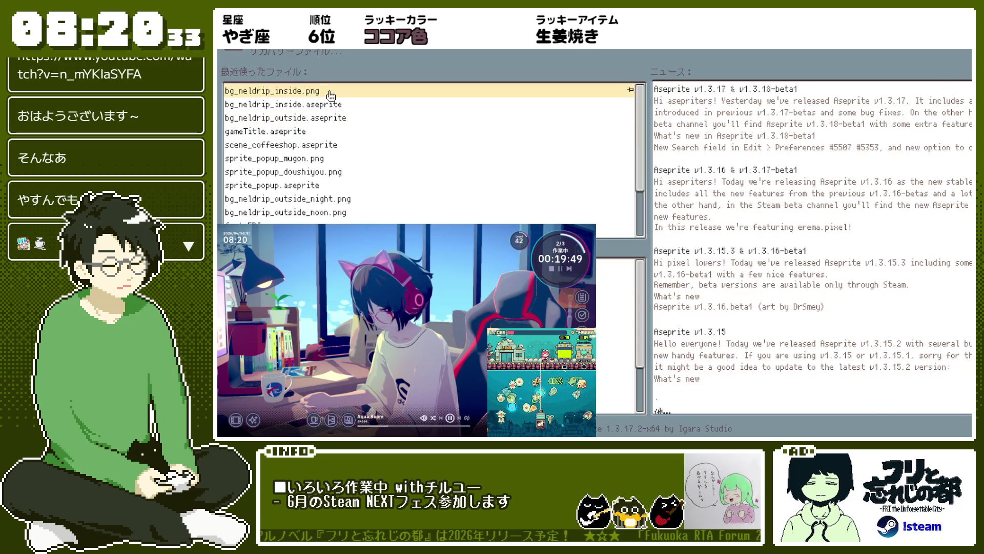
pyautogui.click(272, 91)
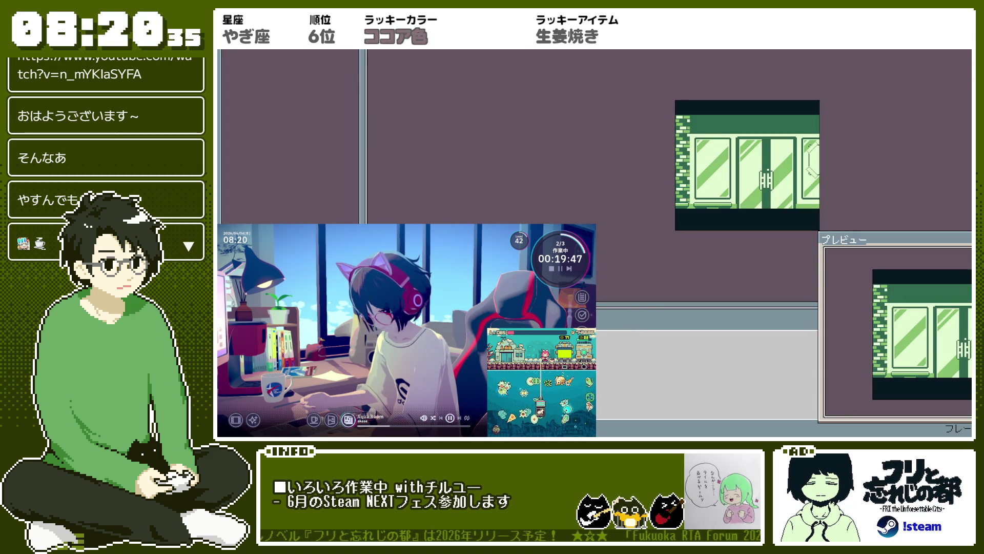
# Step: Add a new empty layer to the reopened door background
pyautogui.rightClick(492, 320)
pyautogui.moveTo(609, 367)
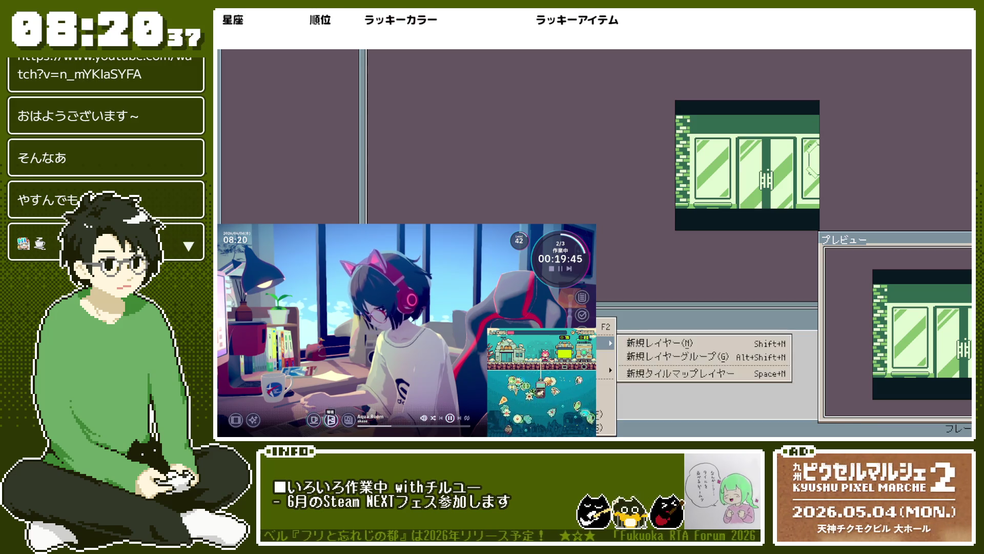
pyautogui.click(648, 339)
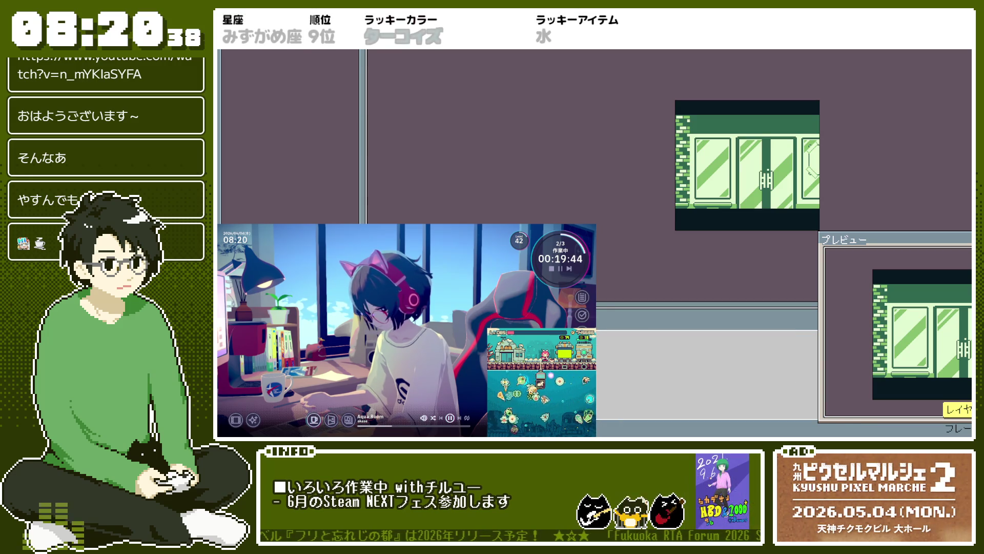
pyautogui.click(428, 48)
pyautogui.press('Return')
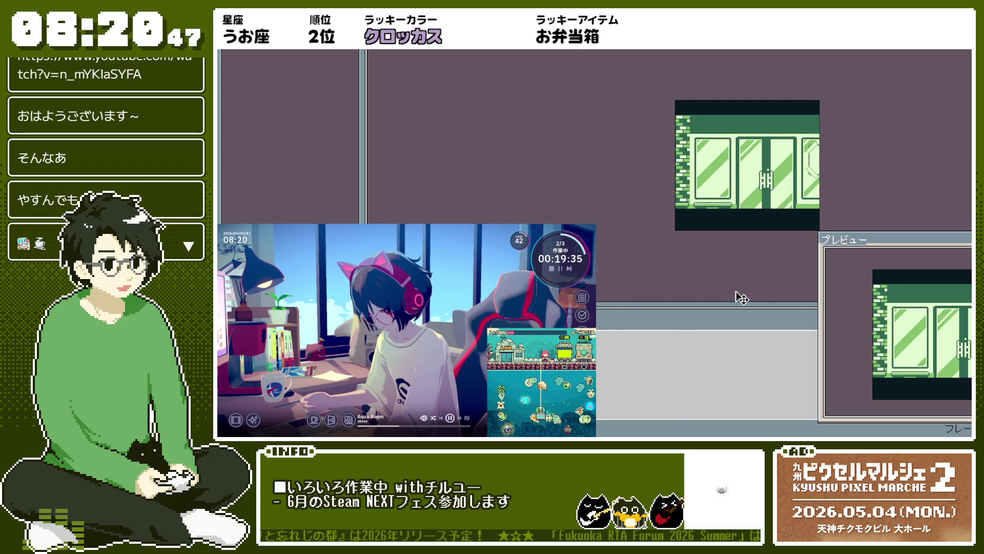
pyautogui.scroll(2, 774, 190)
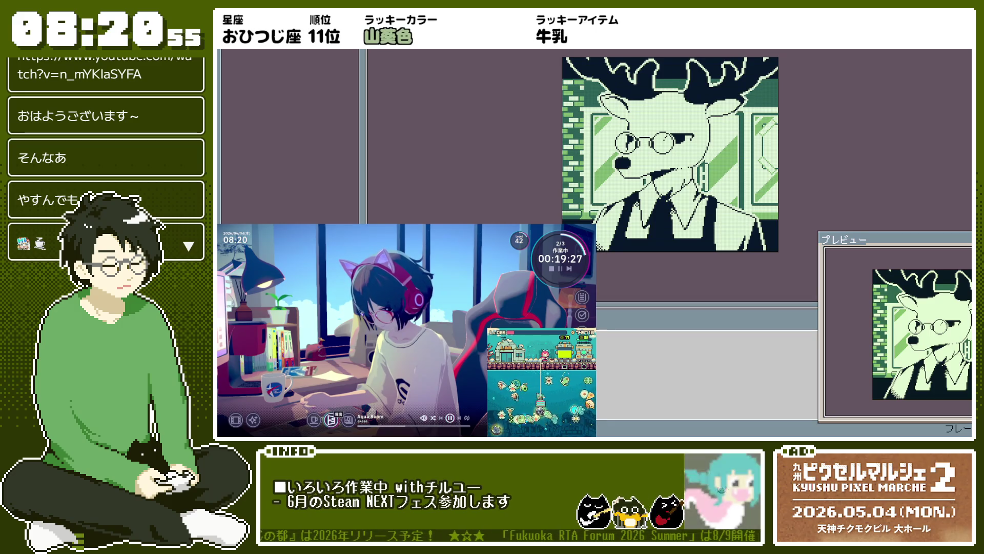
pyautogui.scroll(1, 562, 74)
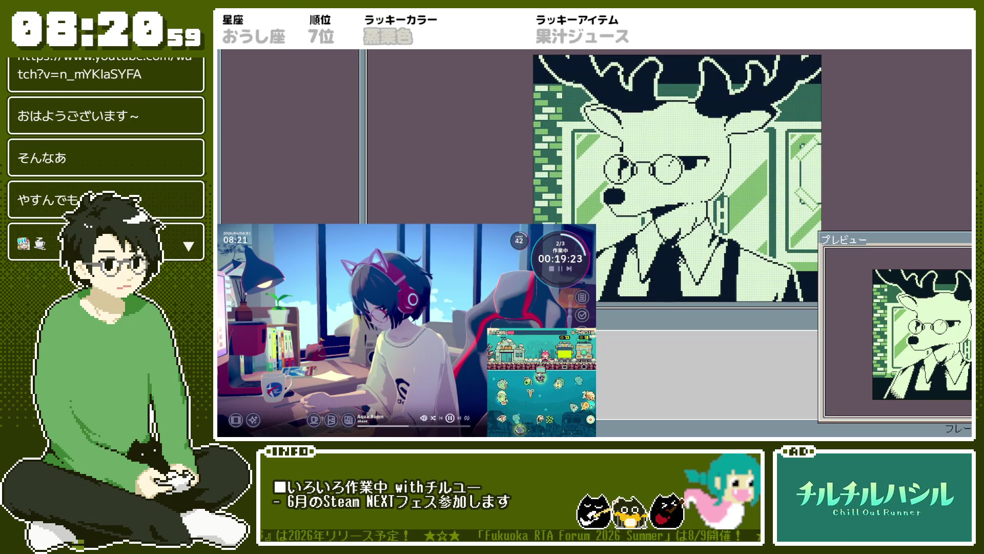
pyautogui.hotkey('ctrl', 'z')
pyautogui.hotkey('ctrl', 'z')
pyautogui.hotkey('ctrl', 'z')
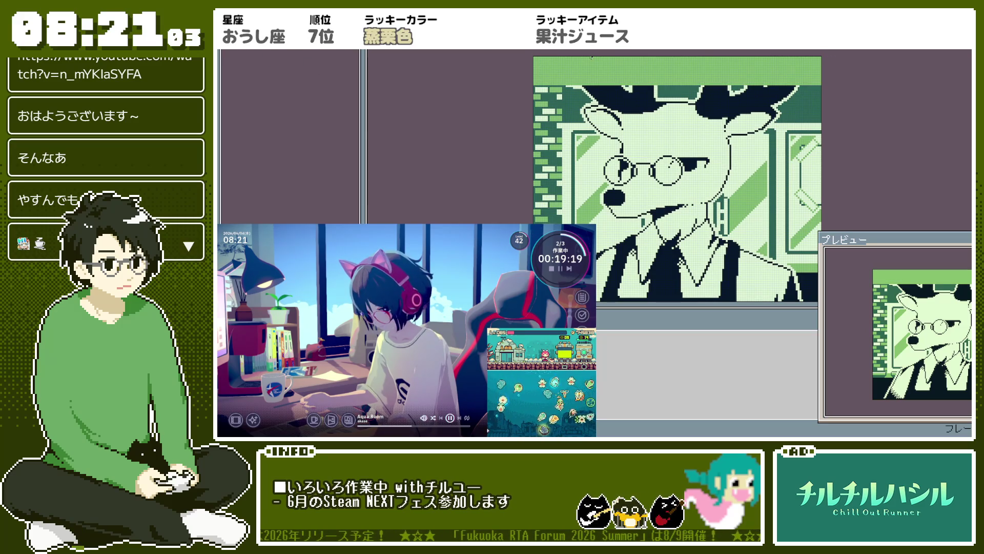
pyautogui.hotkey('ctrl', 'y')
pyautogui.scroll(-2, 674, 180)
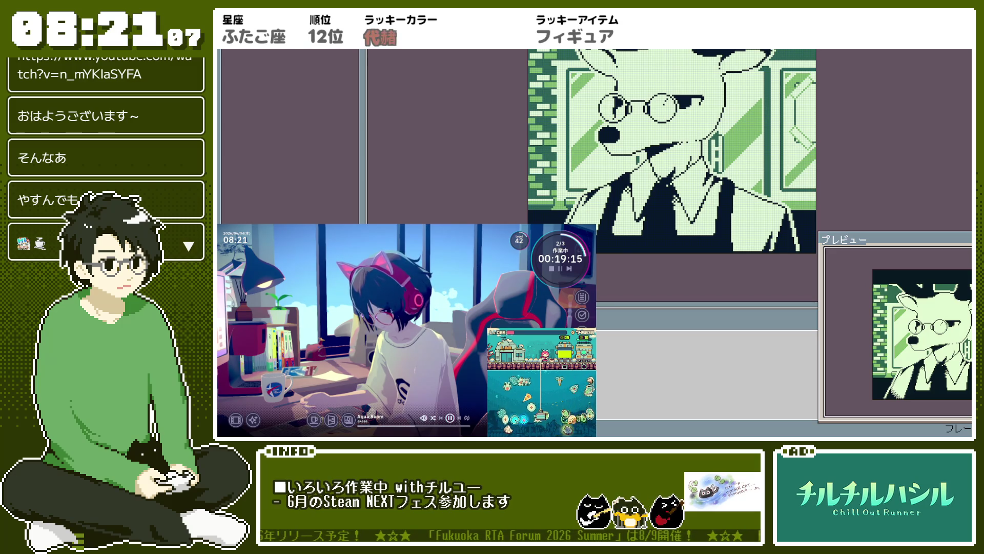
pyautogui.scroll(3, 528, 189)
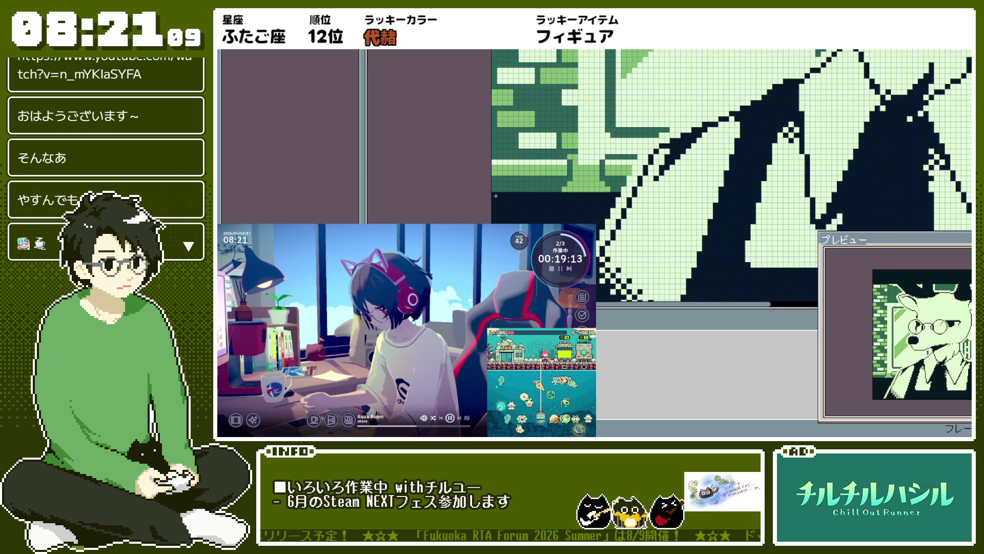
pyautogui.scroll(-3, 495, 196)
pyautogui.scroll(-1, 740, 216)
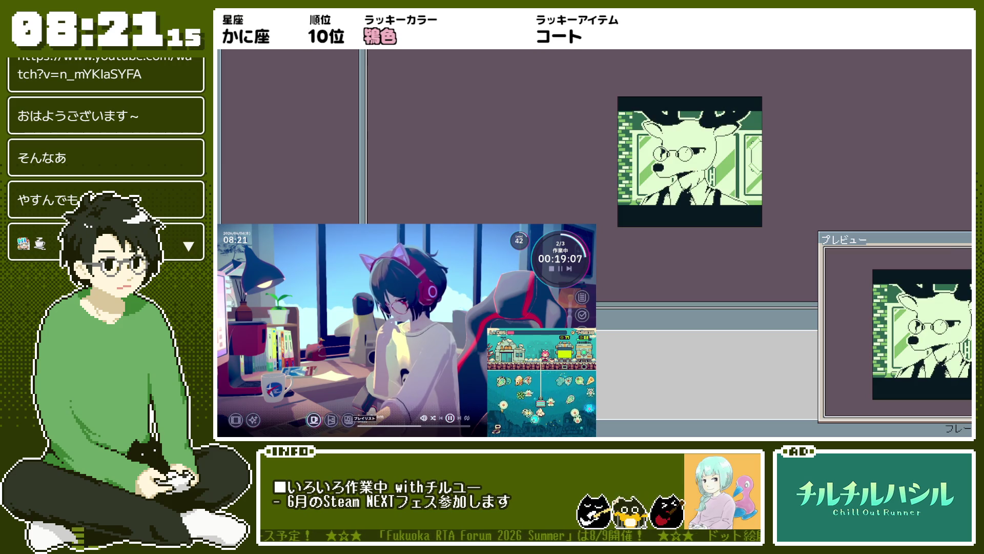
pyautogui.scroll(3, 741, 149)
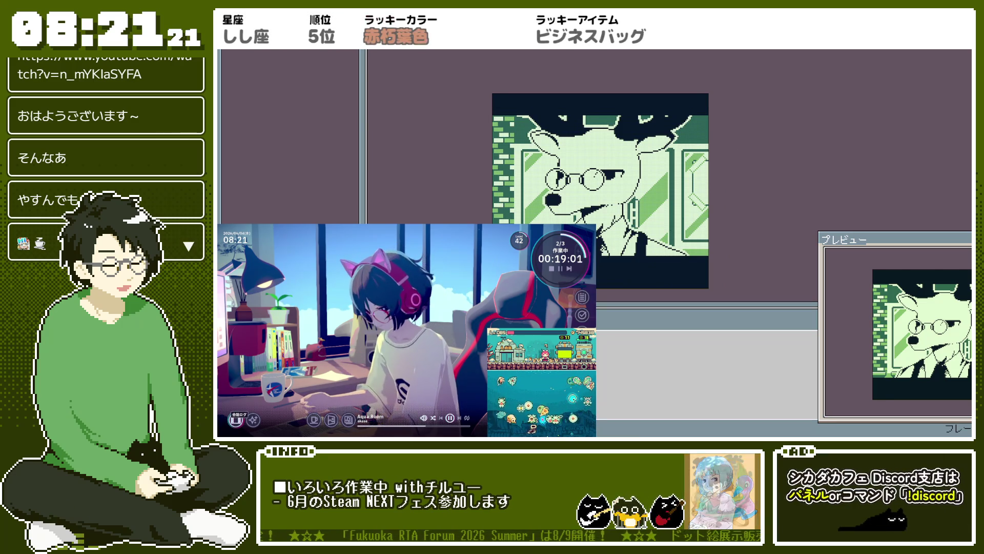
pyautogui.press('Right')
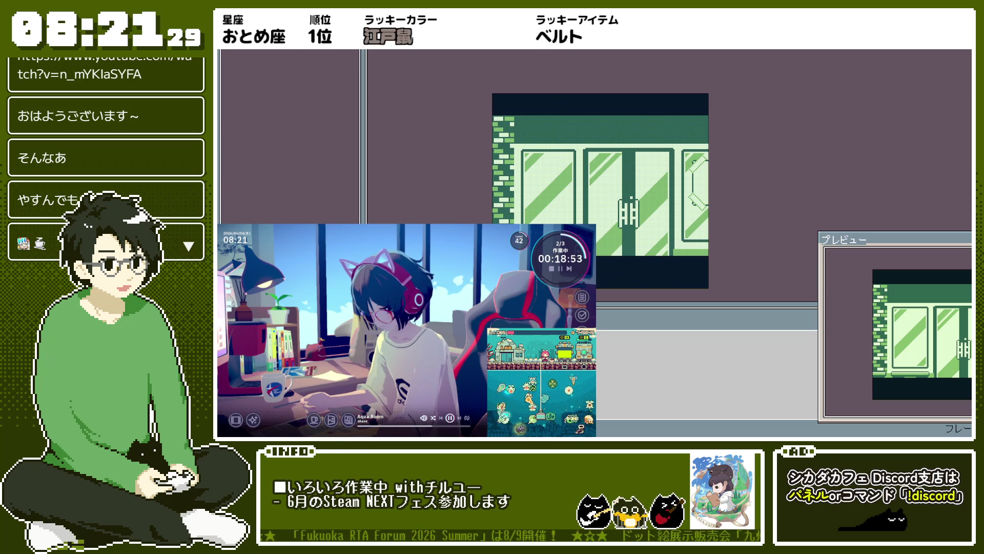
# Step: Swap palette index 2 for index 1 across the café door scene using Replace Color
pyautogui.press('r')
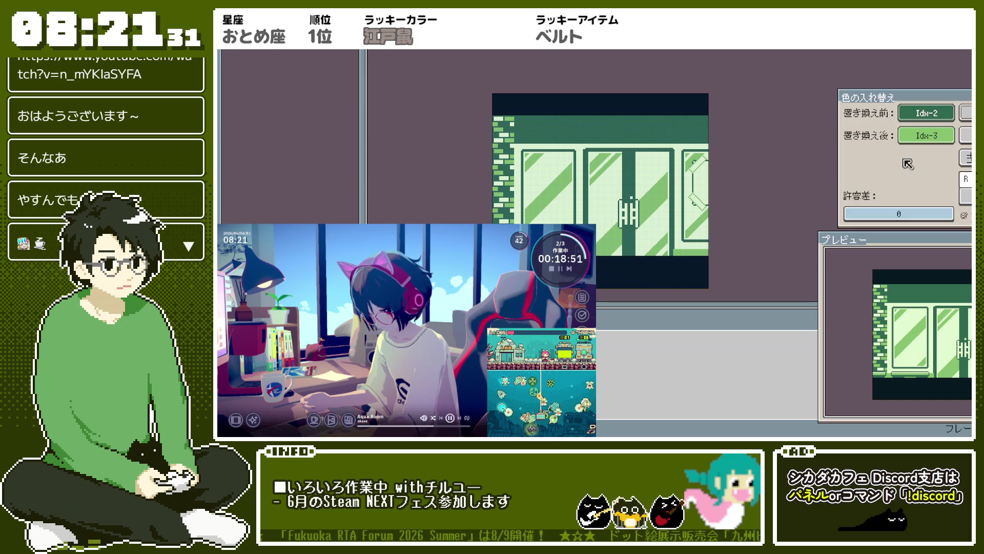
pyautogui.click(965, 158)
pyautogui.press('r')
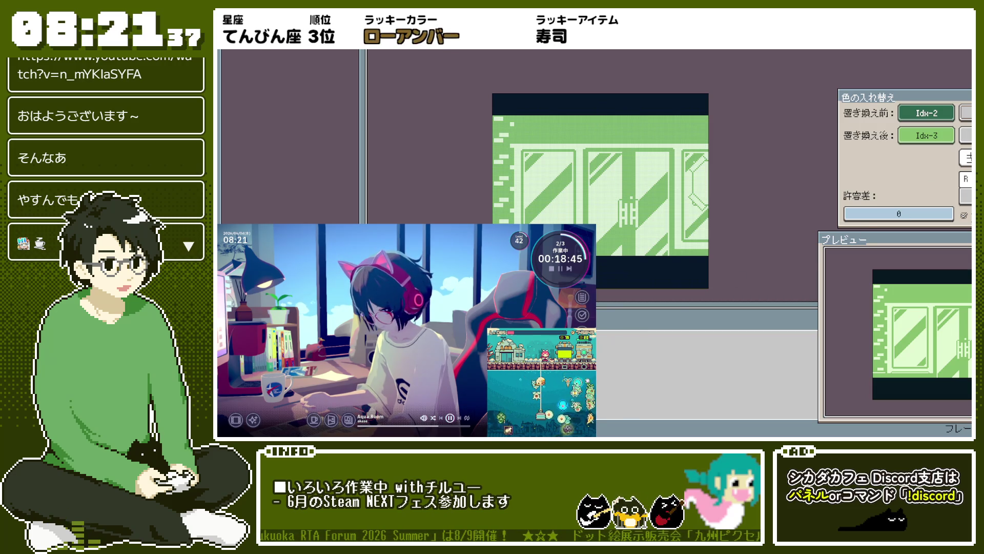
pyautogui.click(966, 157)
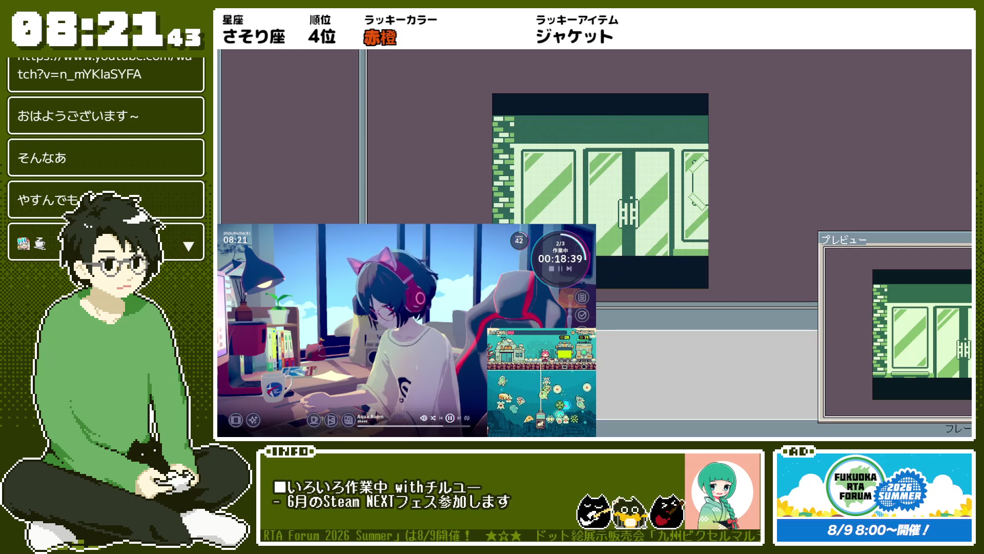
pyautogui.hotkey('ctrl', 'z')
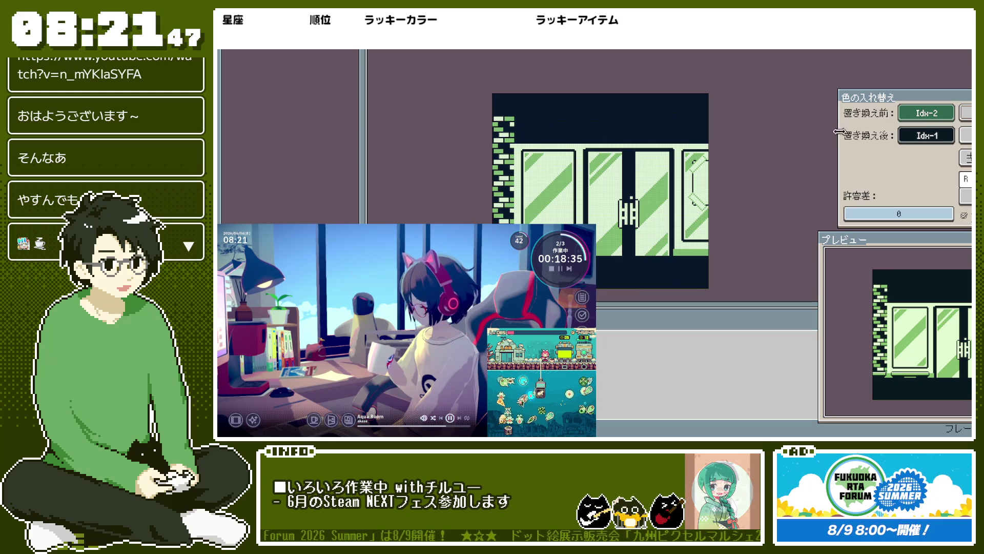
pyautogui.press('Return')
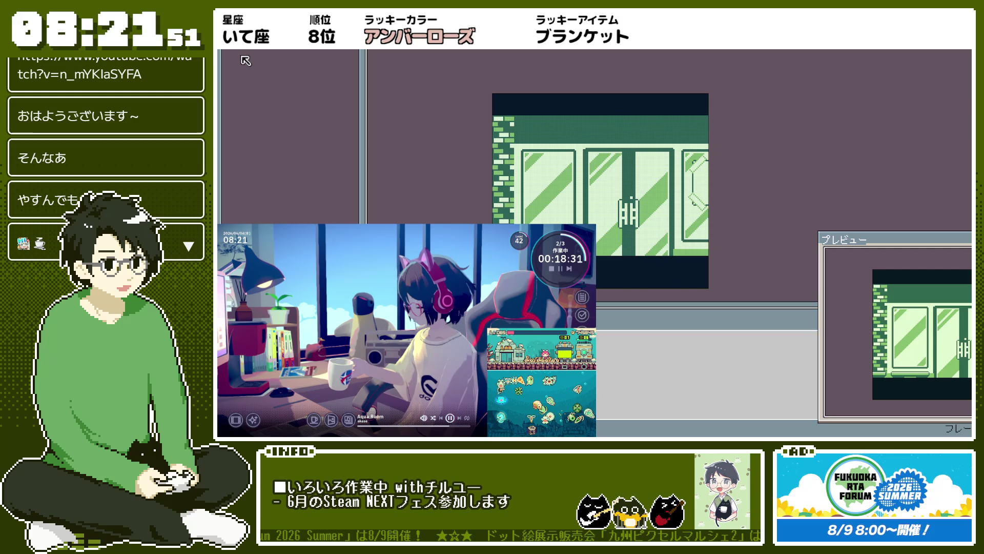
pyautogui.hotkey('ctrl', 'r')
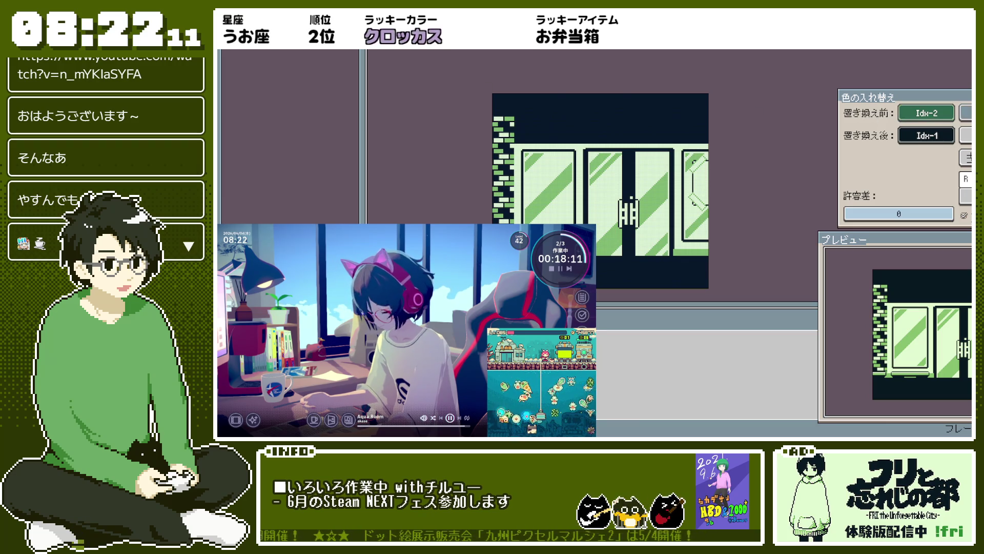
pyautogui.click(966, 112)
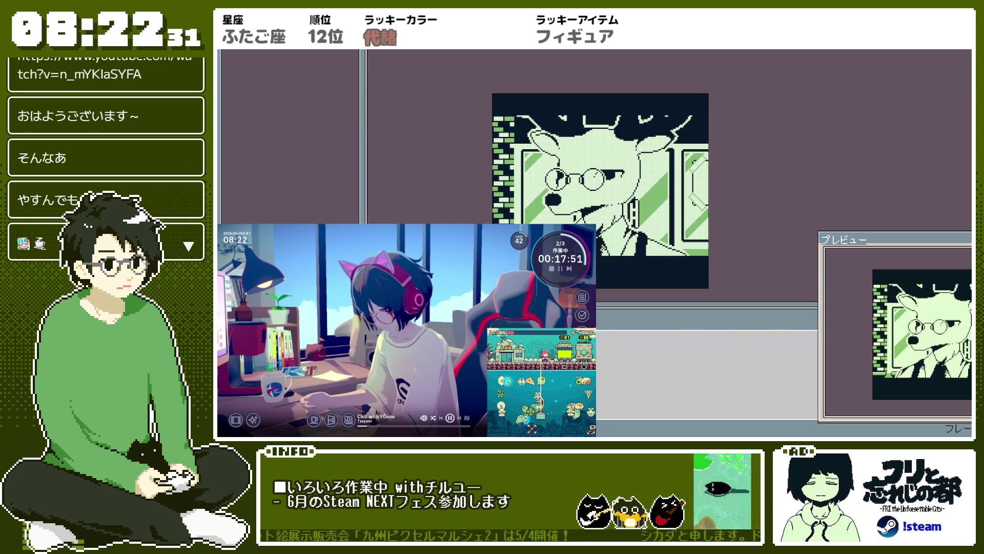
pyautogui.hotkey('ctrl', 'w')
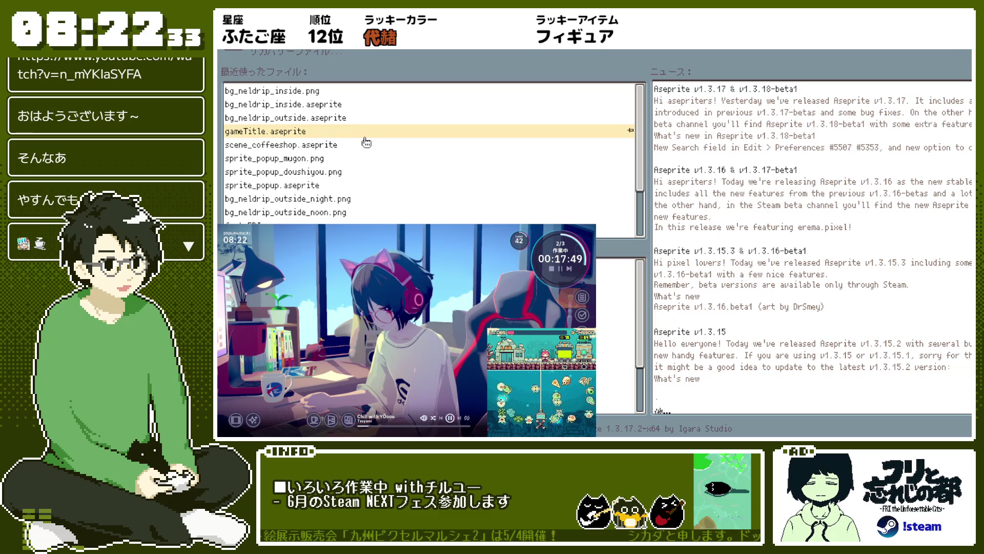
pyautogui.click(362, 118)
pyautogui.moveTo(685, 193); pyautogui.dragTo(630, 203)
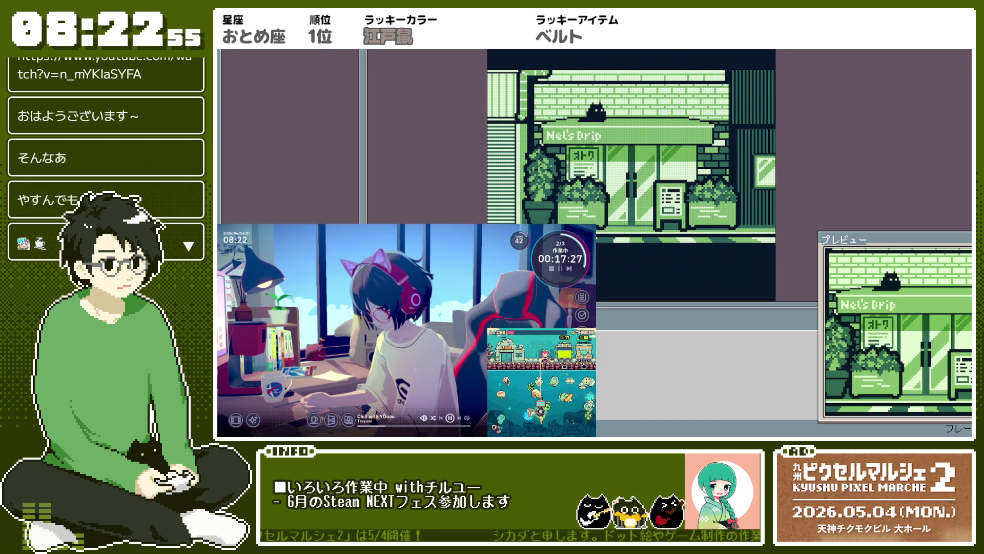
pyautogui.hotkey('ctrl', 'Tab')
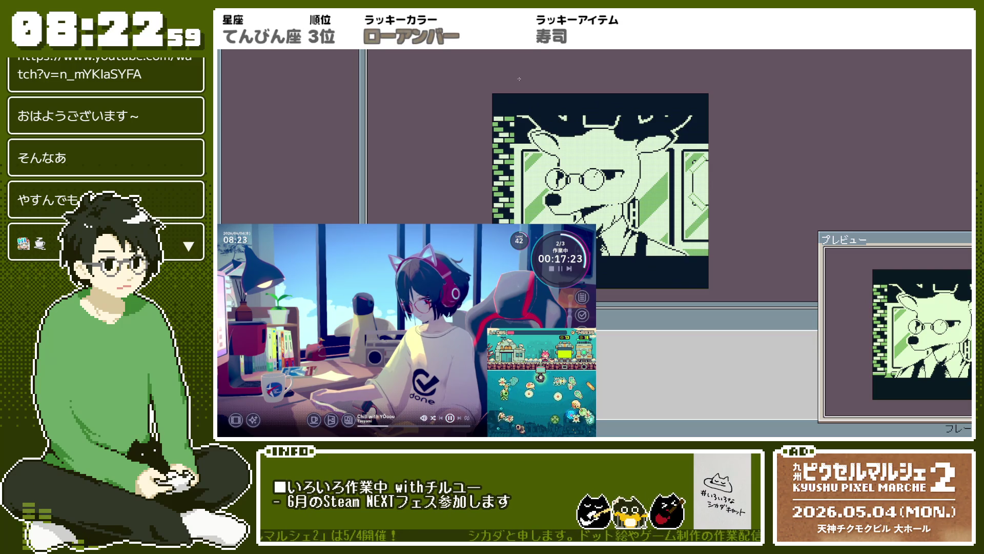
pyautogui.scroll(1, 530, 205)
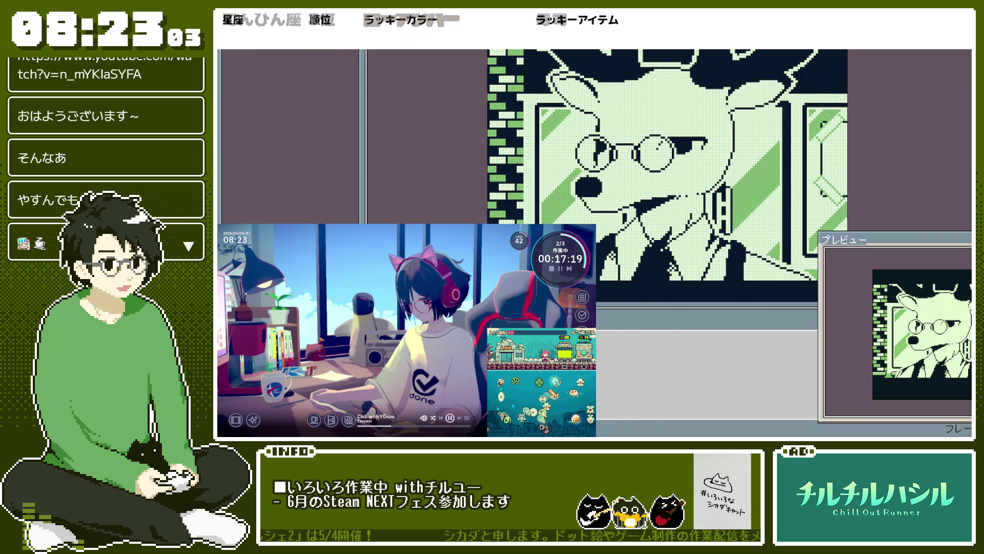
# Step: Zoom the canvas, step to the next frame, and hide the deer character
pyautogui.scroll(-1, 563, 152)
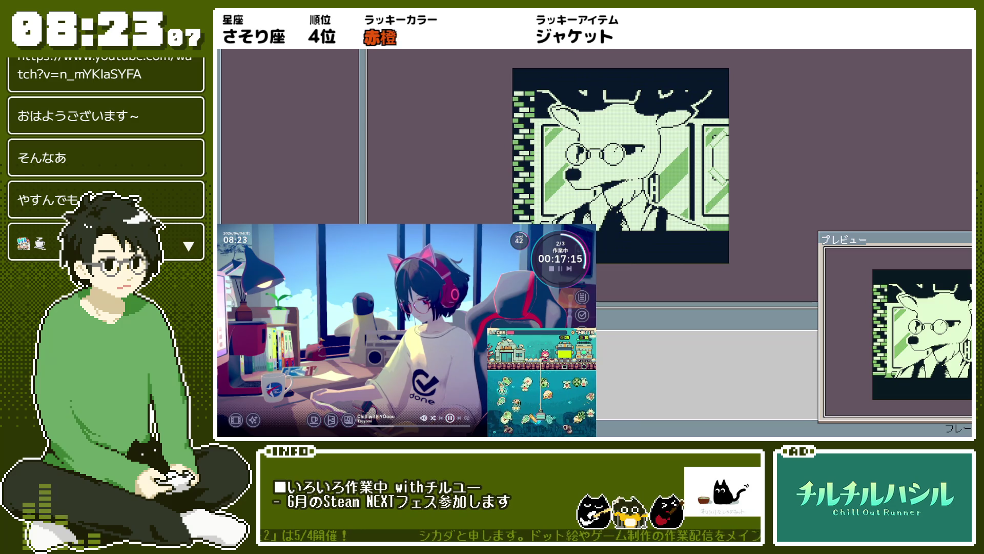
pyautogui.press('Right')
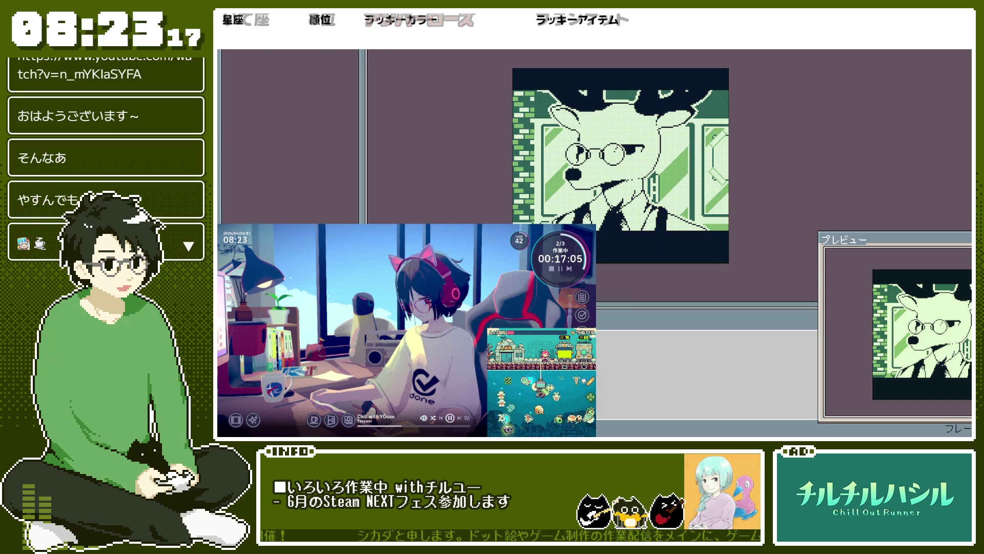
pyautogui.press('Right')
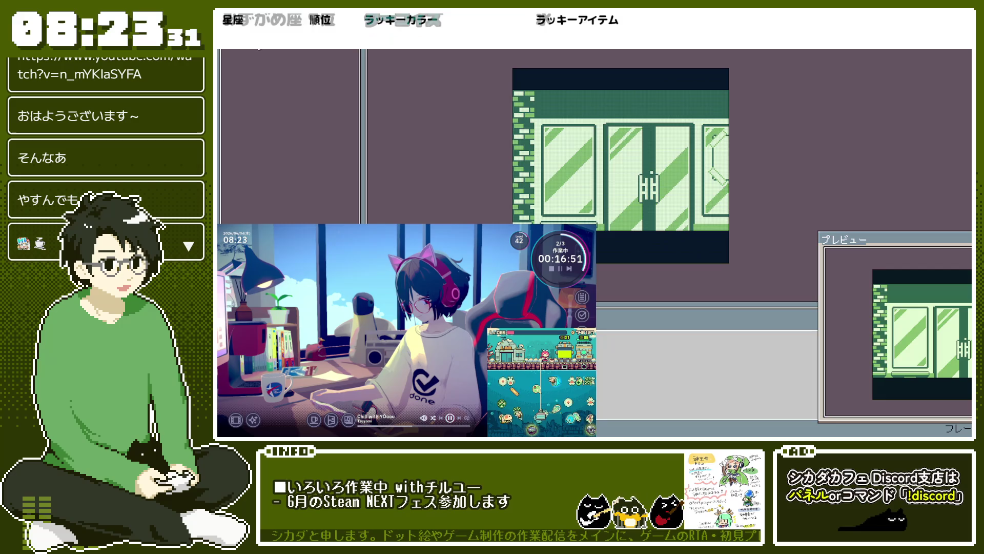
# Step: Replace palette colour Idx-3 with Idx-2 in the door background
pyautogui.hotkey('ctrl', 'r')
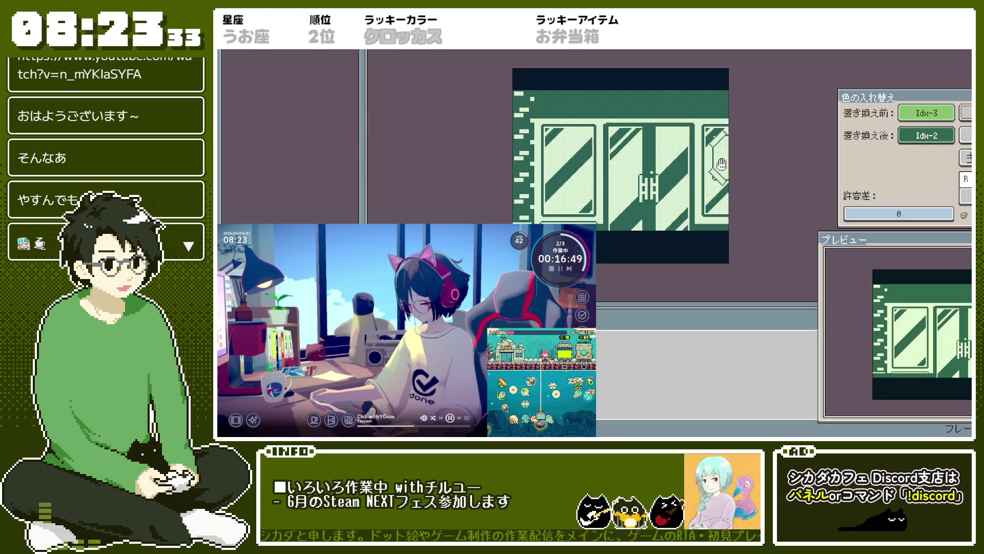
pyautogui.press('Return')
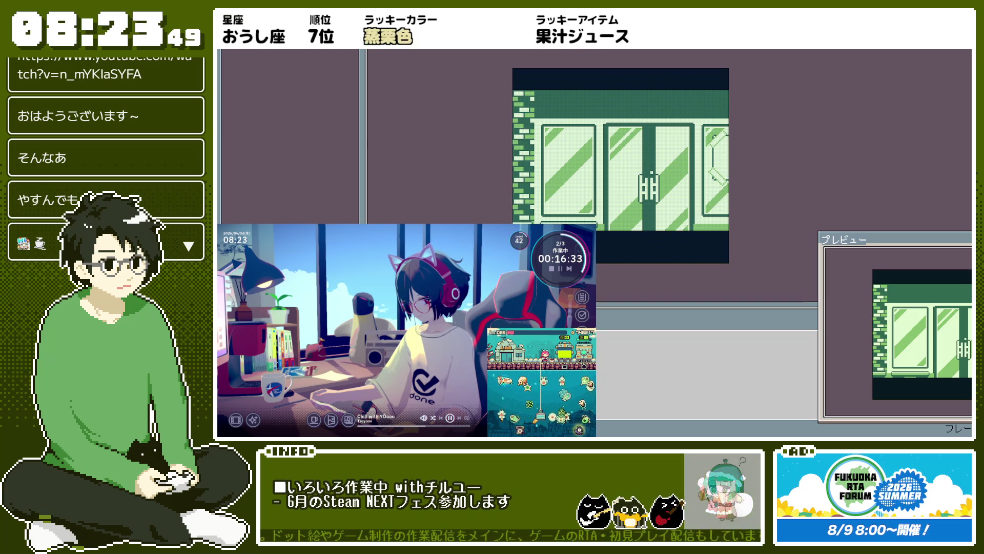
pyautogui.press('Return')
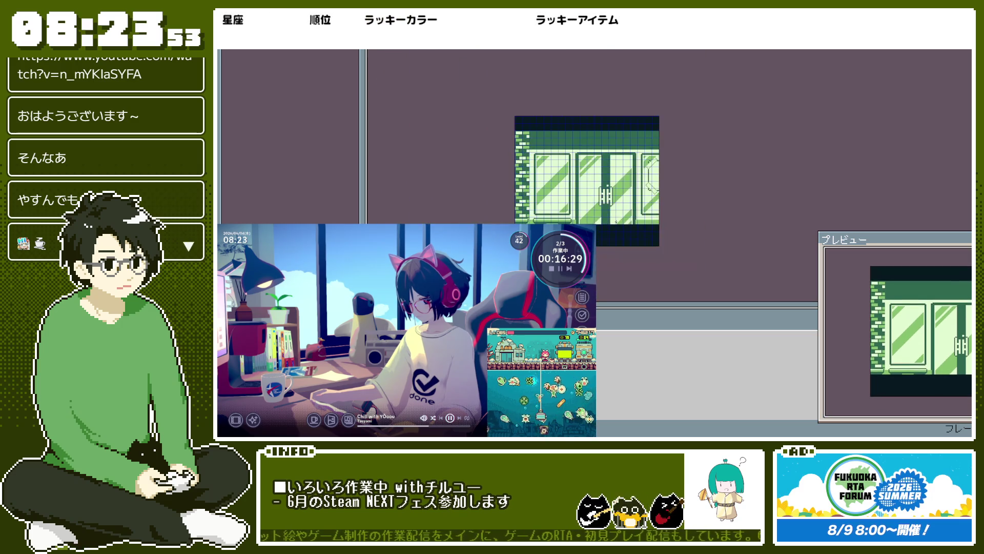
pyautogui.scroll(1, 616, 222)
# Step: Export the background as bg_neldrip_inside.png and return to the character animation
pyautogui.hotkey('ctrl', 'alt', 'shift', 's')
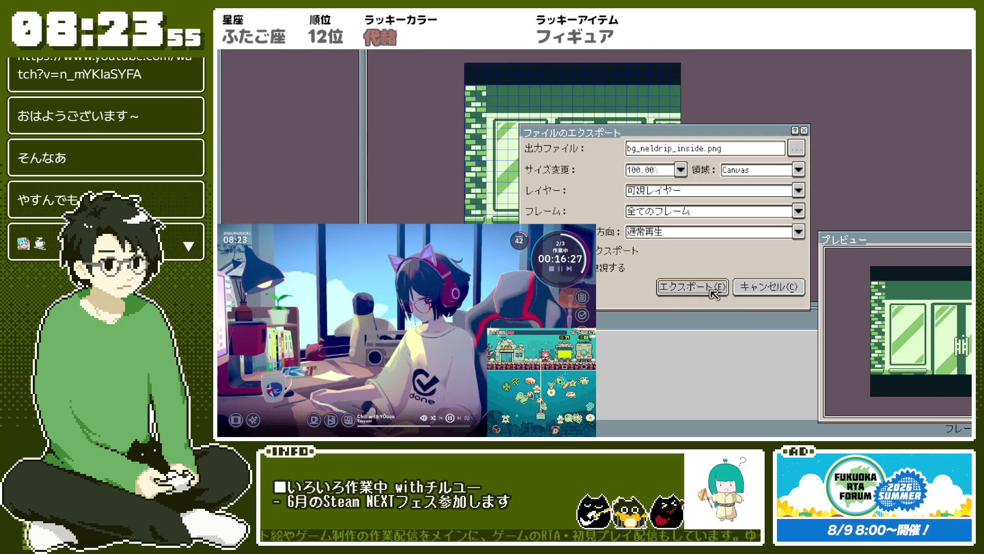
pyautogui.click(718, 290)
pyautogui.hotkey('ctrl', 'Tab')
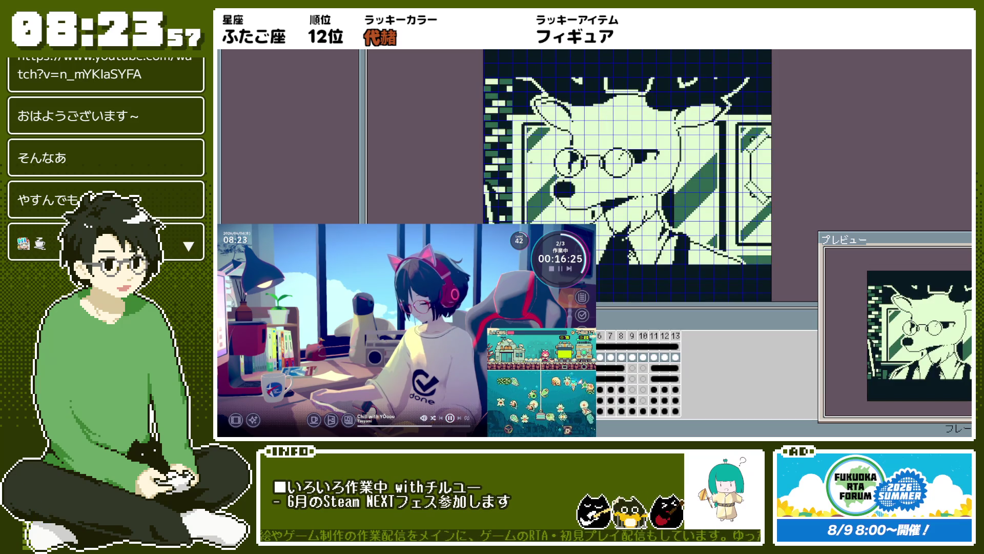
# Step: Select the recoloured storefront background layer and copy the whole door background
pyautogui.click(639, 367)
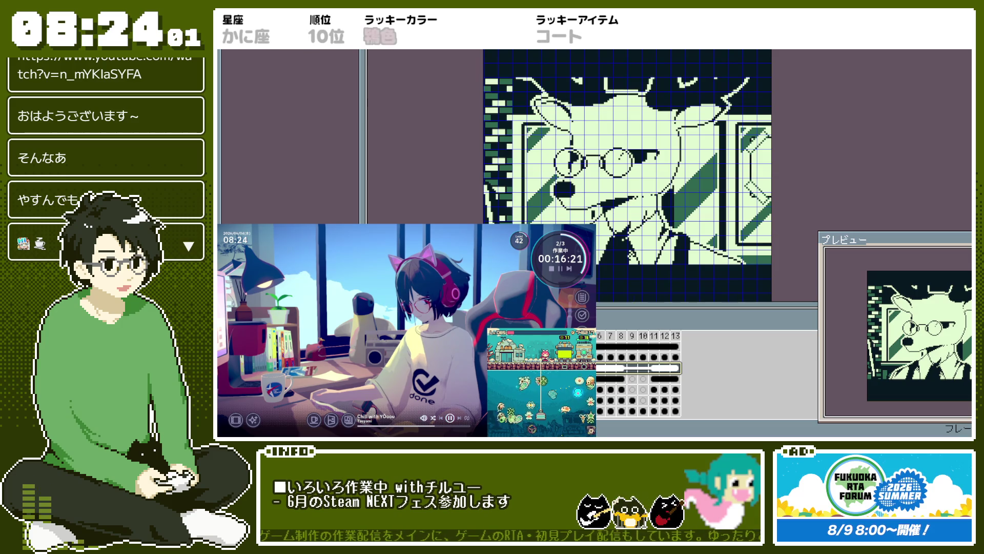
pyautogui.click(638, 379)
pyautogui.click(638, 389)
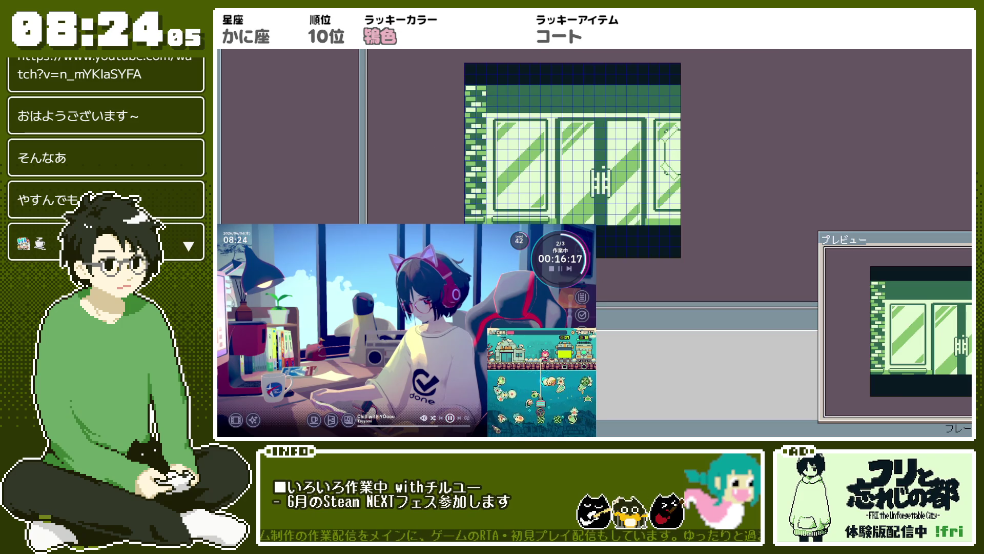
pyautogui.press('1')
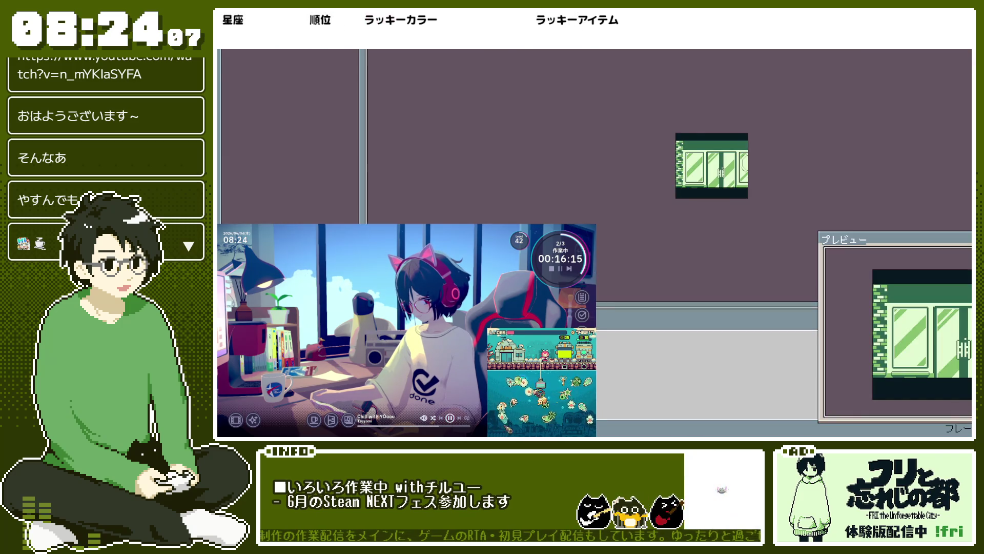
pyautogui.hotkey('ctrl', 'a')
pyautogui.press('4')
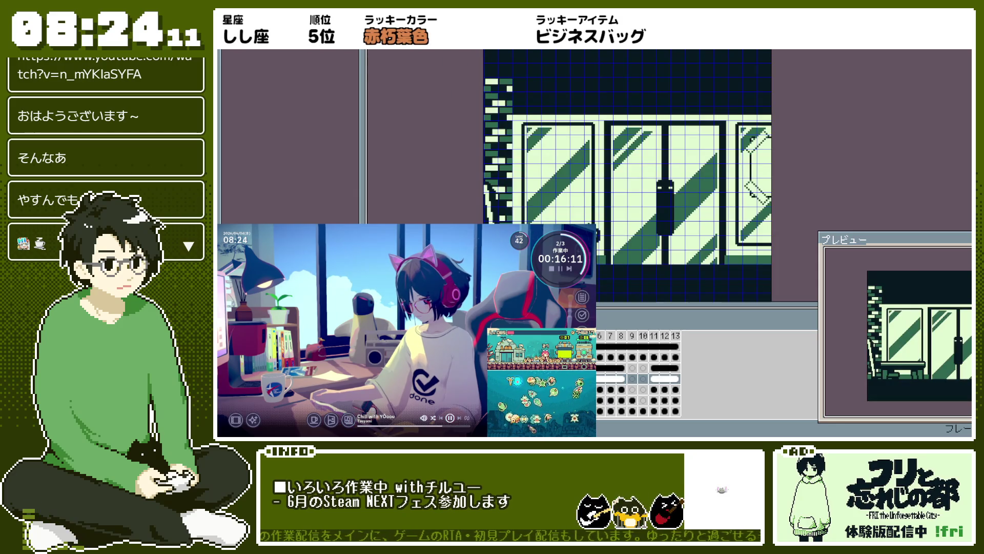
# Step: Paste the green door background into the animation and step through the frames
pyautogui.press('Right')
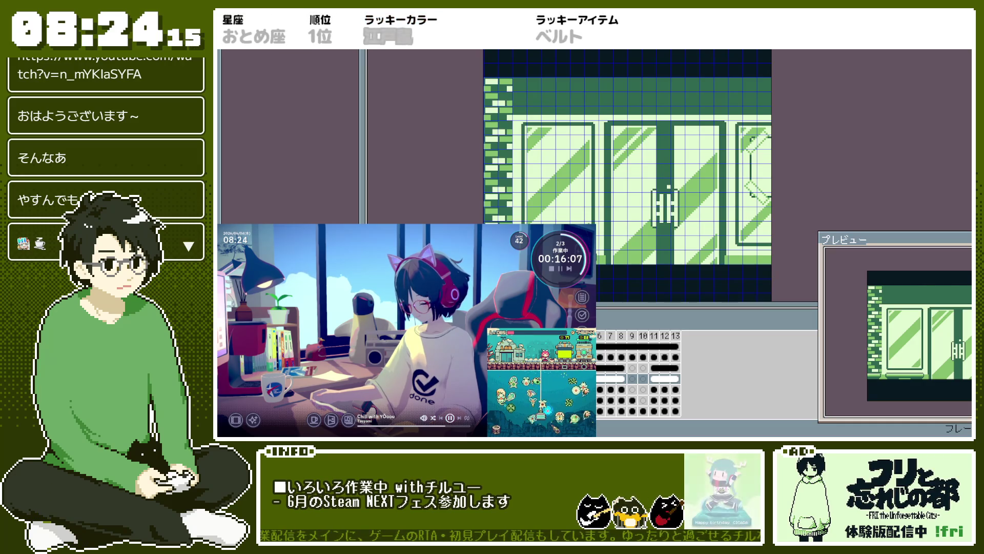
pyautogui.press('Right')
pyautogui.press('Right')
pyautogui.press('Right')
pyautogui.press('Right')
pyautogui.press('Right')
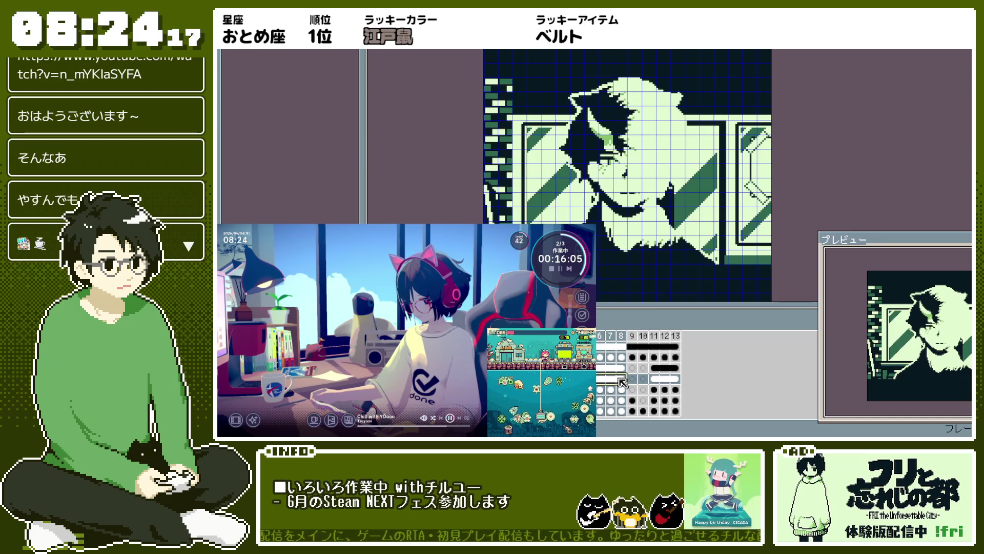
pyautogui.press('Right')
pyautogui.press('Right')
pyautogui.press('Left')
# Step: Unlink the selected background cels, then link the frame 11–12 background cels together
pyautogui.rightClick(626, 386)
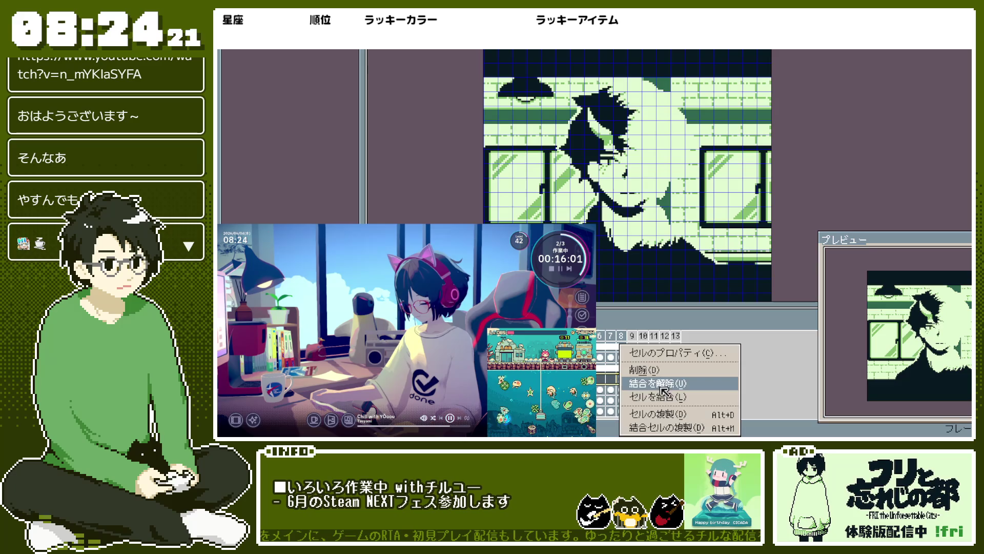
pyautogui.click(648, 397)
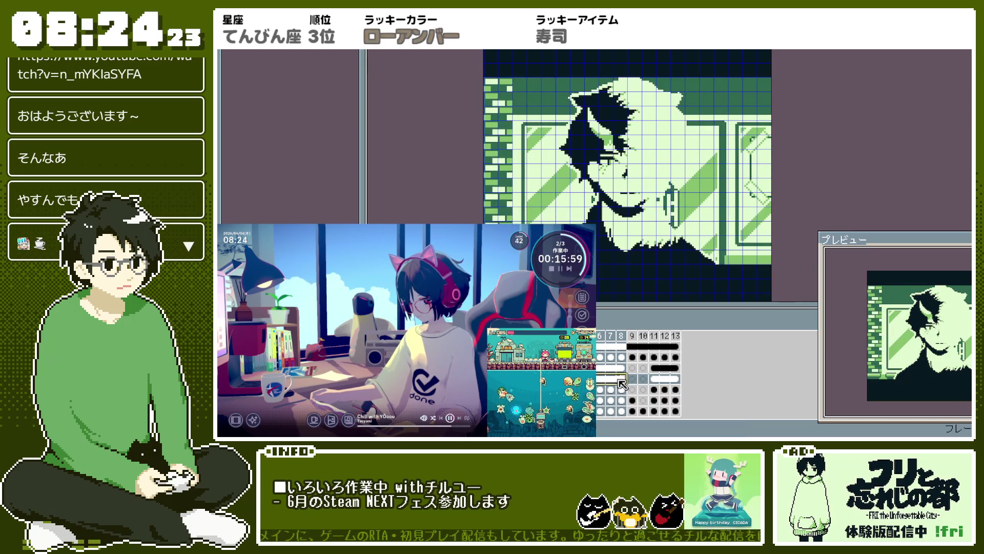
pyautogui.press('Left')
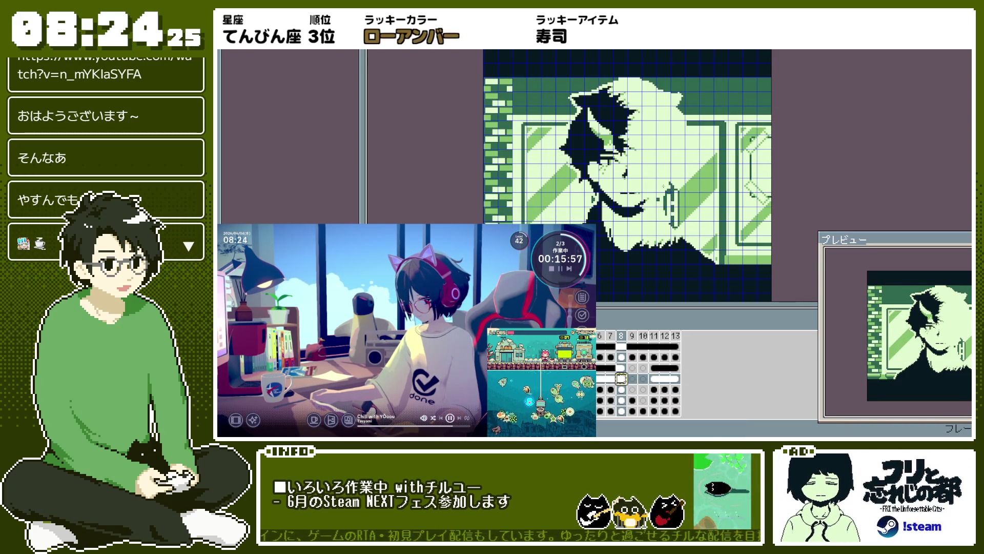
pyautogui.click(654, 379)
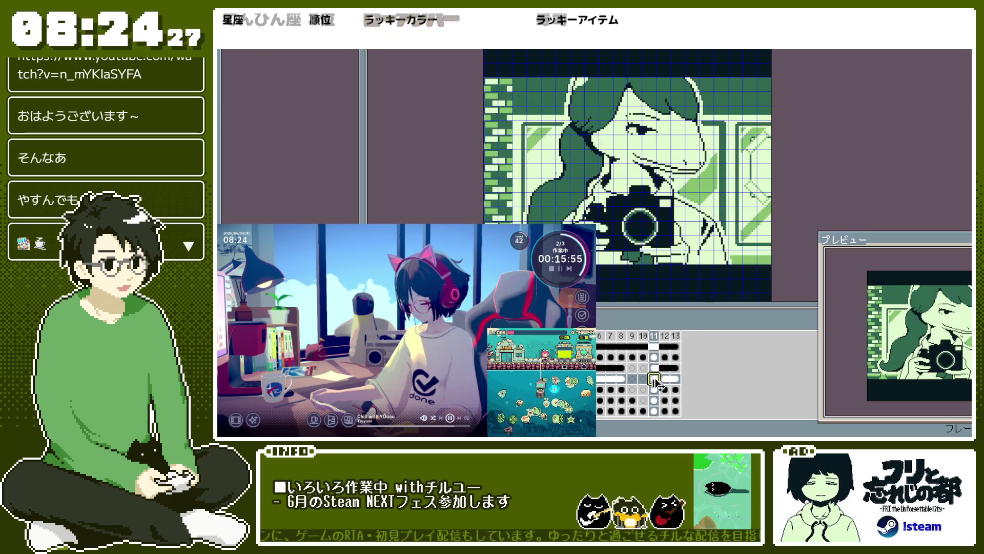
pyautogui.moveTo(656, 382); pyautogui.dragTo(667, 380)
pyautogui.rightClick(669, 380)
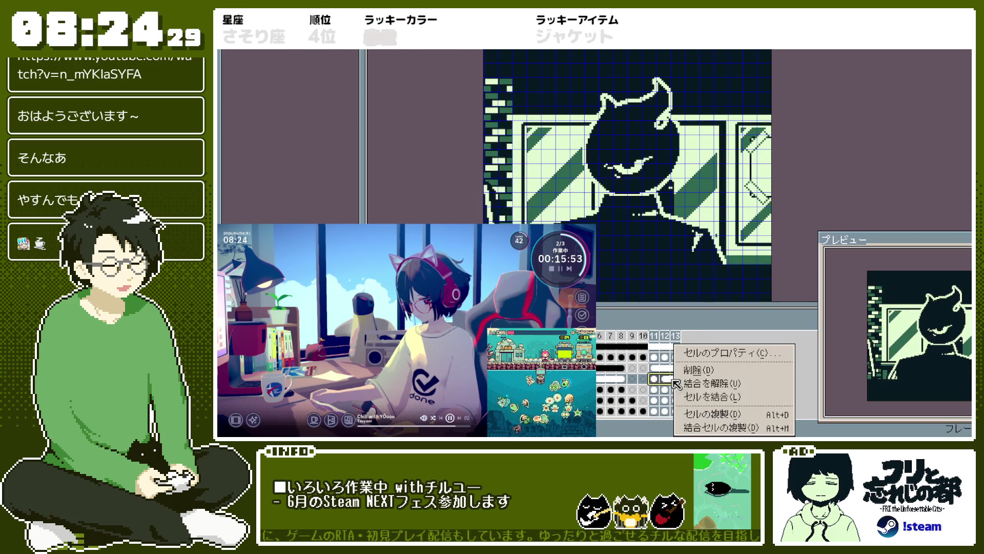
pyautogui.click(715, 397)
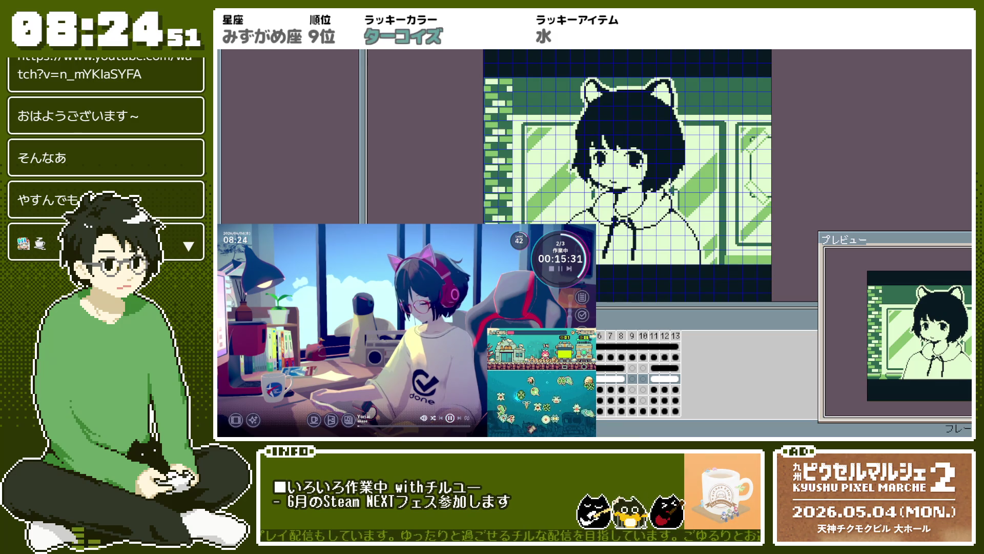
pyautogui.hotkey('ctrl', 'alt', 'shift', 's')
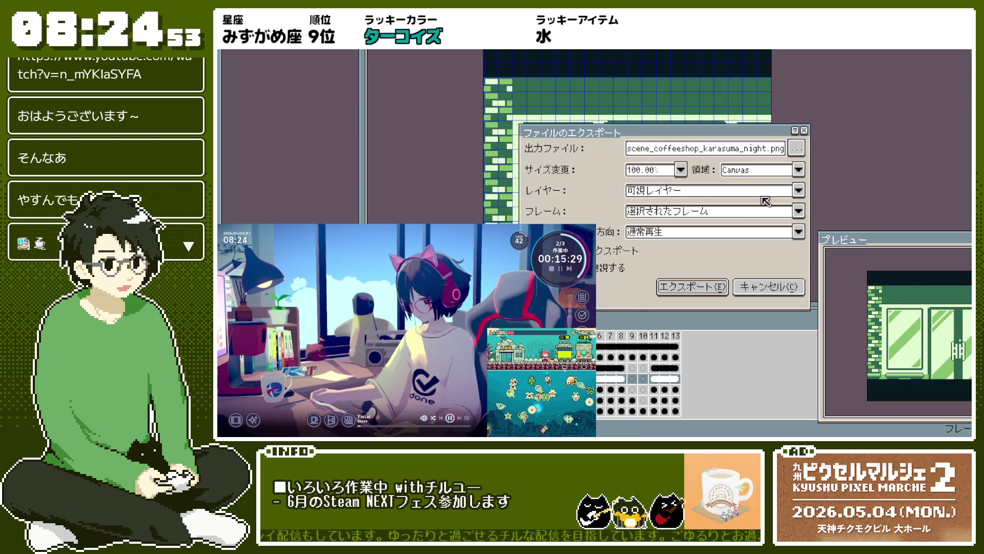
# Step: Export the empty doorway frame as scene_coffeeshop_blank.png
pyautogui.doubleClick(722, 149)
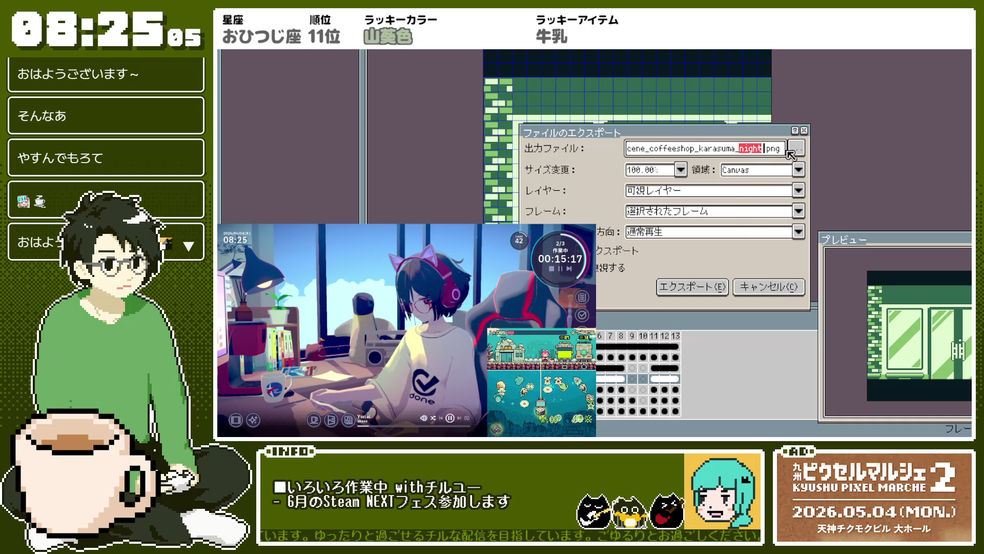
pyautogui.press('BackSpace')
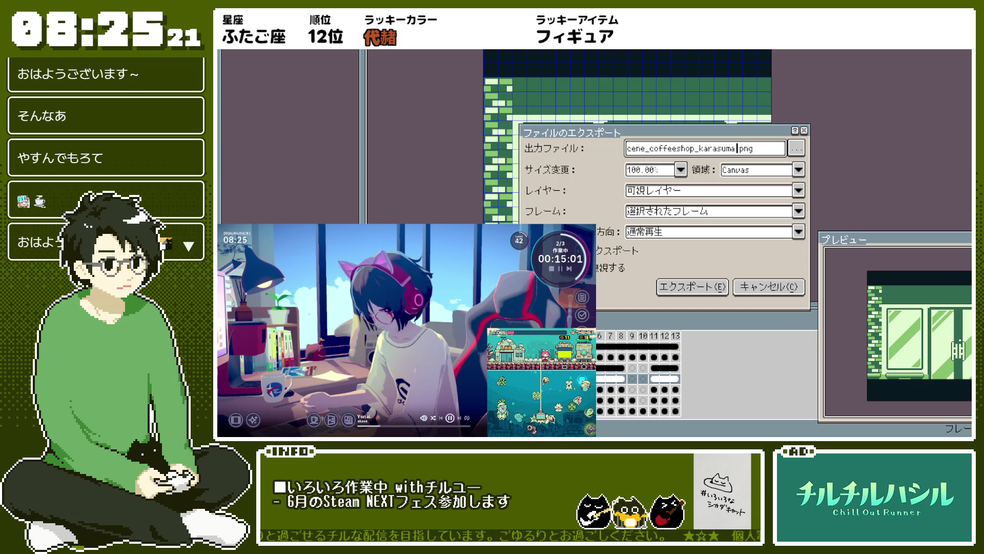
pyautogui.press('BackSpace')
pyautogui.press('BackSpace')
pyautogui.press('BackSpace')
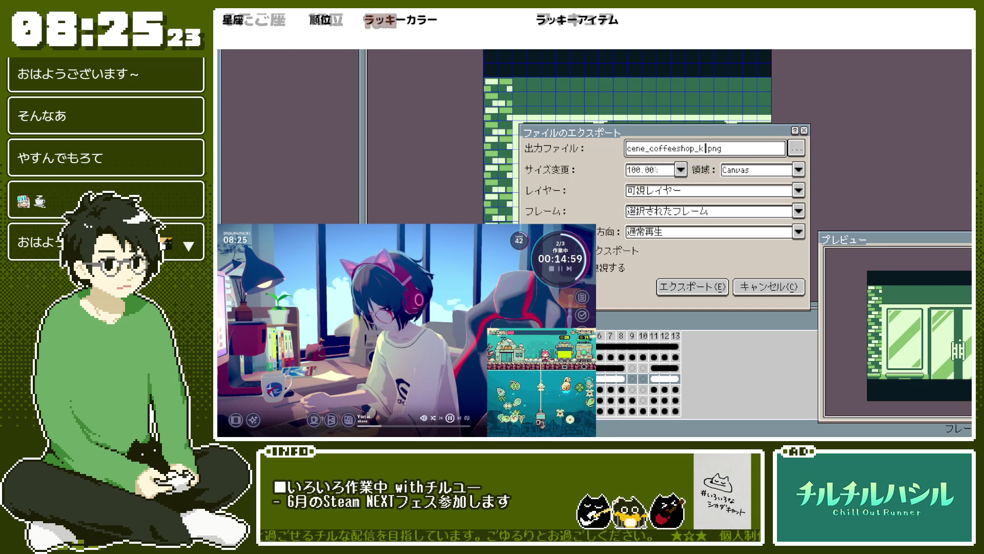
pyautogui.write('blank')
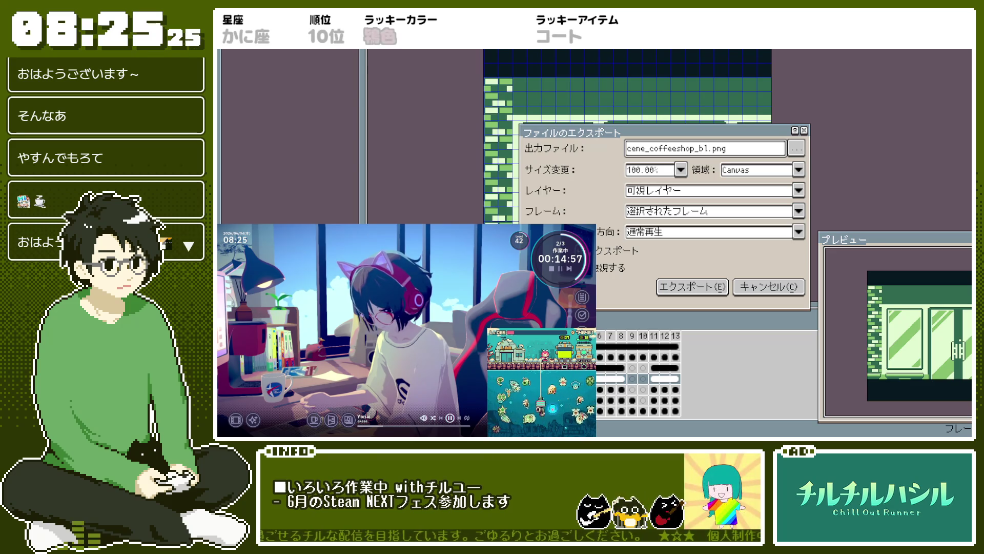
pyautogui.press('Return')
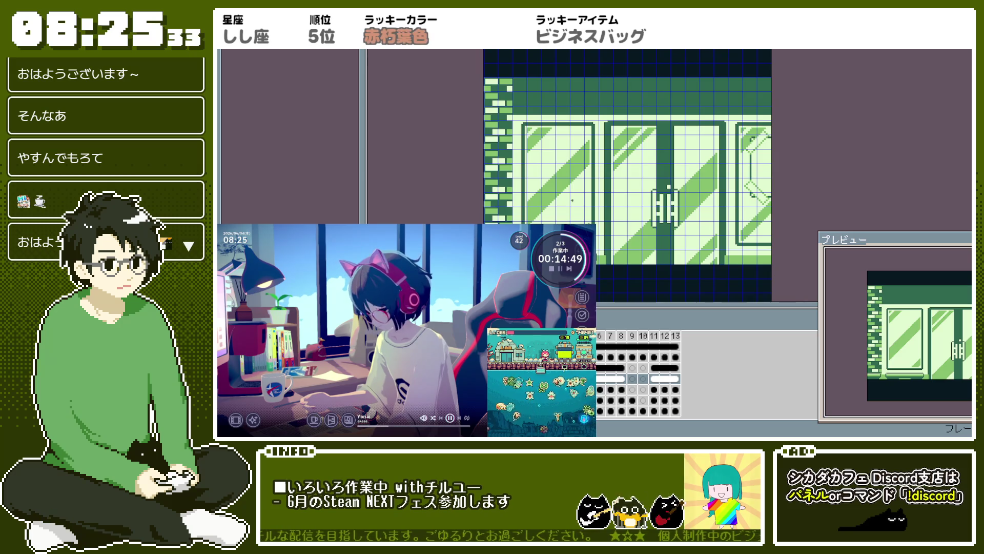
# Step: Export the cat-girl frame with suffix 'girl', then the deer frame with a revised suffix
pyautogui.press('Right')
pyautogui.hotkey('ctrl', 'alt', 'shift', 's')
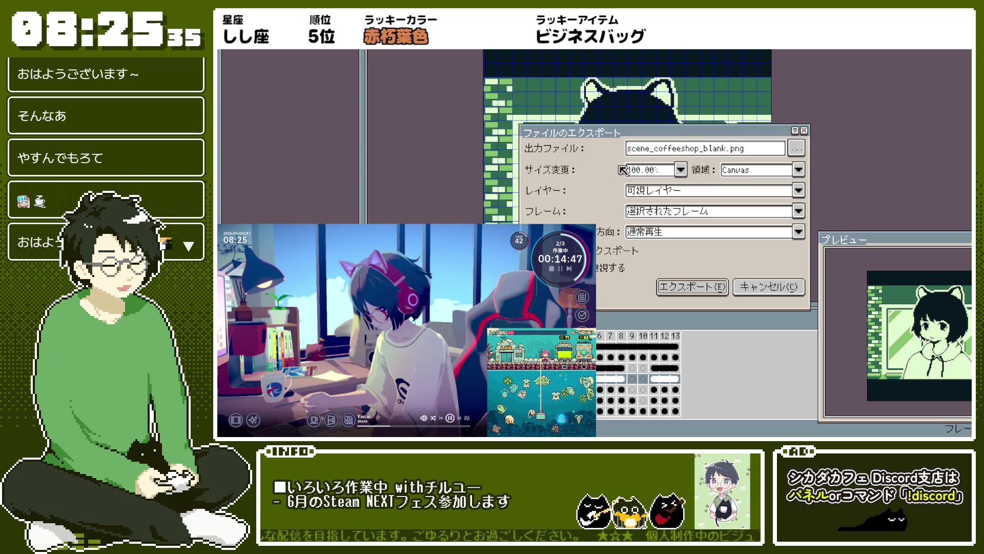
pyautogui.doubleClick(719, 149)
pyautogui.write('girl')
pyautogui.press('Return')
pyautogui.press('Right')
pyautogui.hotkey('ctrl', 'alt', 'shift', 's')
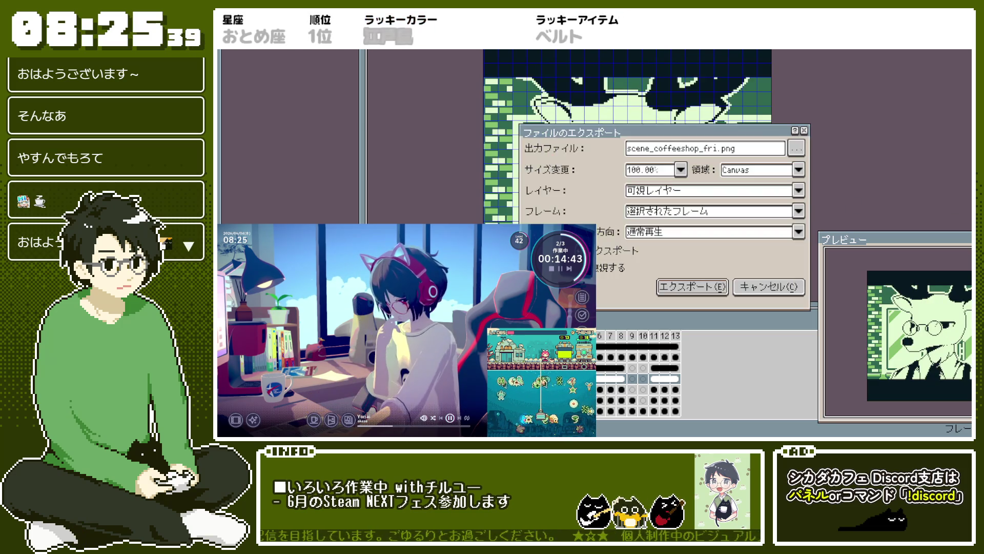
pyautogui.doubleClick(709, 149)
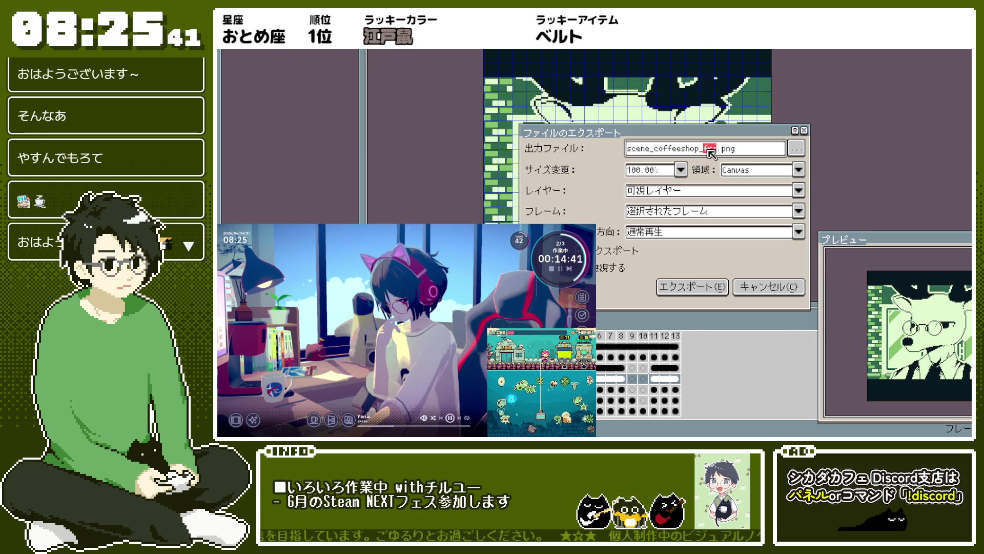
pyautogui.write('nel')
pyautogui.press('Return')
# Step: Export the next character frame with suffix 'ne2', then the lizard frame
pyautogui.press('Right')
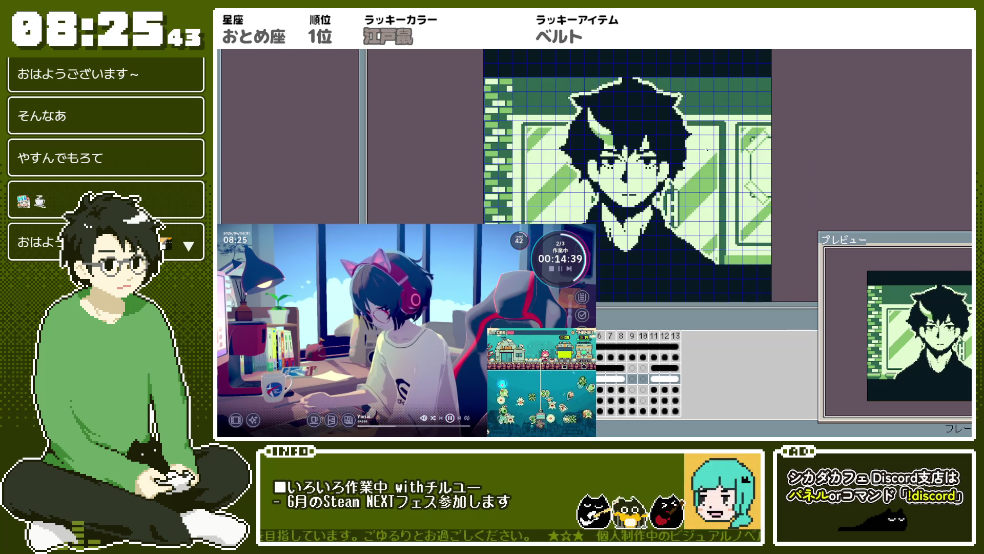
pyautogui.hotkey('ctrl', 'alt', 'shift', 's')
pyautogui.doubleClick(710, 148)
pyautogui.write('ne2')
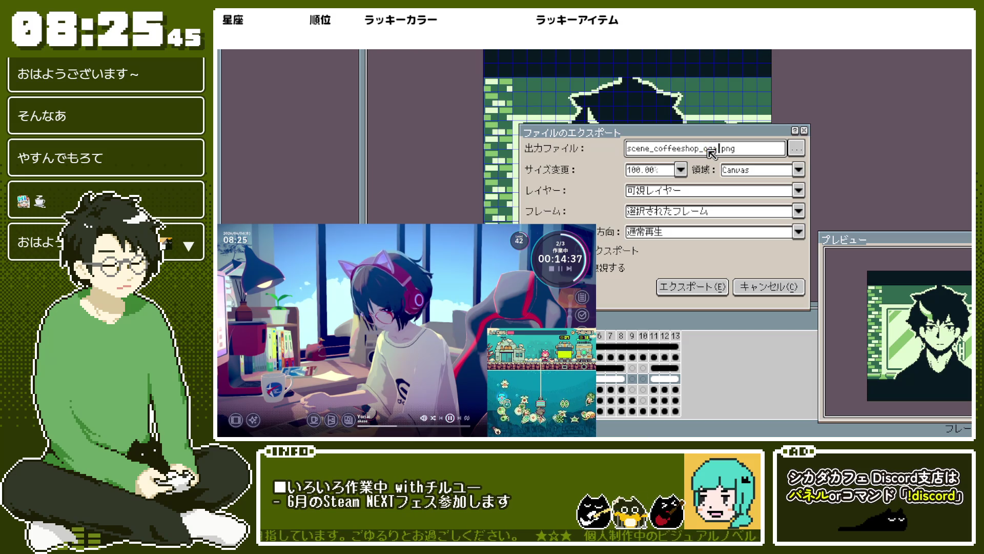
pyautogui.press('Return')
pyautogui.press('Right')
pyautogui.hotkey('ctrl', 'alt', 'shift', 's')
pyautogui.doubleClick(709, 149)
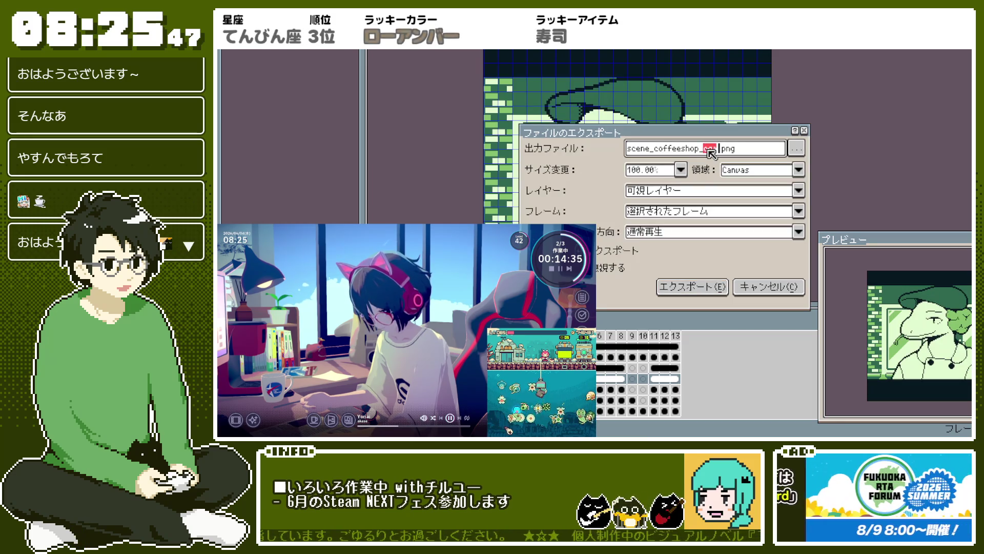
pyautogui.press('Return')
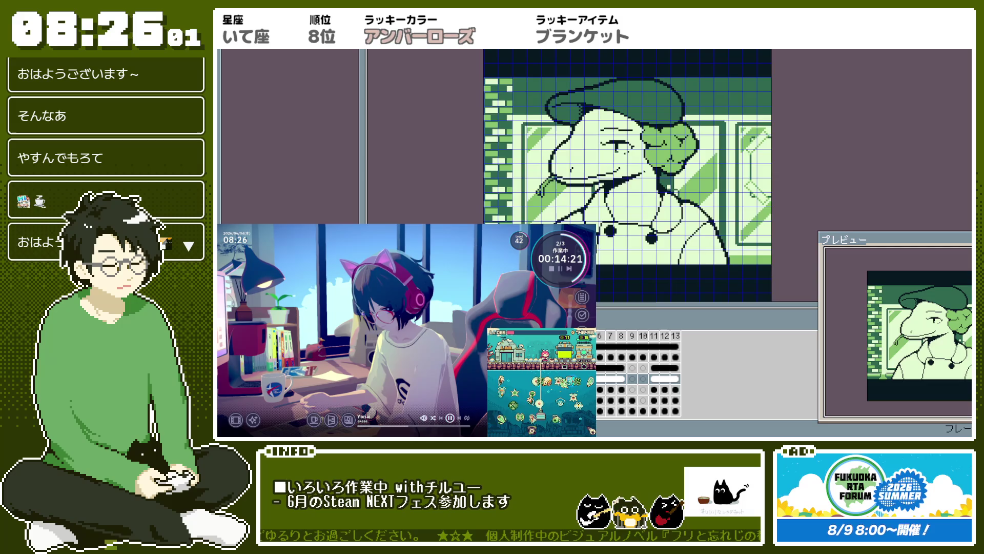
# Step: Export the current character frame, keeping its existing file name
pyautogui.hotkey('ctrl', 'alt', 'shift', 's')
pyautogui.click(728, 151)
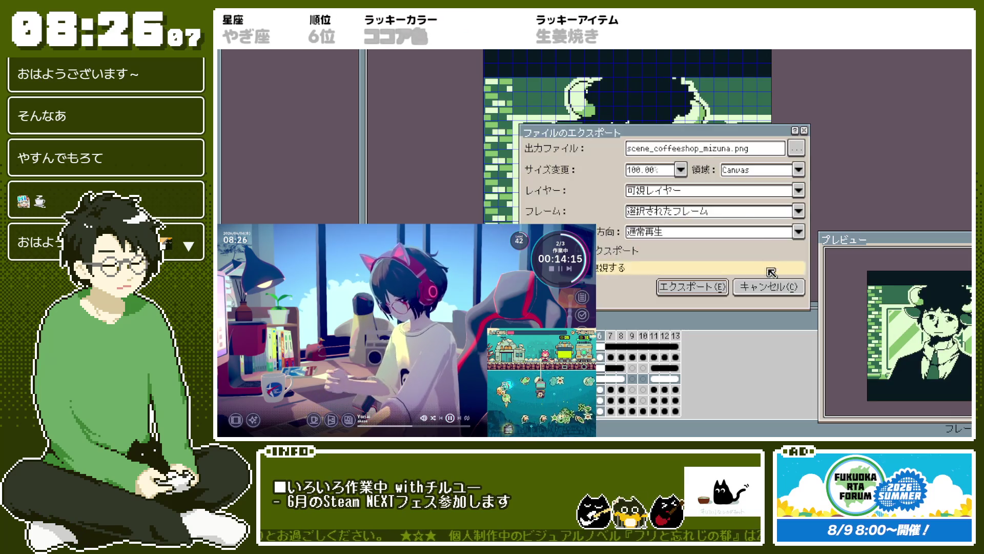
pyautogui.doubleClick(725, 151)
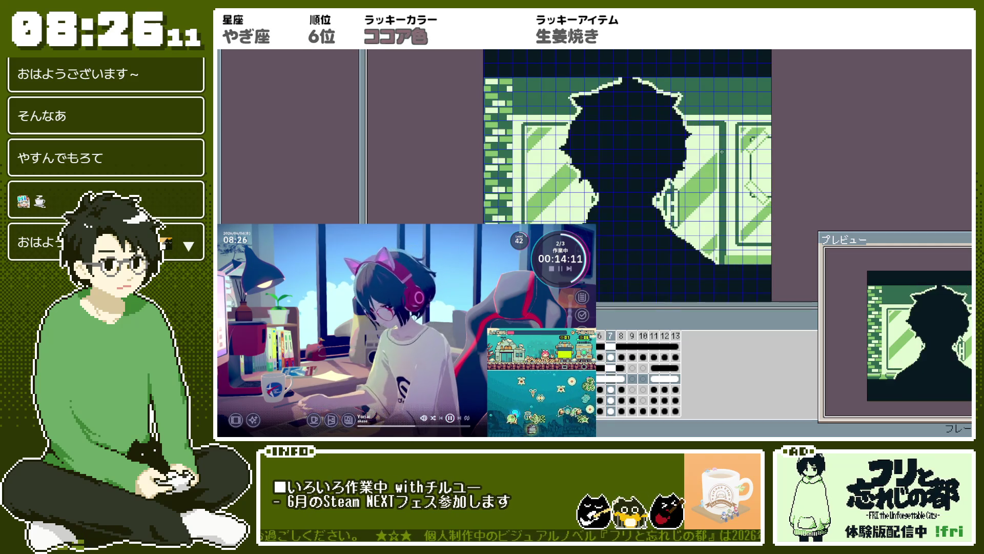
pyautogui.click(783, 289)
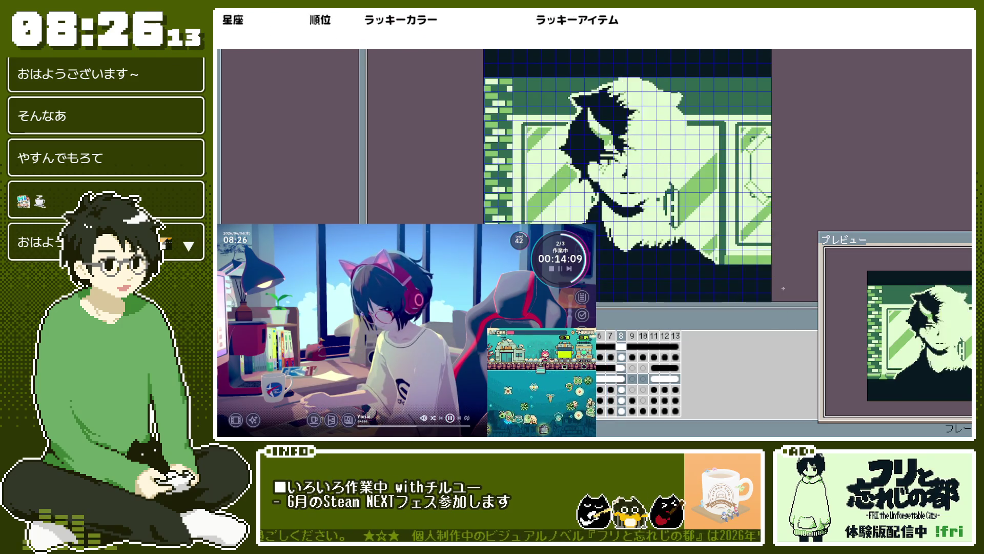
pyautogui.hotkey('ctrl', 'alt', 'shift', 's')
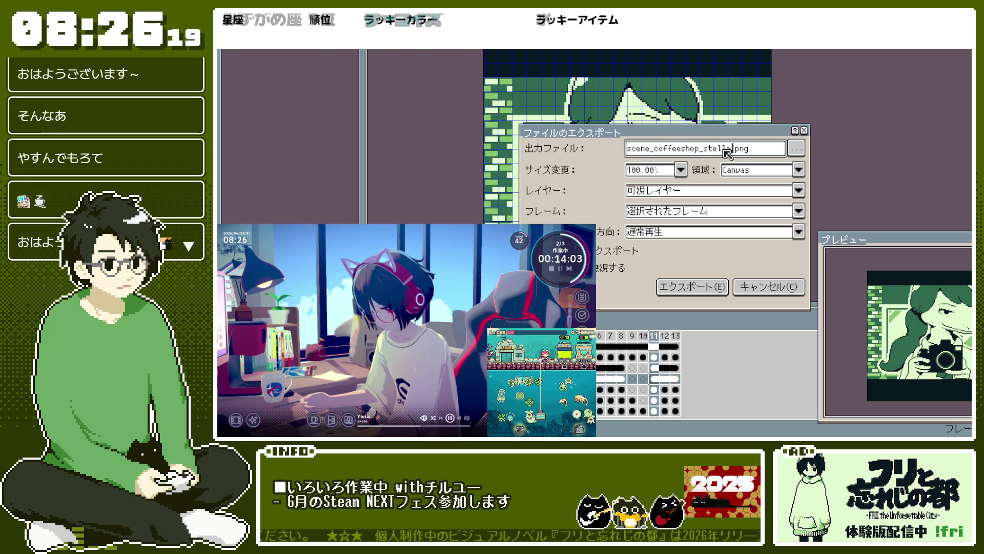
pyautogui.press('Return')
# Step: Export frame 12 as a scene_coffeeshop PNG with suffix 'ekicho'
pyautogui.press('Right')
pyautogui.hotkey('ctrl', 'alt', 'shift', 's')
pyautogui.doubleClick(722, 149)
pyautogui.write('ekicho')
pyautogui.press('Return')
# Step: Export frame 13 with suffix 'mel' and return to the empty doorway frame
pyautogui.press('Right')
pyautogui.hotkey('ctrl', 'alt', 'shift', 's')
pyautogui.doubleClick(723, 148)
pyautogui.write('mel')
pyautogui.press('Return')
pyautogui.press('Return')
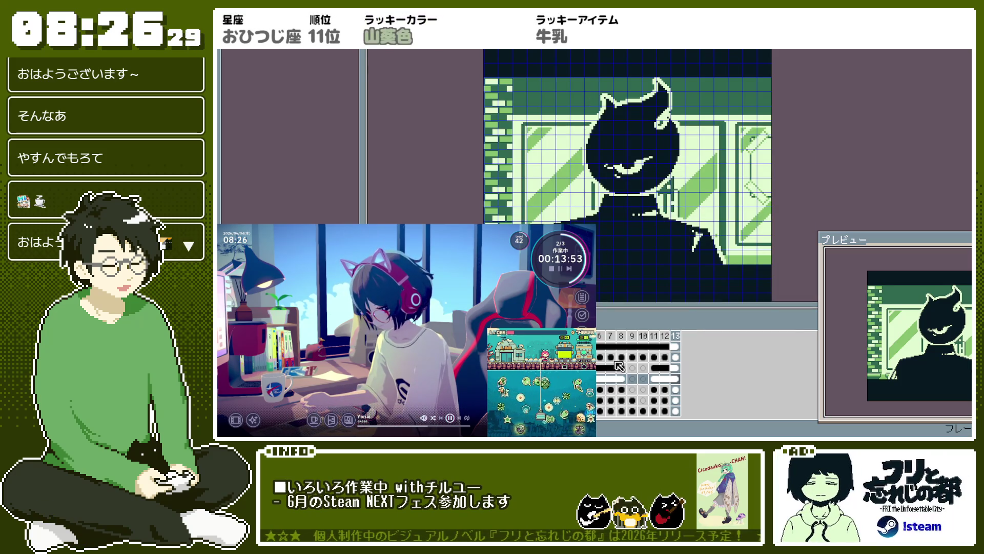
pyautogui.press('Return')
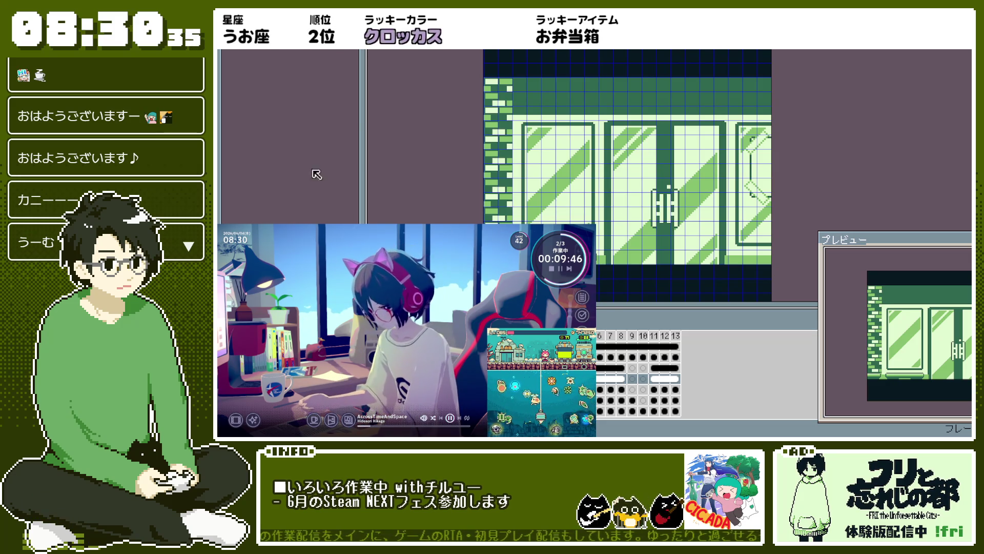
# Step: Zoom the canvas out one step on the empty café doorway frame
pyautogui.press('-')
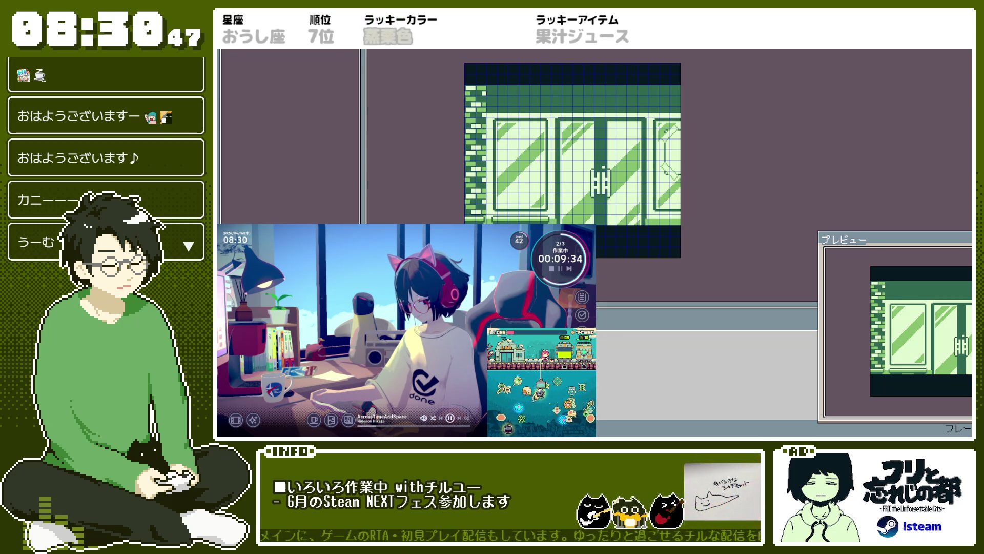
pyautogui.hotkey('ctrl', 'shift', 'o')
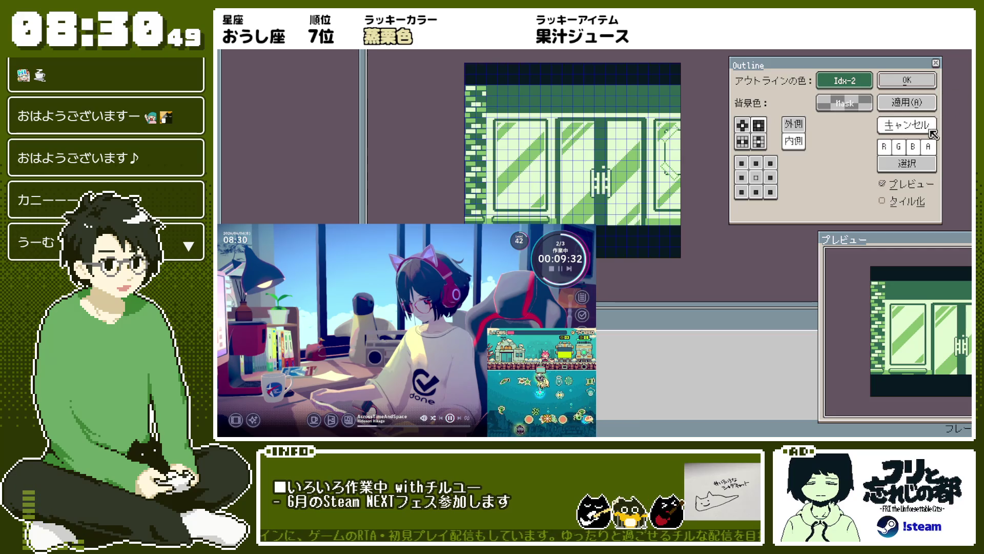
pyautogui.click(907, 125)
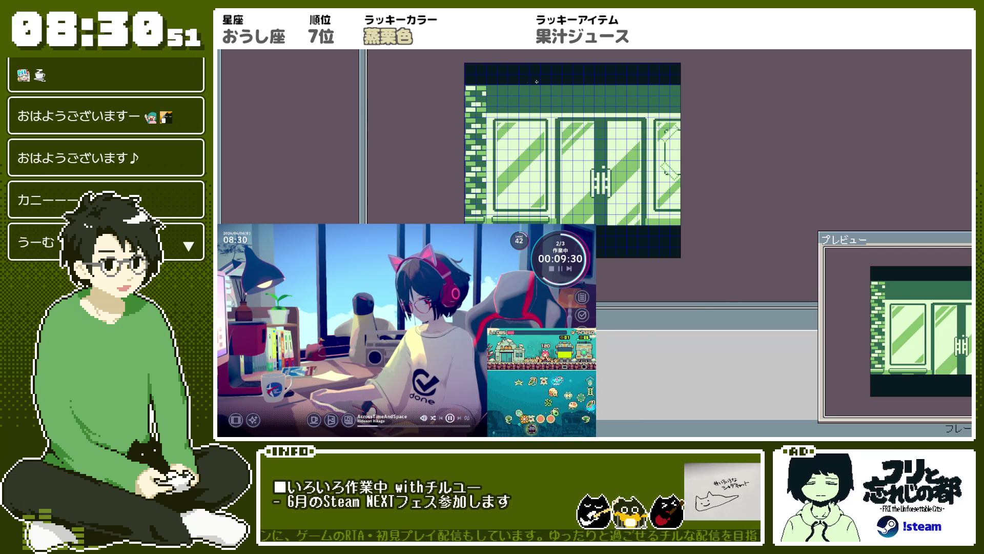
# Step: Toggle the dark top rows with undo/redo and select a wide strip near the top
pyautogui.scroll(1, 493, 121)
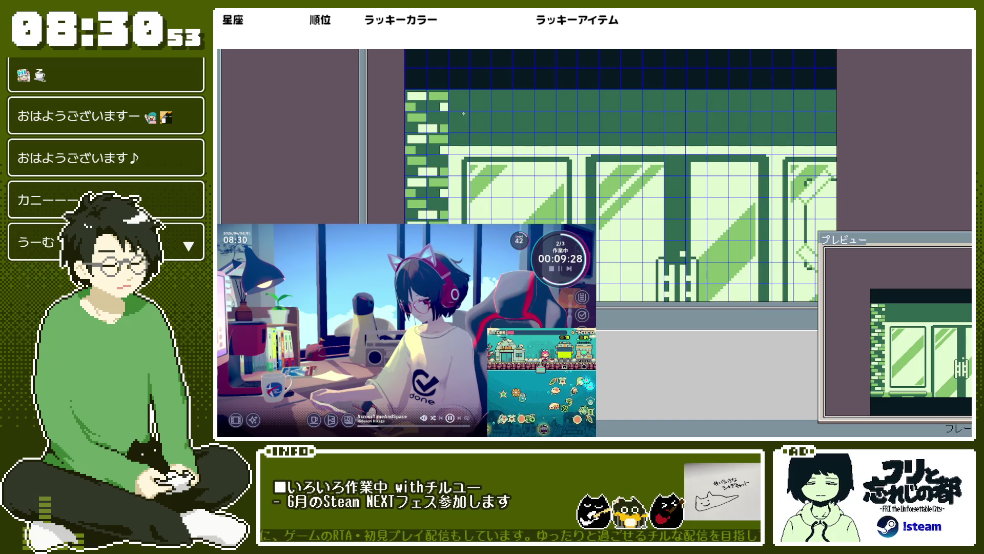
pyautogui.scroll(1, 464, 115)
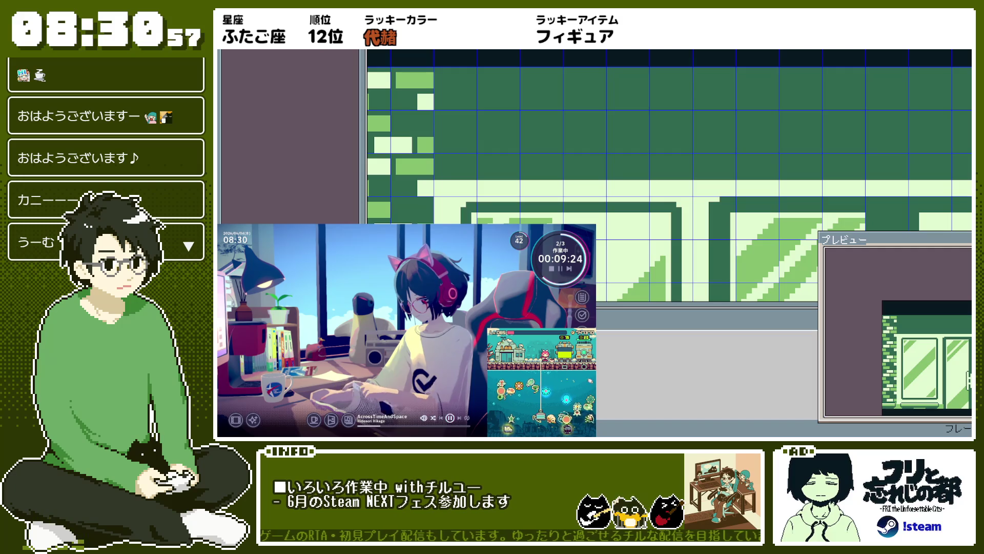
pyautogui.hotkey('ctrl', 'z')
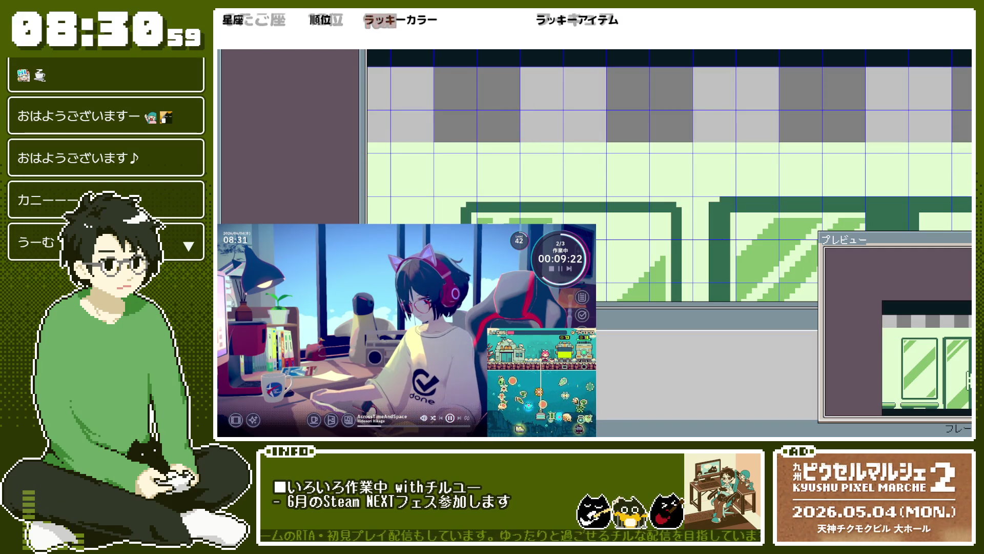
pyautogui.hotkey('ctrl', 'y')
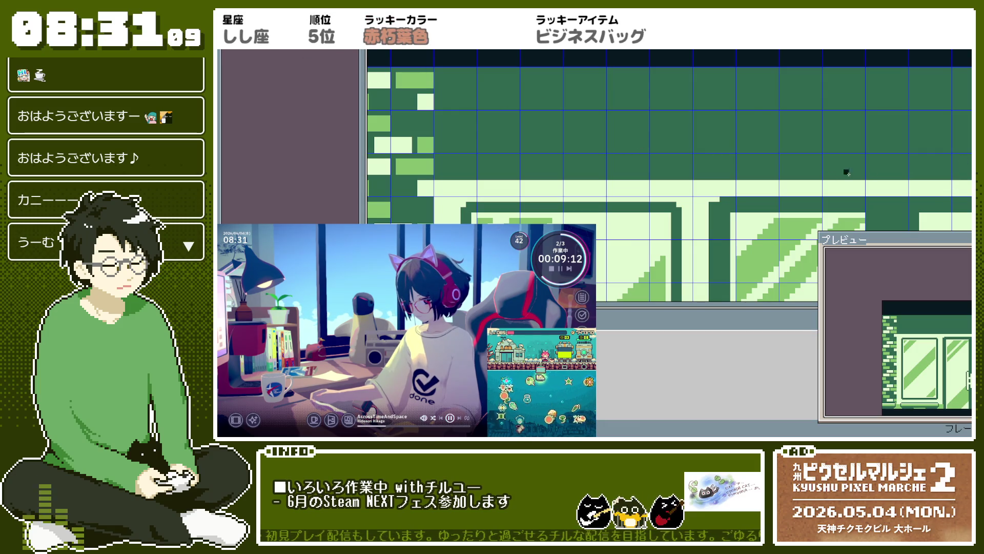
pyautogui.scroll(-2, 600, 136)
pyautogui.moveTo(540, 107)
pyautogui.mouseDown()
pyautogui.moveTo(753, 146)
pyautogui.moveTo(863, 153)
pyautogui.mouseUp()
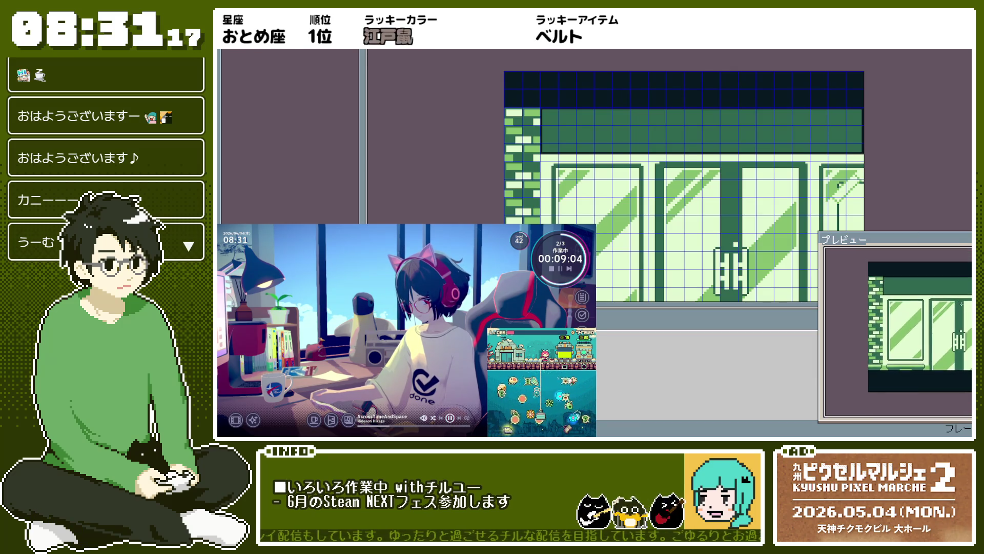
# Step: Draw dark lines along the window frame's top edge and down the door
pyautogui.scroll(1, 586, 253)
pyautogui.moveTo(582, 253); pyautogui.dragTo(538, 196)
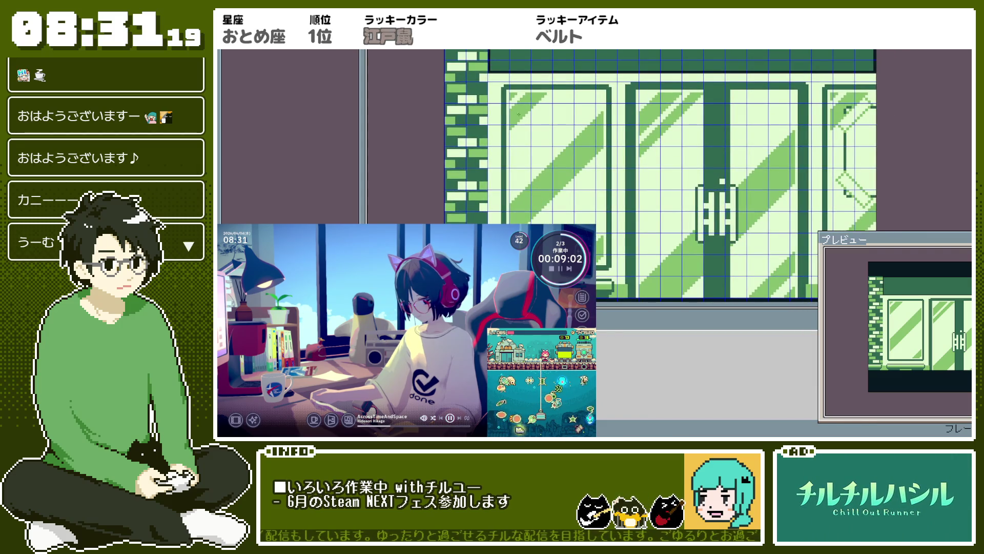
pyautogui.scroll(1, 520, 116)
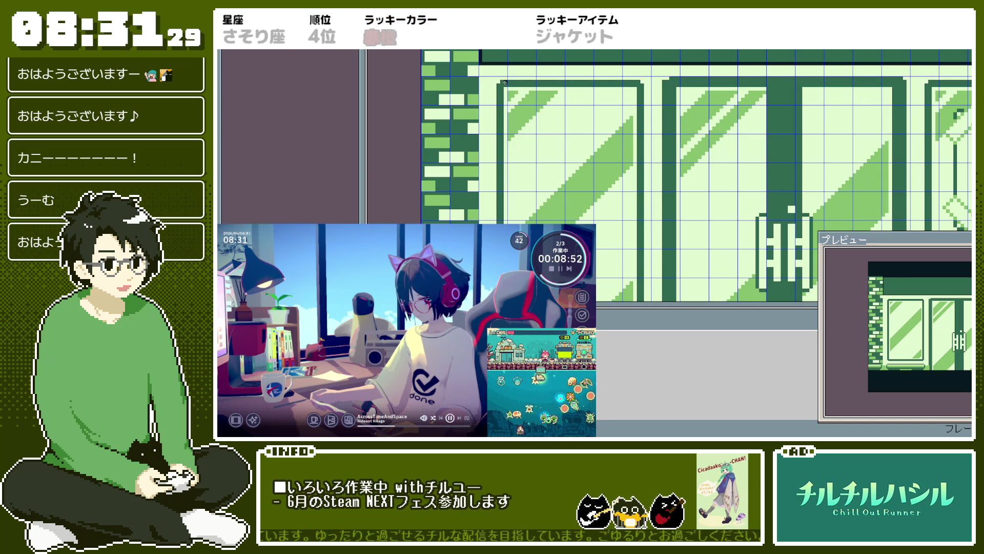
pyautogui.moveTo(502, 82); pyautogui.dragTo(639, 81)
pyautogui.scroll(3, 641, 267)
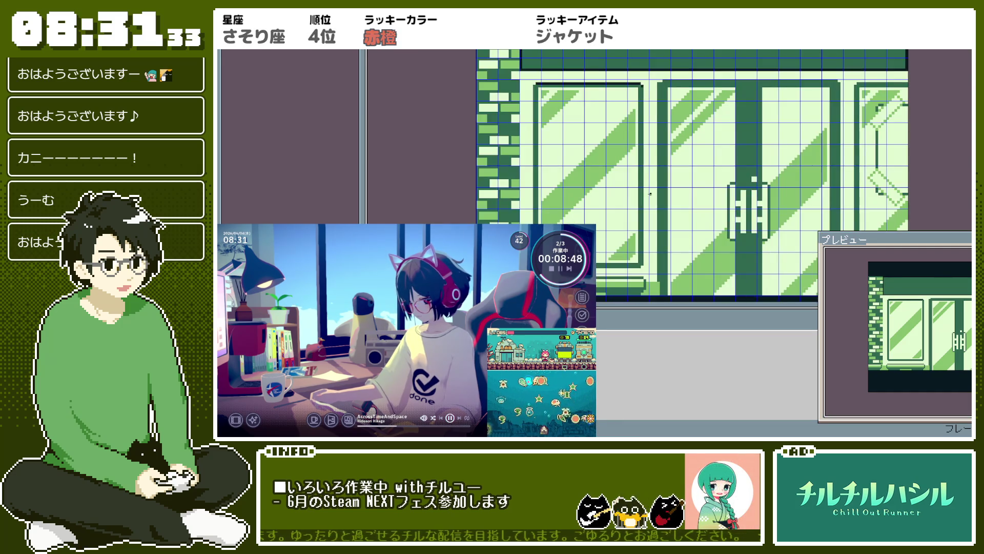
pyautogui.keyDown('shift'); pyautogui.click(641, 267); pyautogui.keyUp('shift')
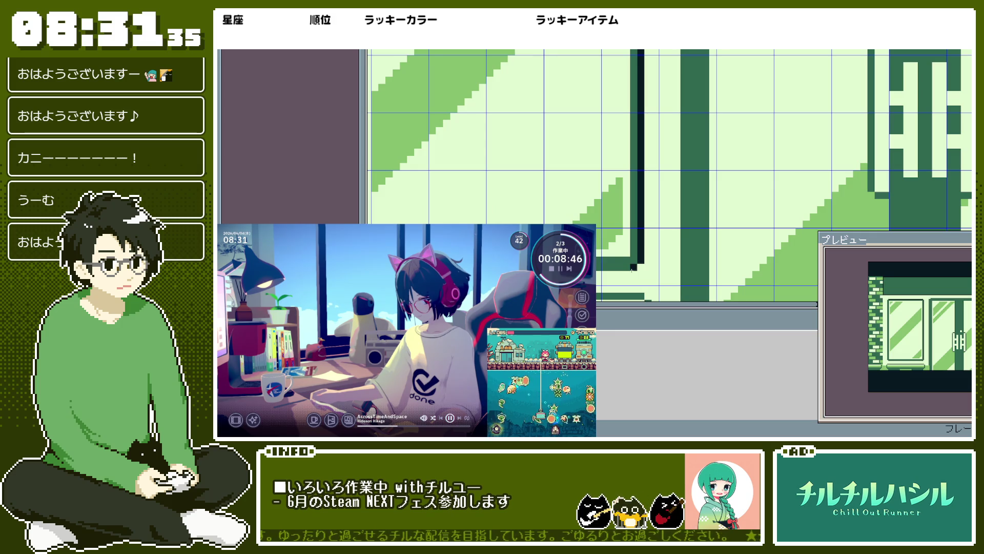
# Step: Clear the selection along the dark top band and zoom around to check the door area
pyautogui.scroll(-2, 633, 269)
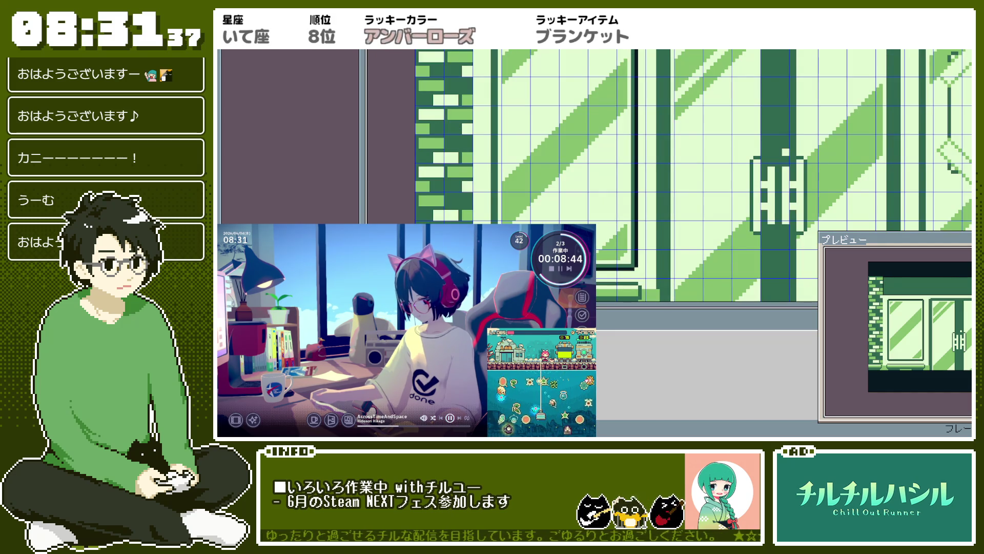
pyautogui.scroll(-1, 498, 265)
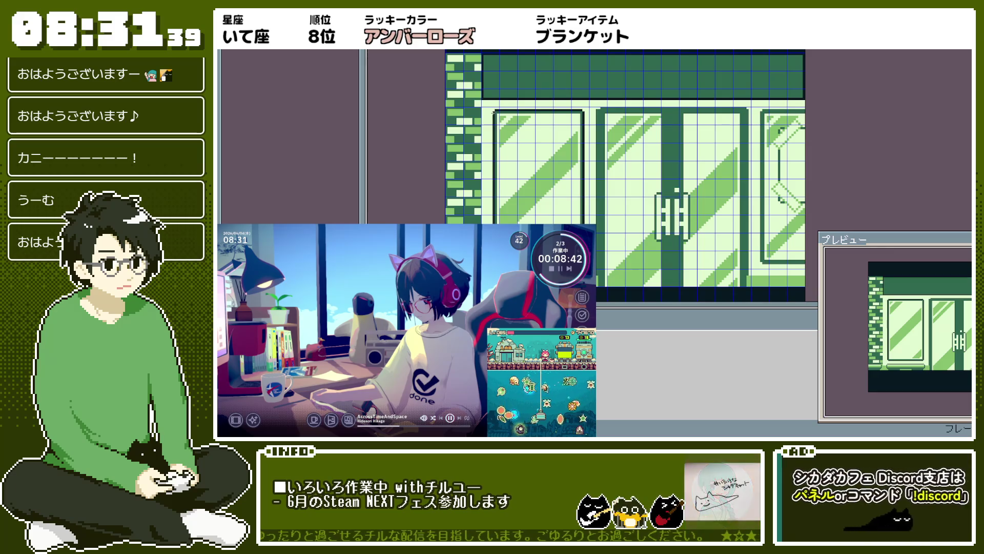
pyautogui.scroll(-2, 578, 143)
pyautogui.scroll(3, 577, 143)
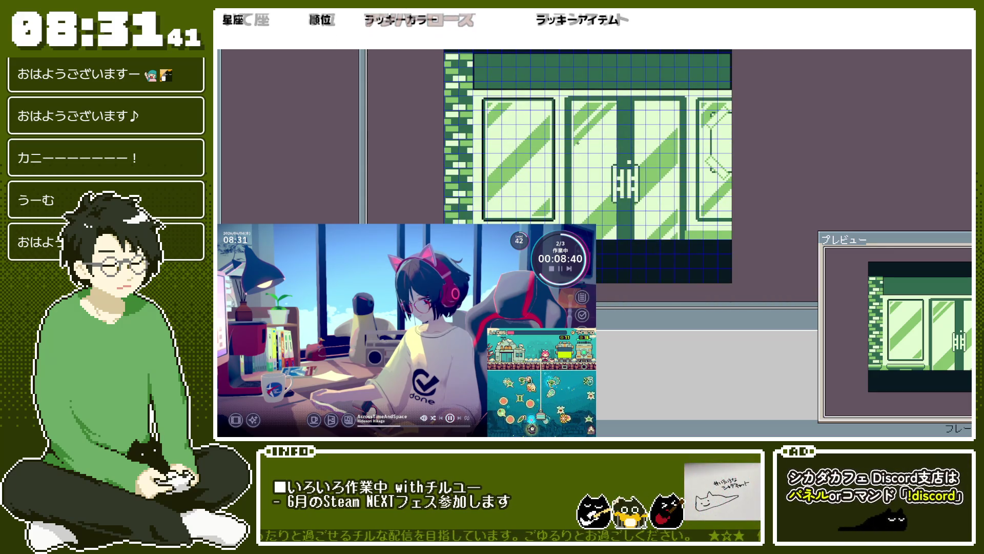
pyautogui.scroll(2, 575, 115)
pyautogui.moveTo(576, 114); pyautogui.dragTo(565, 105)
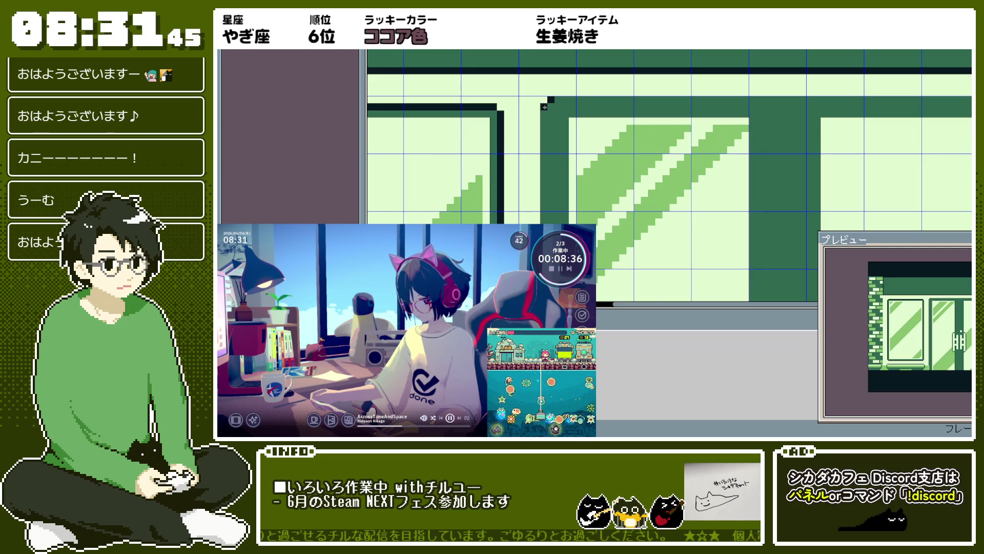
pyautogui.scroll(-2, 545, 106)
pyautogui.scroll(2, 664, 195)
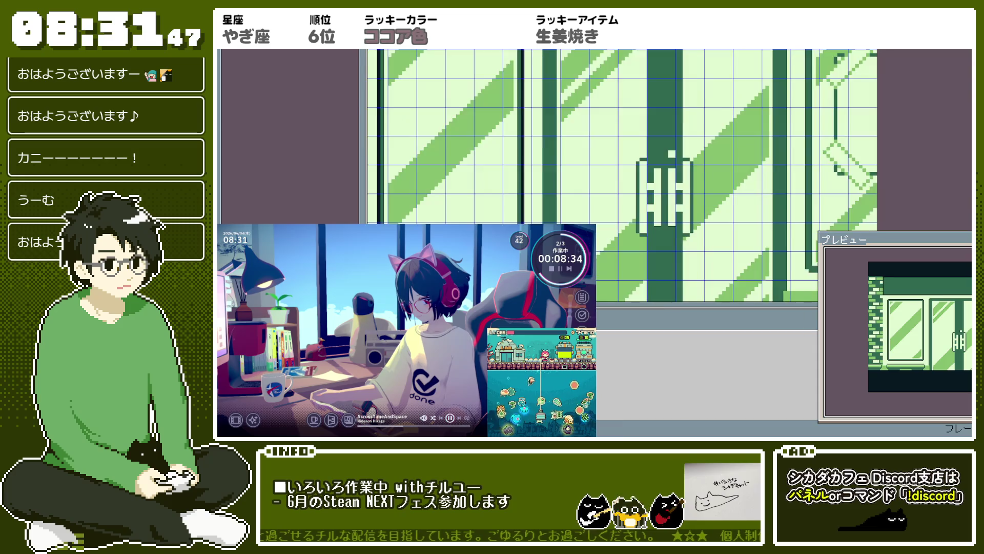
pyautogui.scroll(-2, 545, 142)
pyautogui.scroll(2, 545, 141)
pyautogui.scroll(-1, 545, 142)
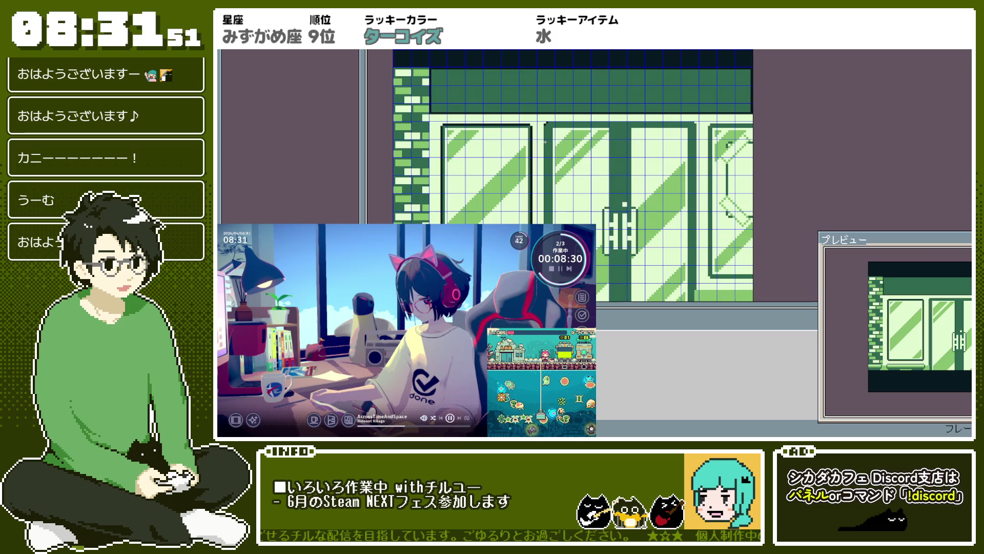
pyautogui.scroll(1, 545, 141)
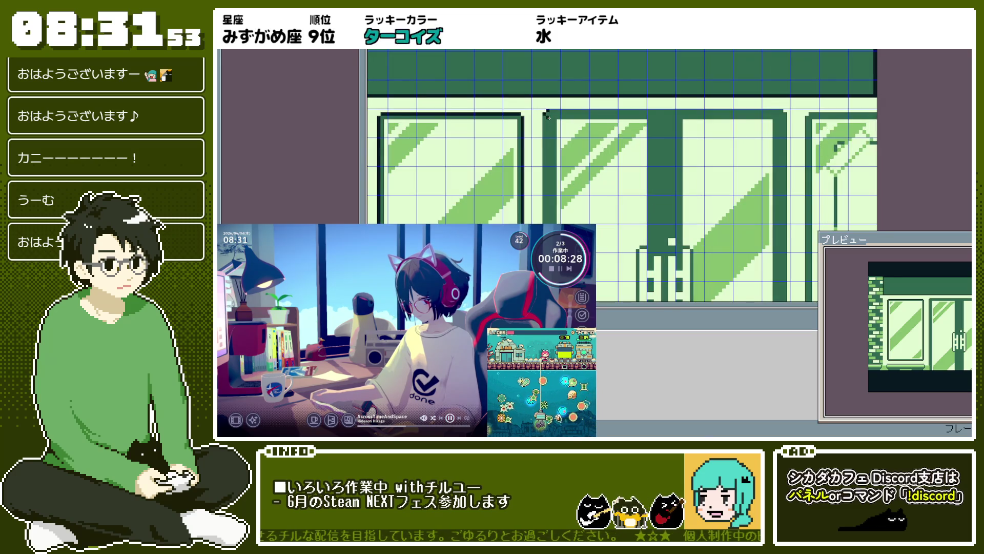
pyautogui.scroll(-1, 549, 119)
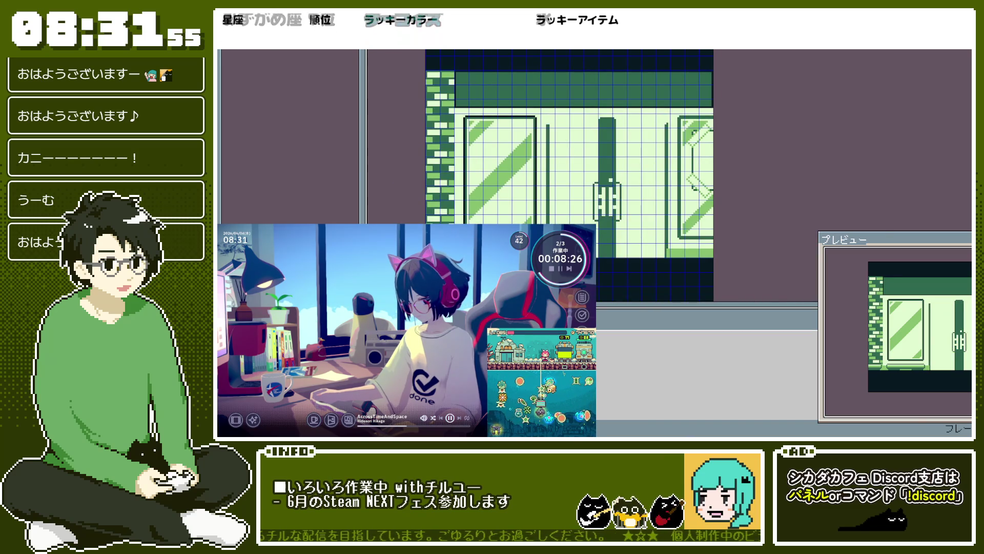
# Step: Paste the striped glass double doors with their handle into the doorway, comparing with undo/redo before keeping them
pyautogui.scroll(1, 558, 164)
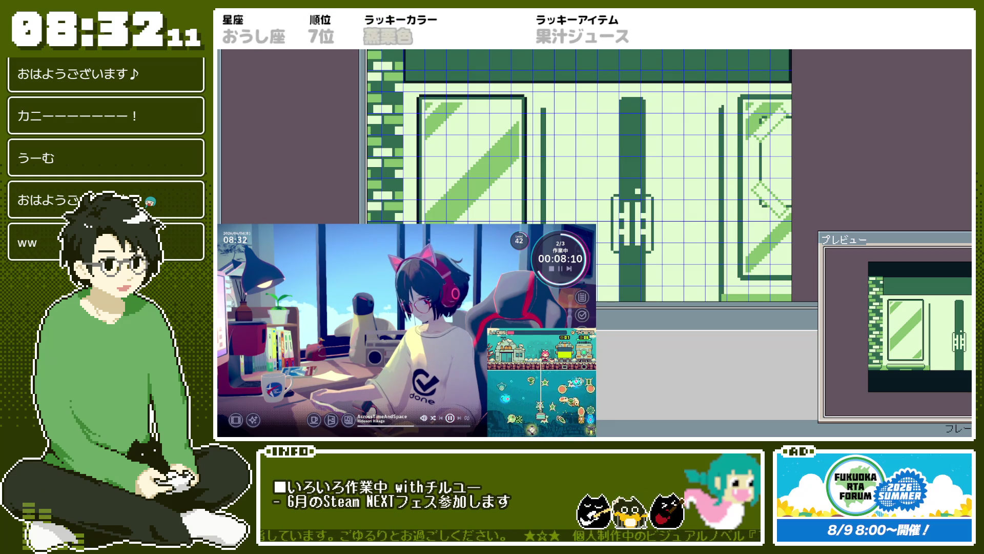
pyautogui.hotkey('ctrl', 'v')
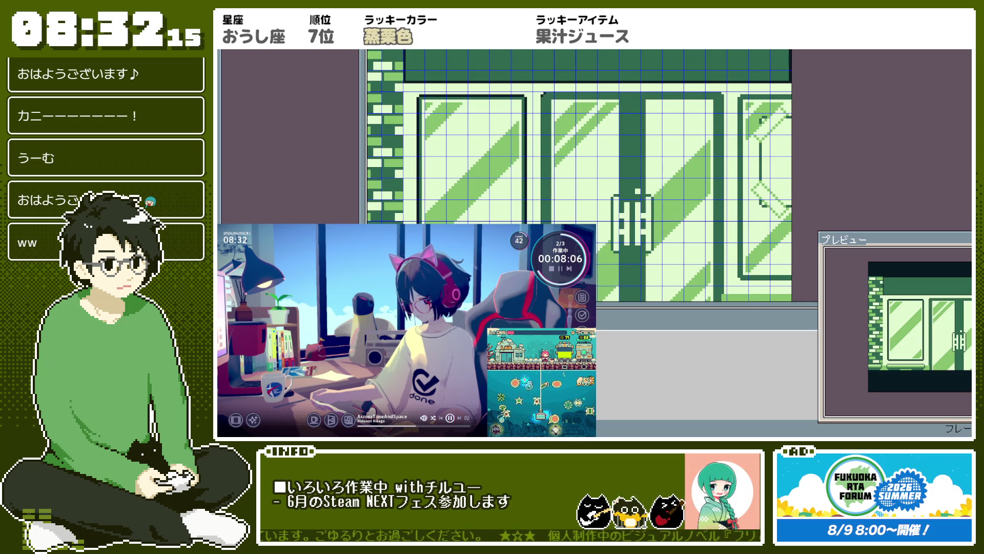
pyautogui.hotkey('ctrl', 'z')
pyautogui.hotkey('ctrl', 'y')
pyautogui.hotkey('ctrl', 'z')
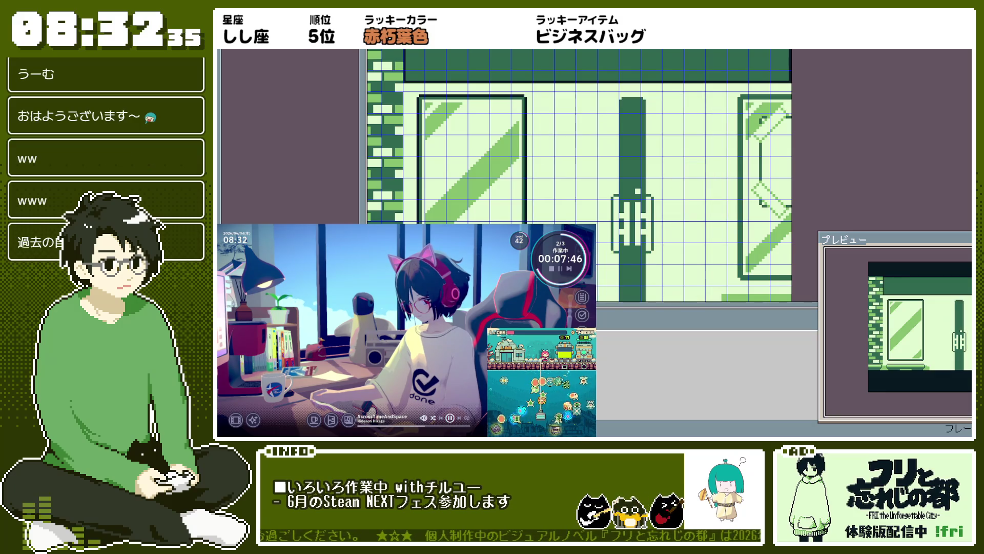
pyautogui.hotkey('ctrl', 'y')
pyautogui.hotkey('ctrl', 'z')
pyautogui.hotkey('ctrl', 'y')
pyautogui.scroll(-3, 563, 172)
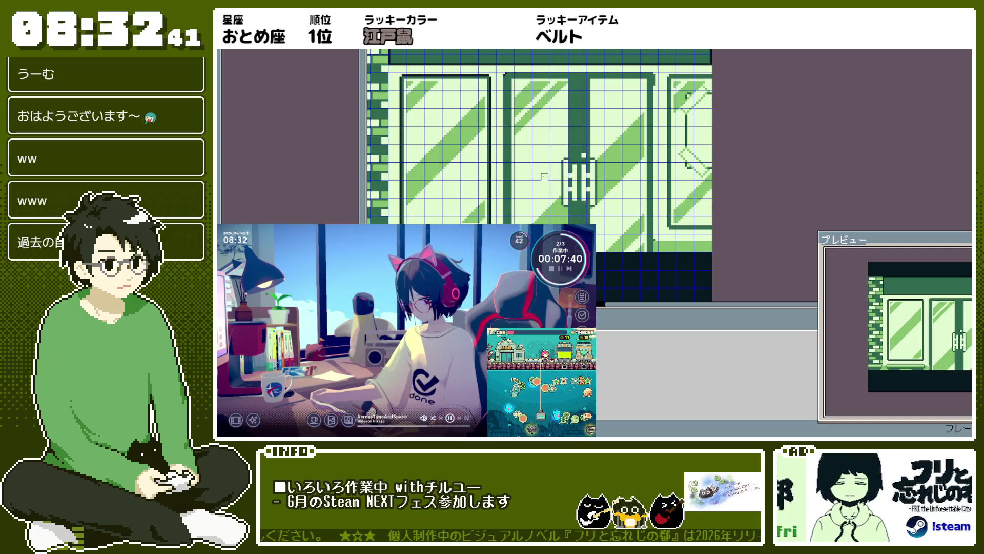
# Step: Draw dark pencil lines across the door frame's top edge and down its side
pyautogui.scroll(2, 502, 117)
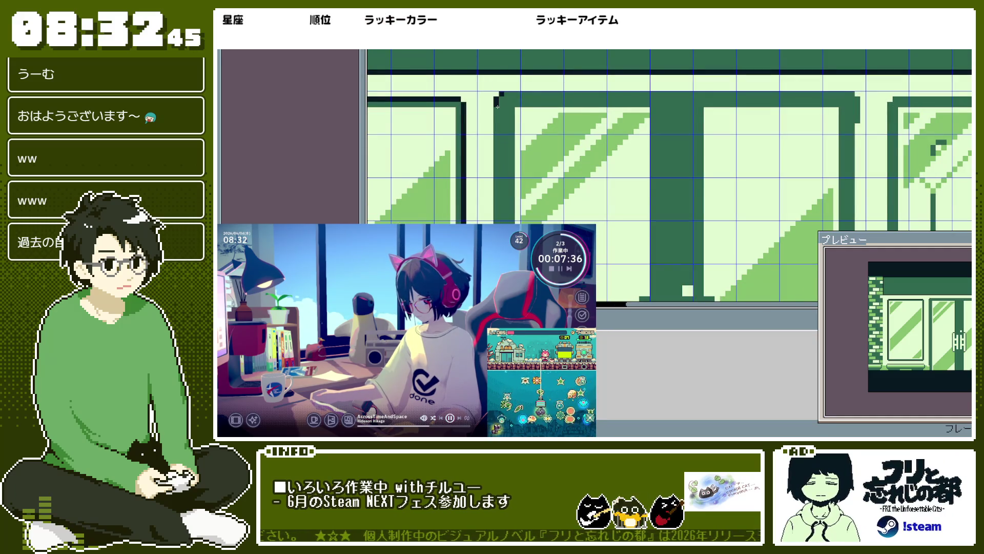
pyautogui.scroll(-2, 497, 105)
pyautogui.scroll(4, 497, 105)
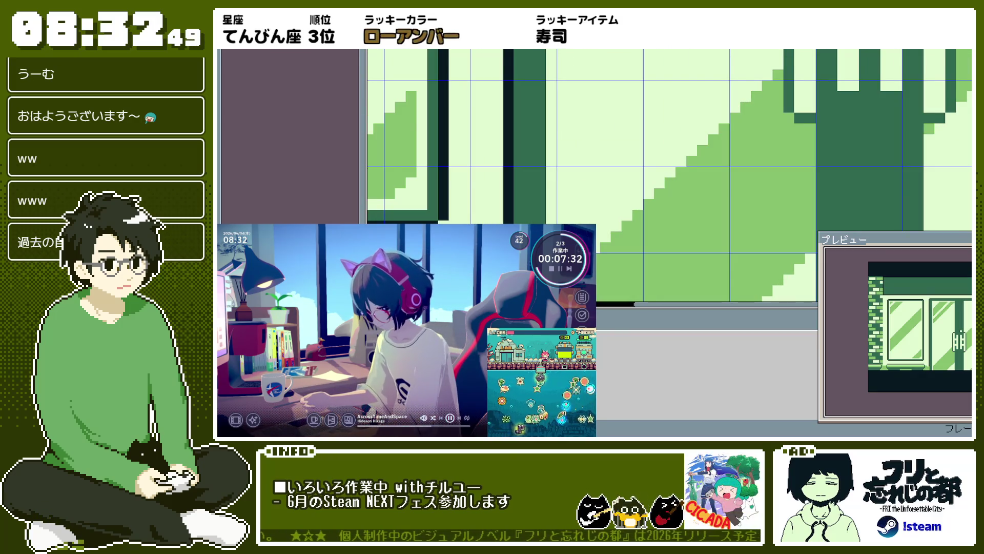
pyautogui.scroll(-2, 578, 173)
pyautogui.scroll(1, 578, 173)
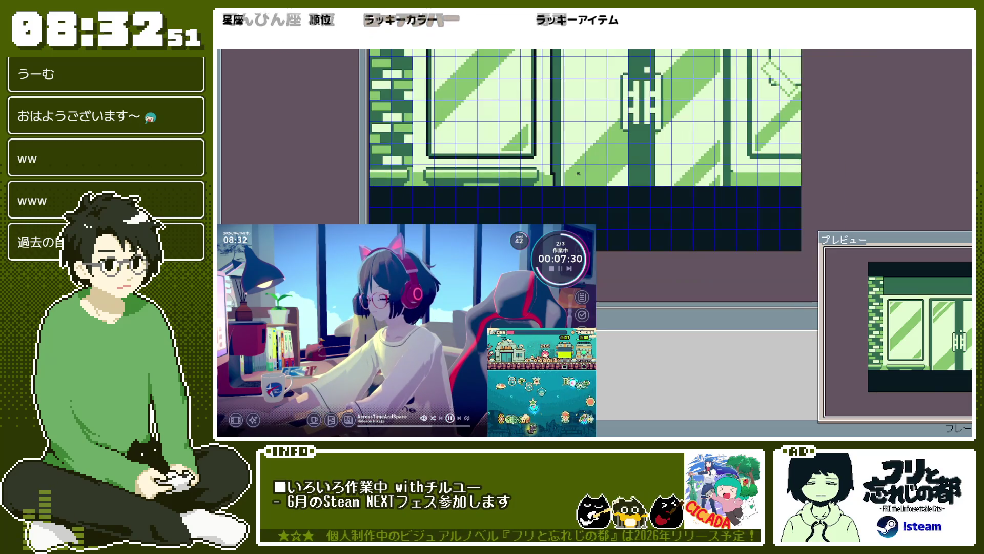
pyautogui.scroll(2, 578, 173)
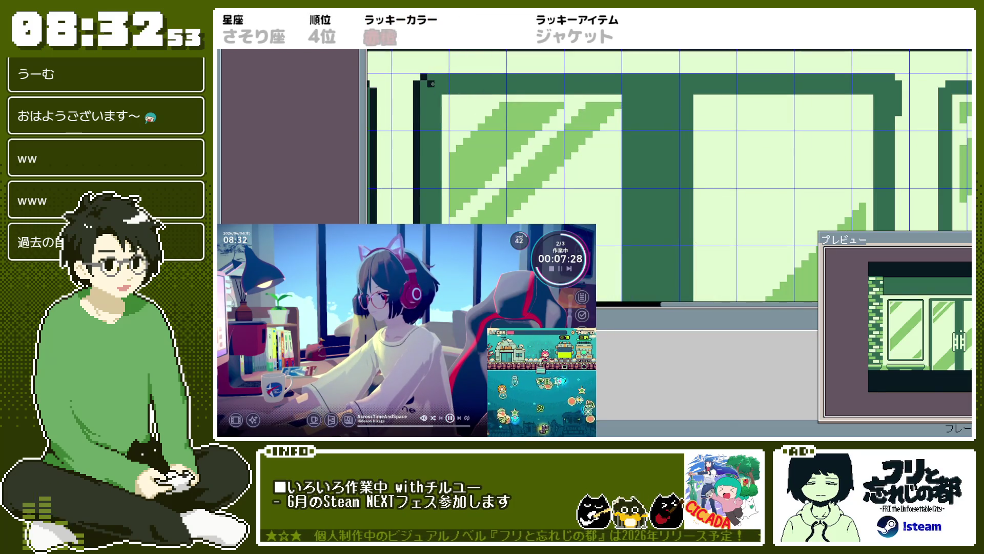
pyautogui.moveTo(429, 77)
pyautogui.mouseDown()
pyautogui.moveTo(938, 80)
pyautogui.moveTo(897, 80)
pyautogui.mouseUp()
pyautogui.scroll(-2, 900, 90)
pyautogui.moveTo(779, 52); pyautogui.dragTo(780, 270)
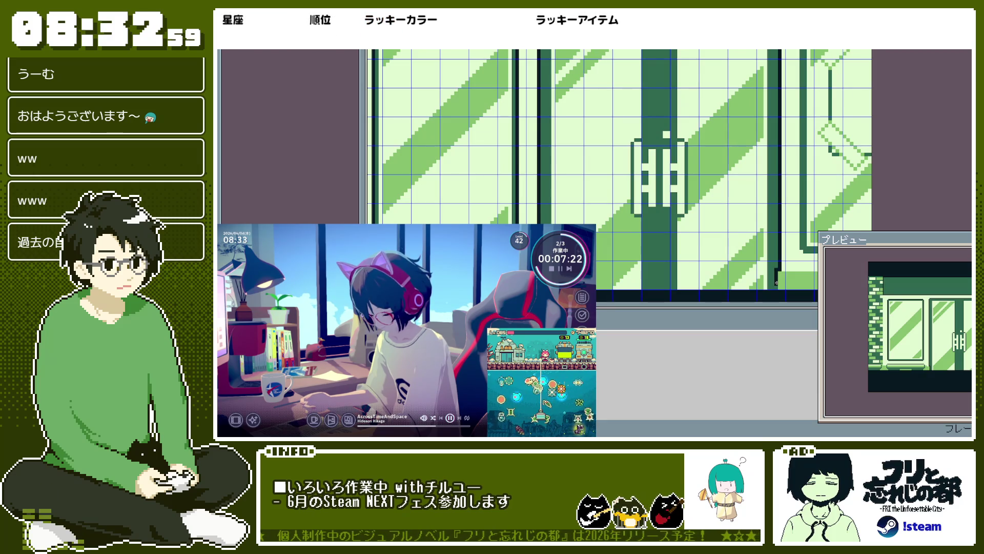
# Step: Fill the door frame's top strip with dark green using the Paint Bucket
pyautogui.scroll(-2, 797, 258)
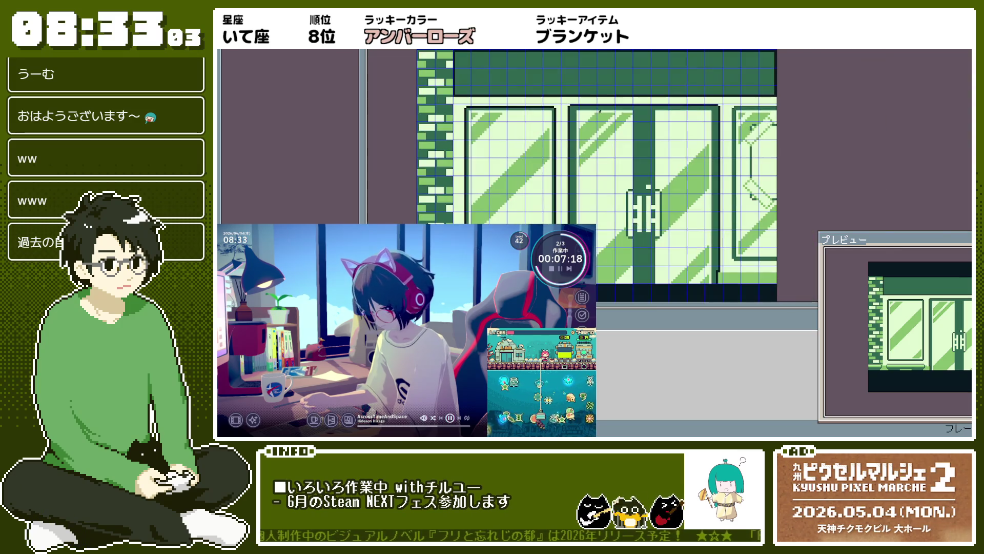
pyautogui.scroll(1, 683, 152)
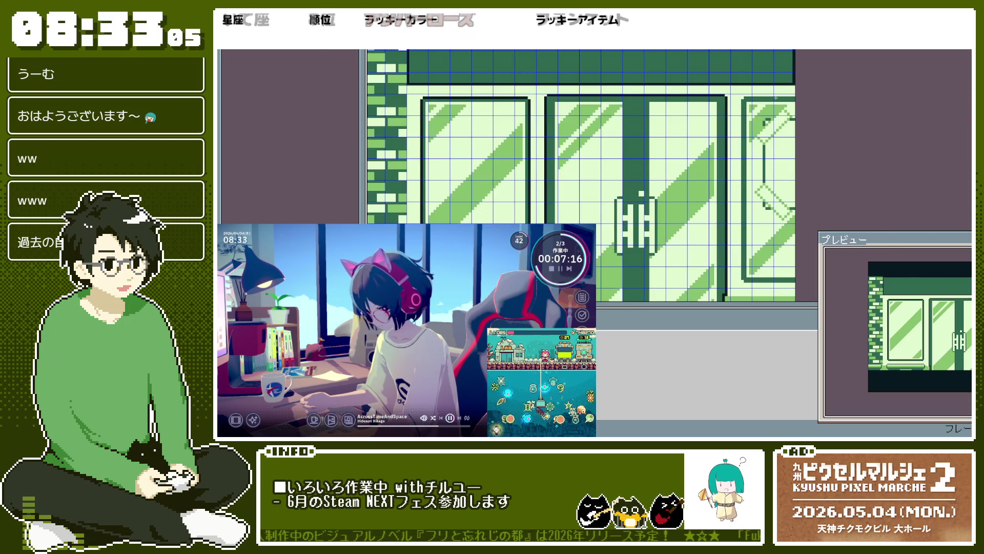
pyautogui.scroll(2, 747, 95)
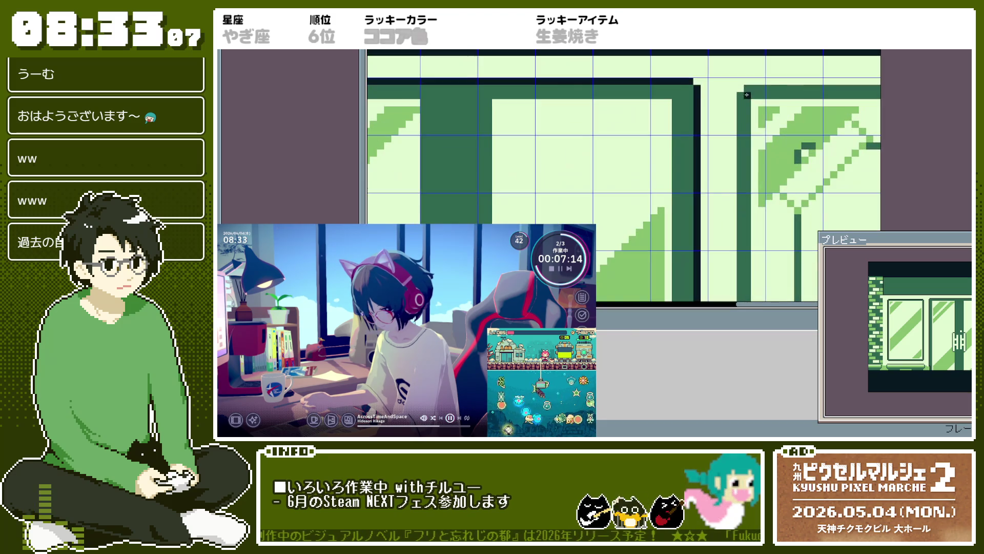
pyautogui.scroll(-2, 748, 88)
pyautogui.scroll(1, 748, 88)
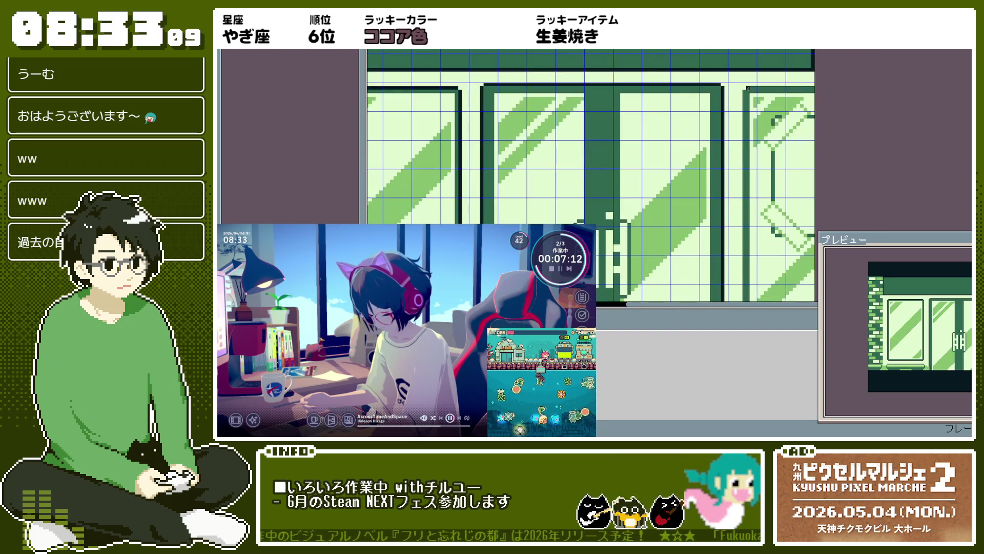
pyautogui.scroll(-1, 780, 71)
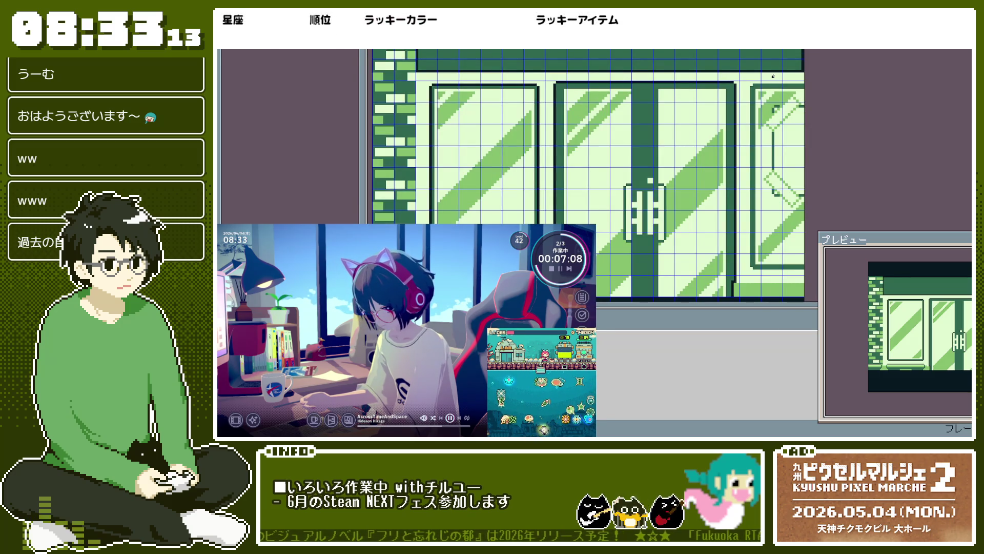
pyautogui.scroll(1, 964, 360)
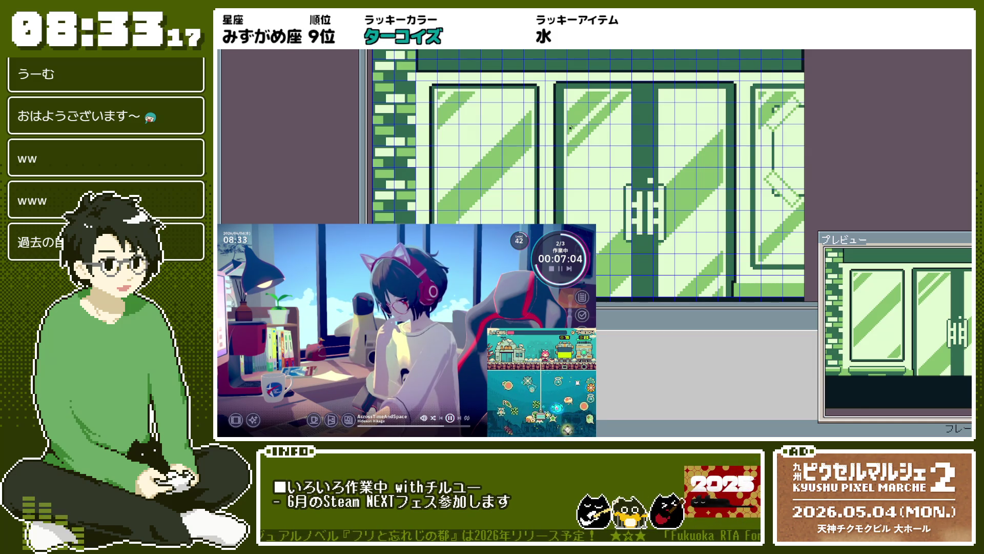
pyautogui.scroll(2, 571, 127)
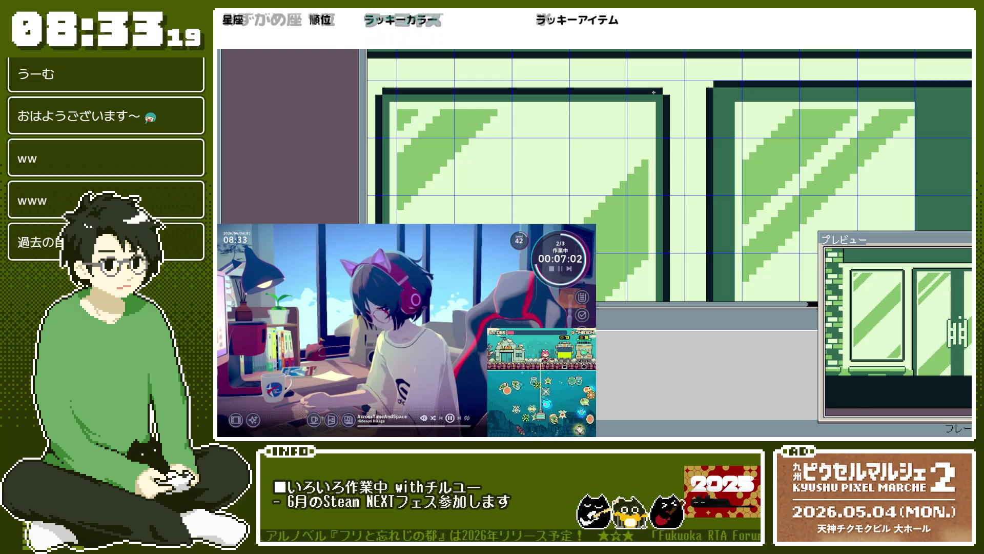
pyautogui.click(653, 93)
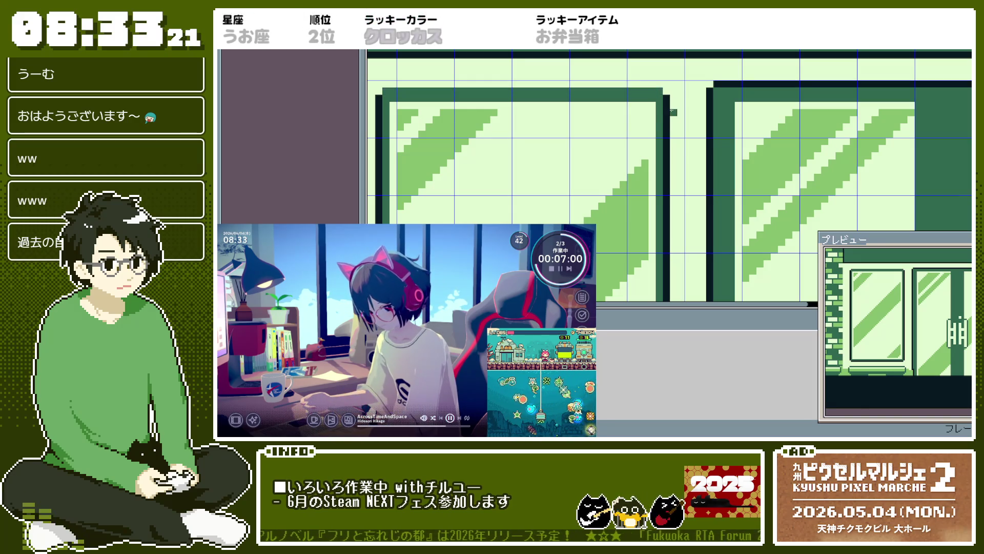
pyautogui.scroll(-2, 459, 202)
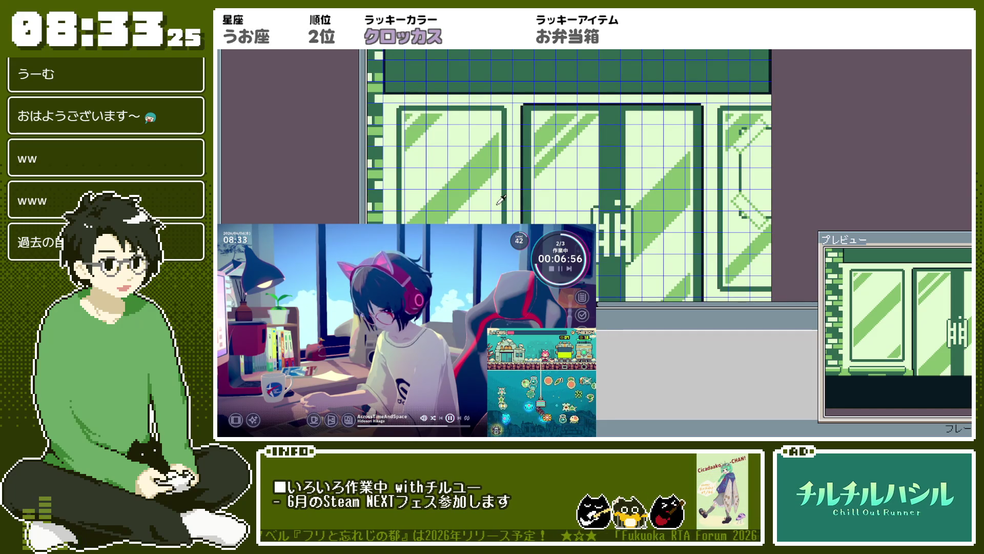
pyautogui.hotkey('ctrl', 'shift', 'o')
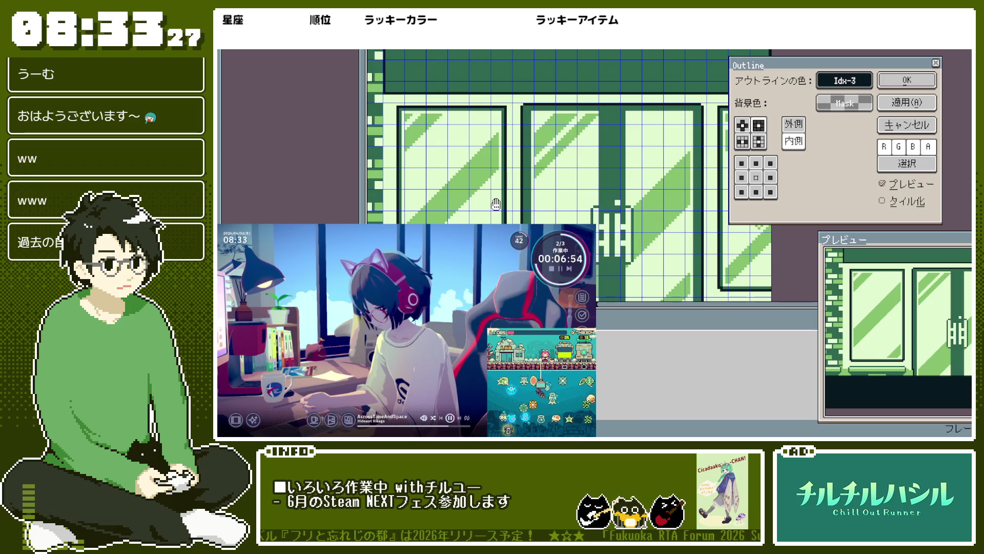
pyautogui.click(746, 125)
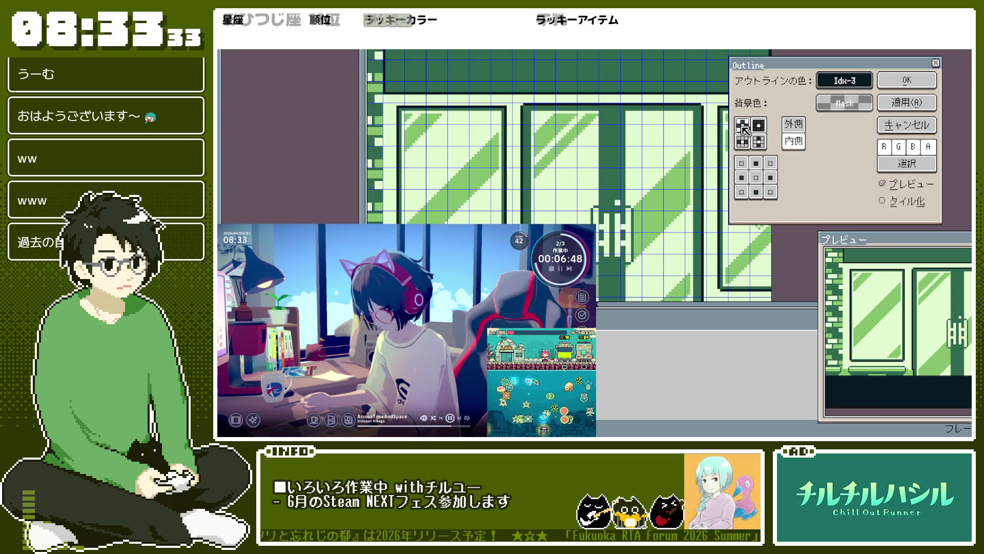
pyautogui.click(907, 125)
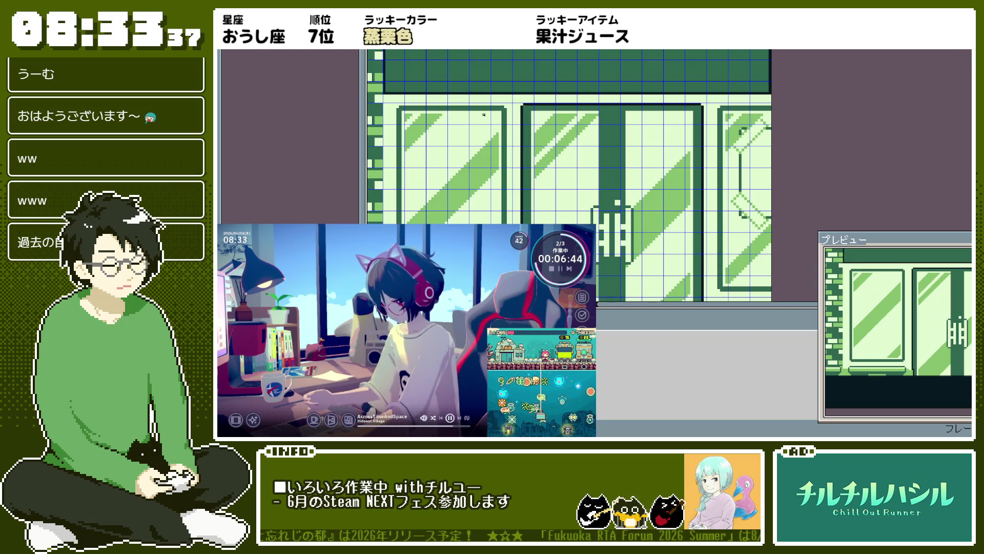
pyautogui.hotkey('ctrl', 'f')
pyautogui.click(902, 124)
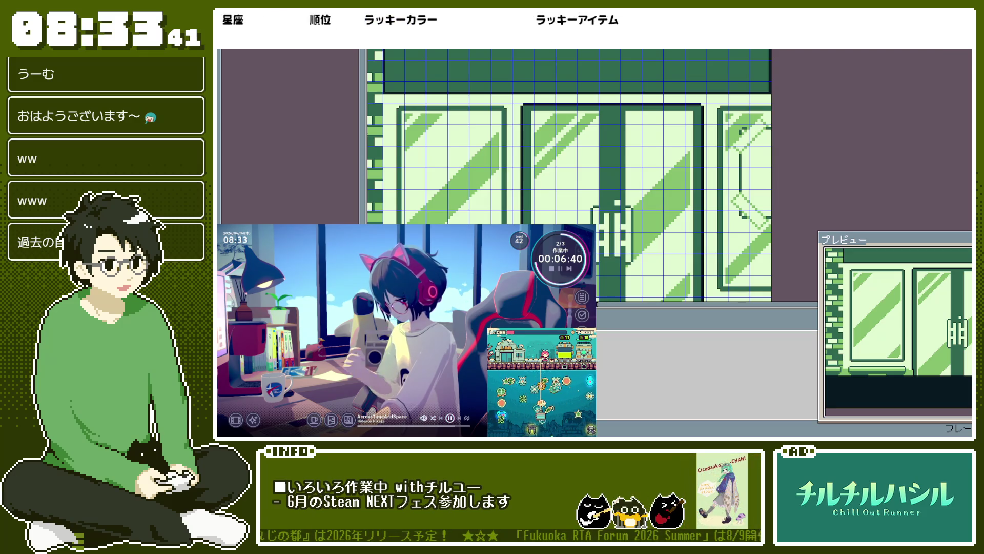
pyautogui.hotkey('ctrl', 'z')
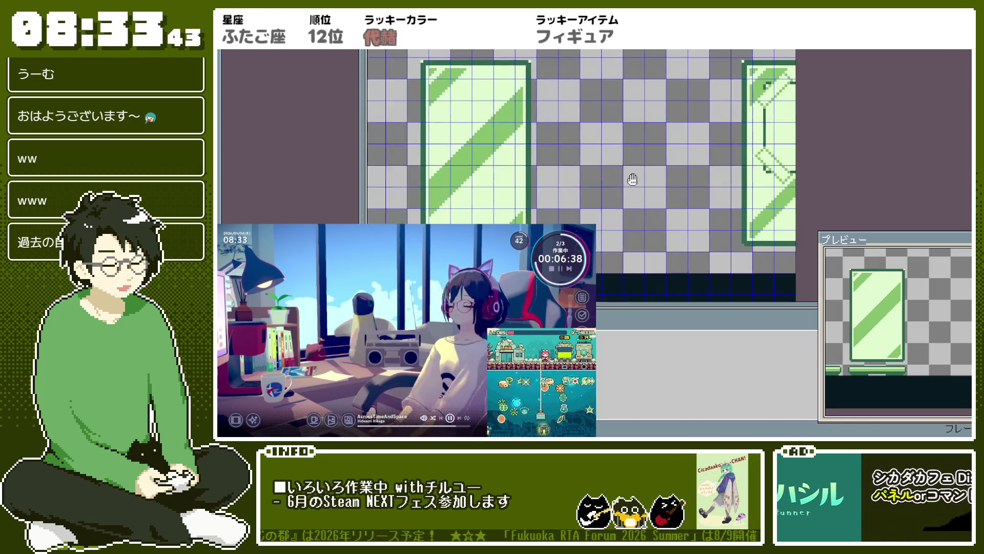
pyautogui.scroll(4, 648, 128)
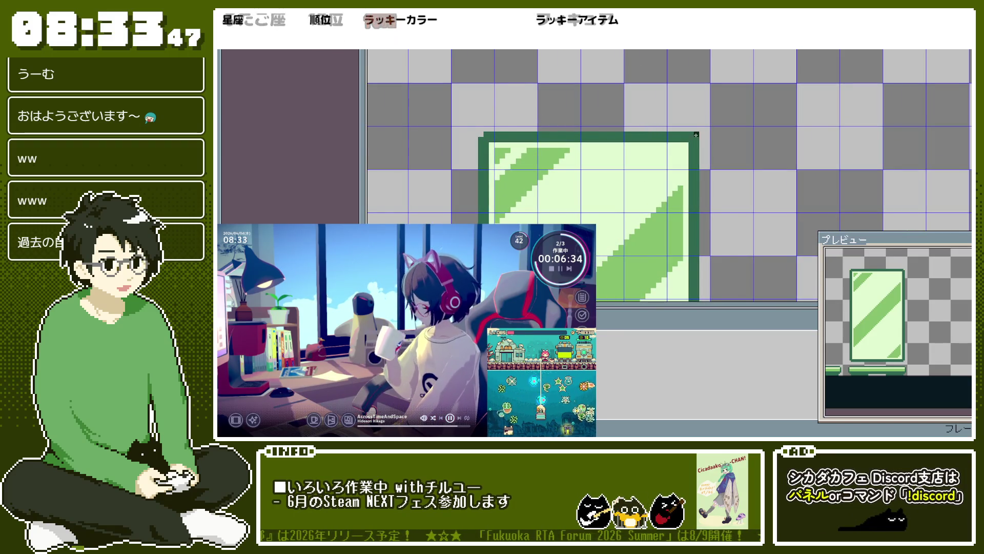
pyautogui.hscroll(5, 702, 129)
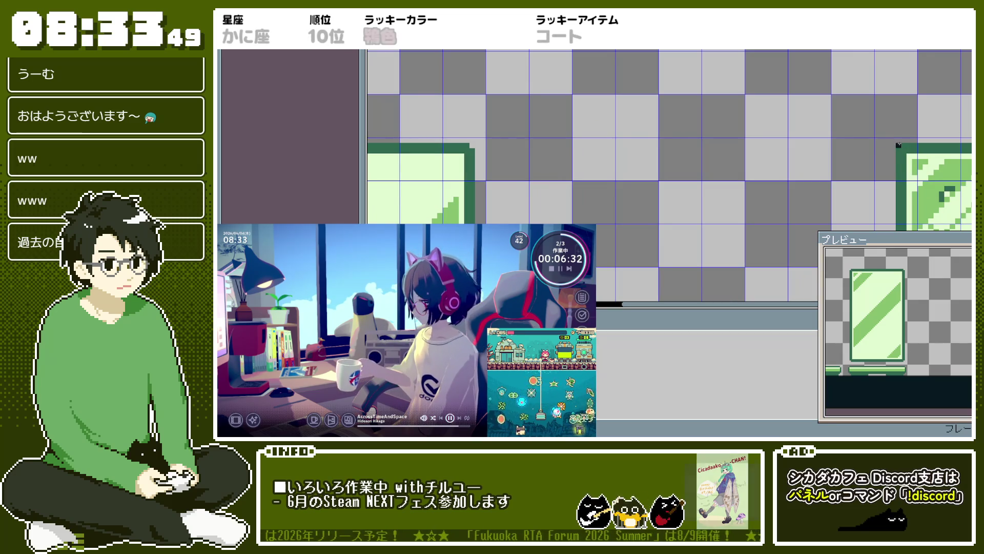
pyautogui.scroll(-3, 802, 171)
pyautogui.scroll(2, 631, 150)
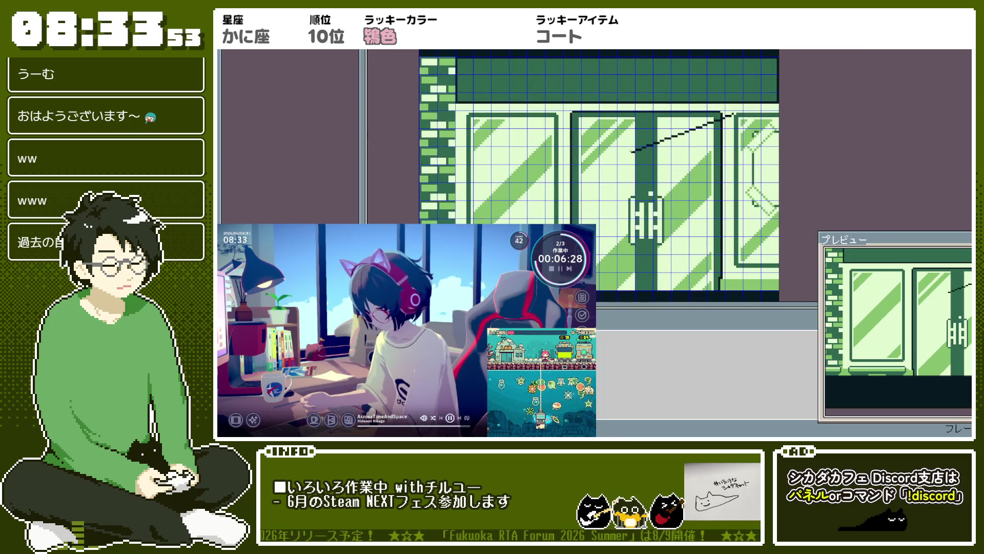
pyautogui.hotkey('ctrl', 'shift', 'o')
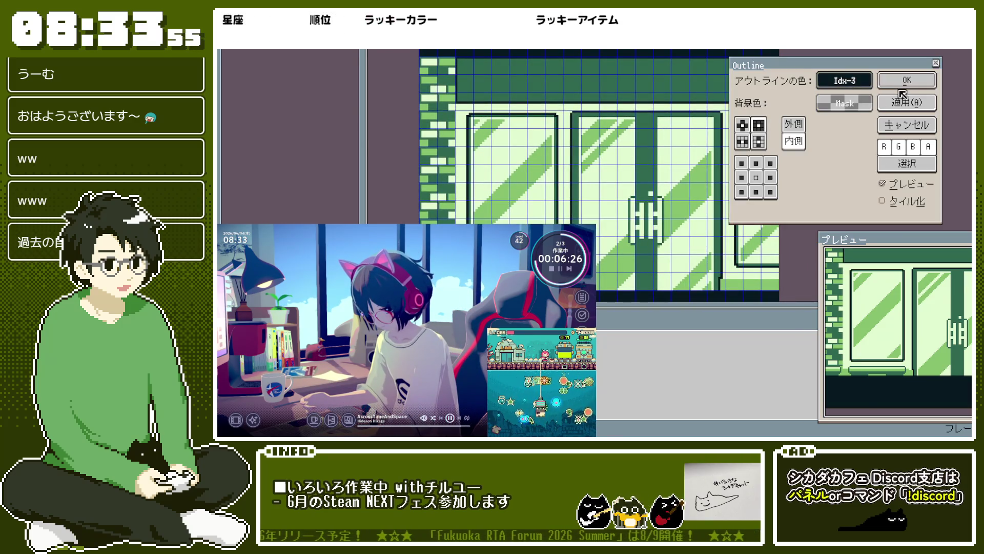
# Step: Apply the Idx-3 dark outline to the door handle, then pan to the facade's top-left
pyautogui.click(900, 83)
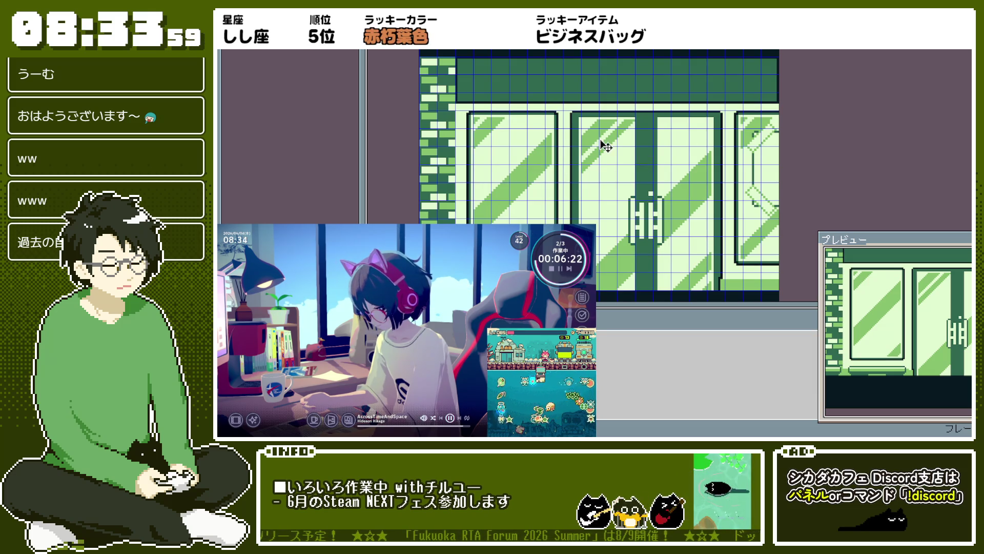
pyautogui.scroll(-1, 604, 145)
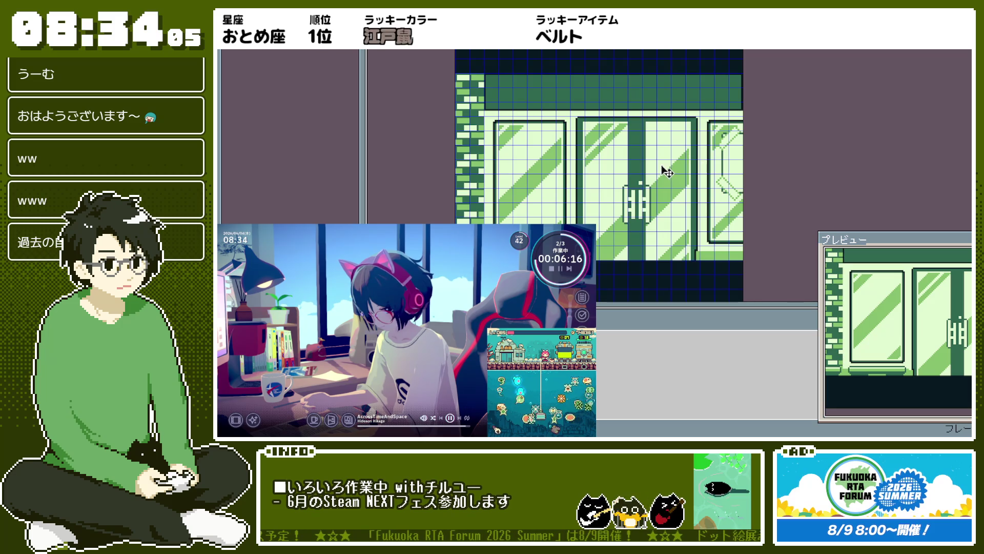
pyautogui.scroll(1, 496, 87)
pyautogui.moveTo(497, 83)
pyautogui.mouseDown()
pyautogui.moveTo(518, 109)
pyautogui.moveTo(590, 94)
pyautogui.mouseUp()
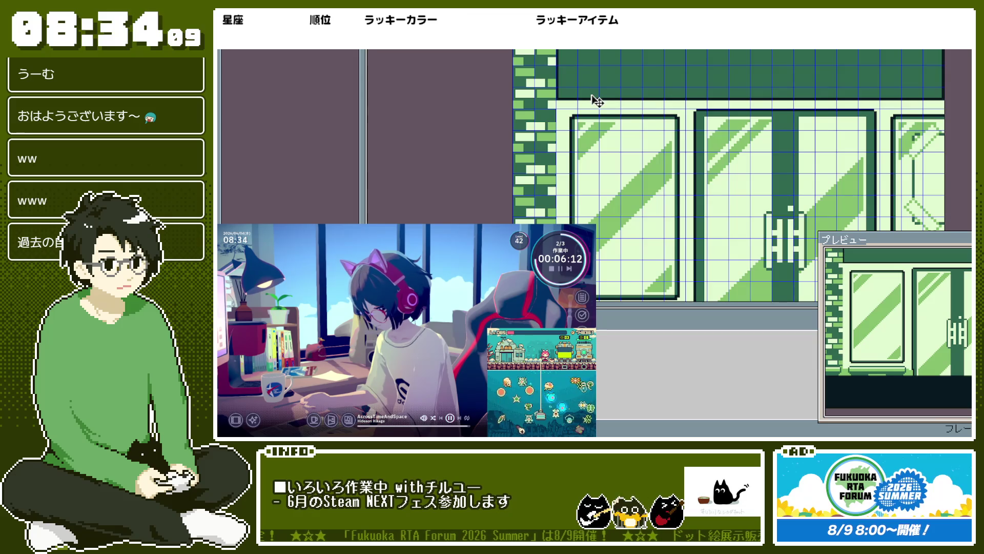
pyautogui.hotkey('ctrl', 'z')
pyautogui.hotkey('ctrl', 'y')
pyautogui.hotkey('ctrl', 'z')
pyautogui.hotkey('ctrl', 'y')
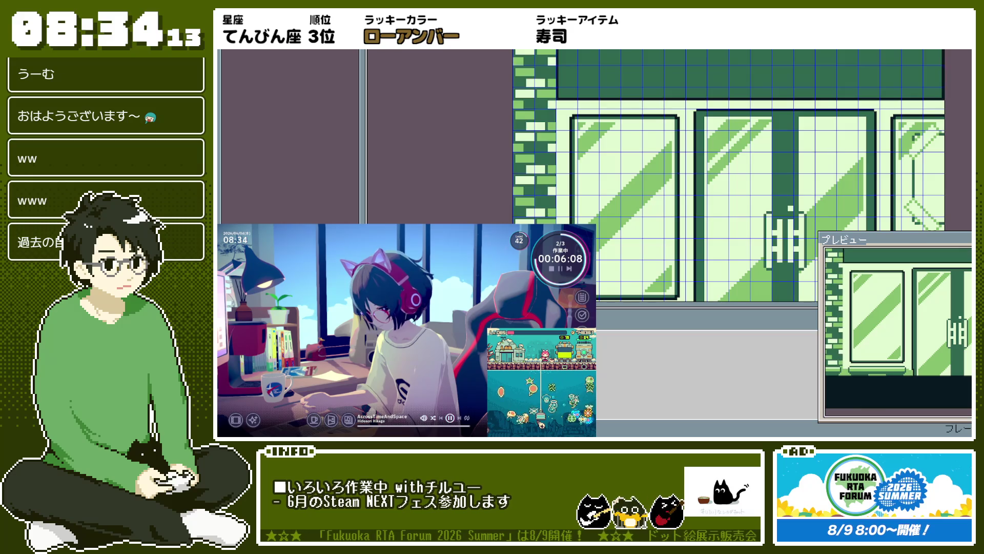
pyautogui.scroll(1, 660, 141)
pyautogui.scroll(-2, 659, 141)
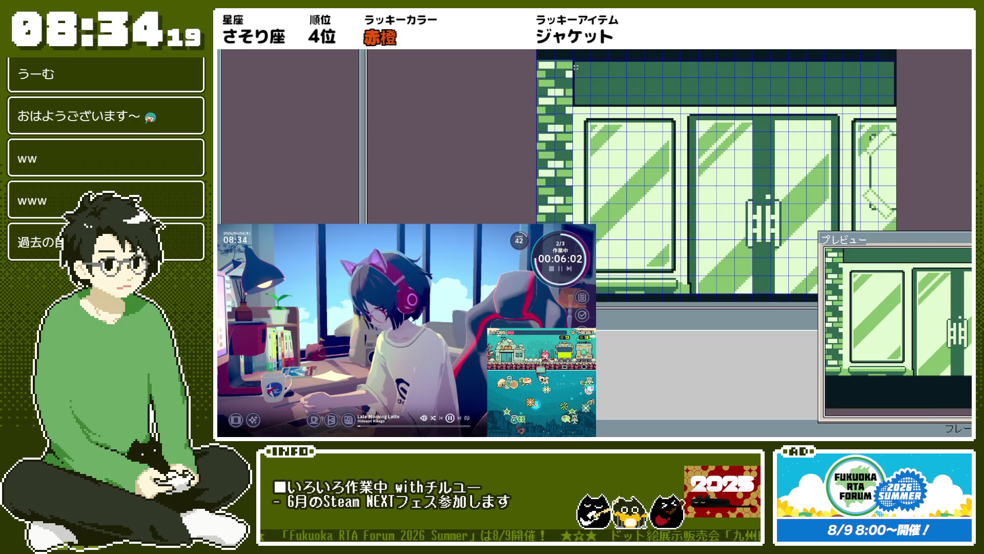
pyautogui.moveTo(574, 62)
pyautogui.mouseDown()
pyautogui.moveTo(879, 86)
pyautogui.moveTo(904, 105)
pyautogui.mouseUp()
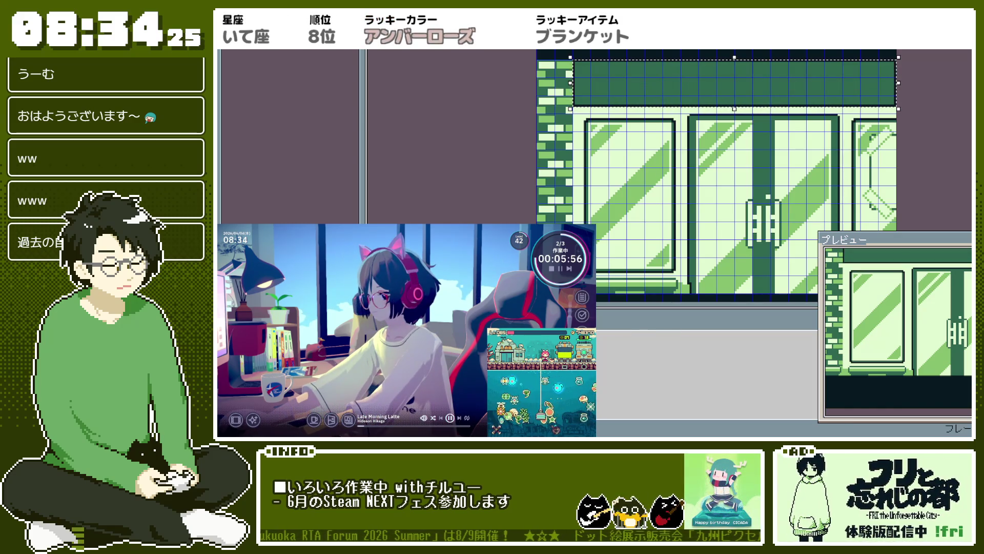
pyautogui.press('Delete')
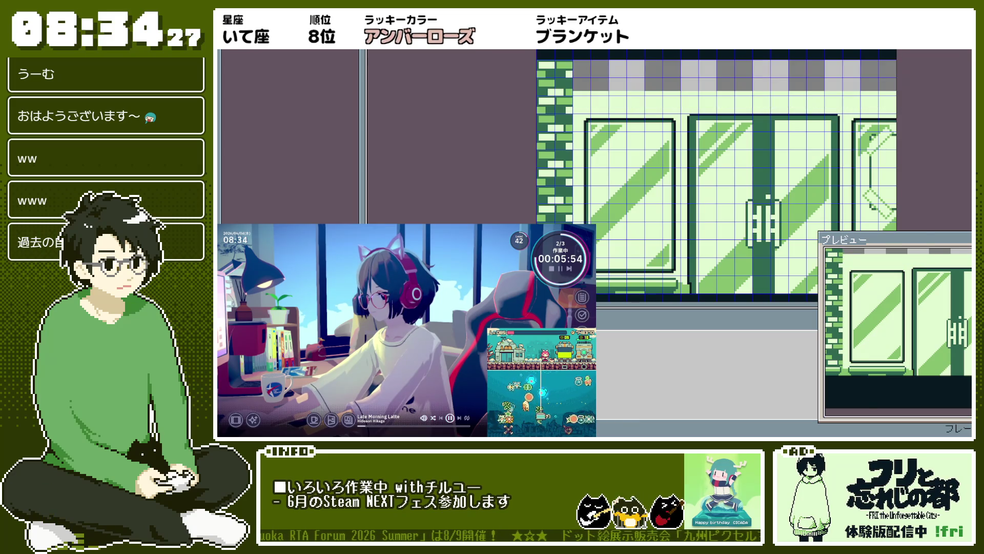
pyautogui.hotkey('ctrl', 'z')
pyautogui.hotkey('ctrl', 'd')
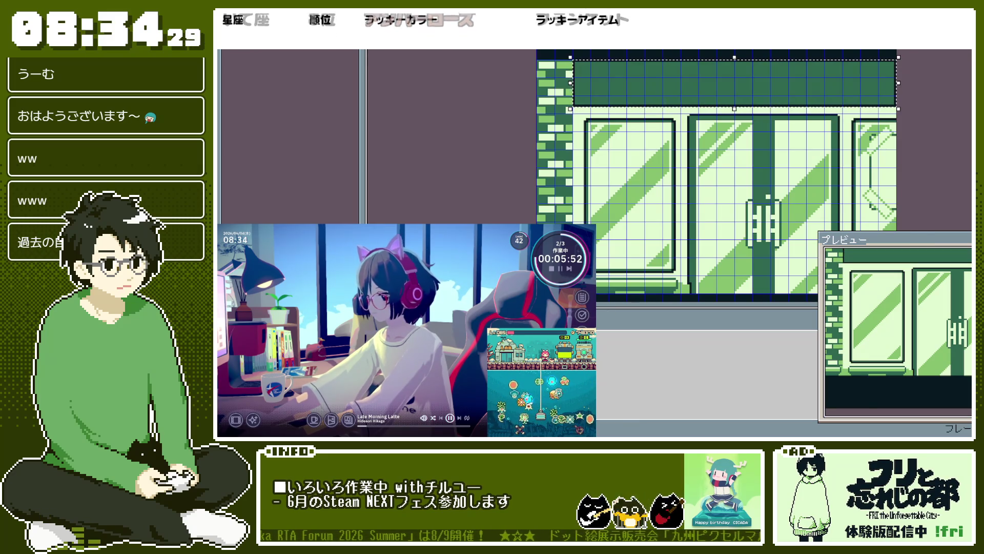
pyautogui.hotkey('ctrl', 'z')
pyautogui.hotkey('ctrl', 'y')
pyautogui.hotkey('ctrl', 'z')
pyautogui.hotkey('ctrl', 'y')
pyautogui.moveTo(634, 314); pyautogui.dragTo(645, 242)
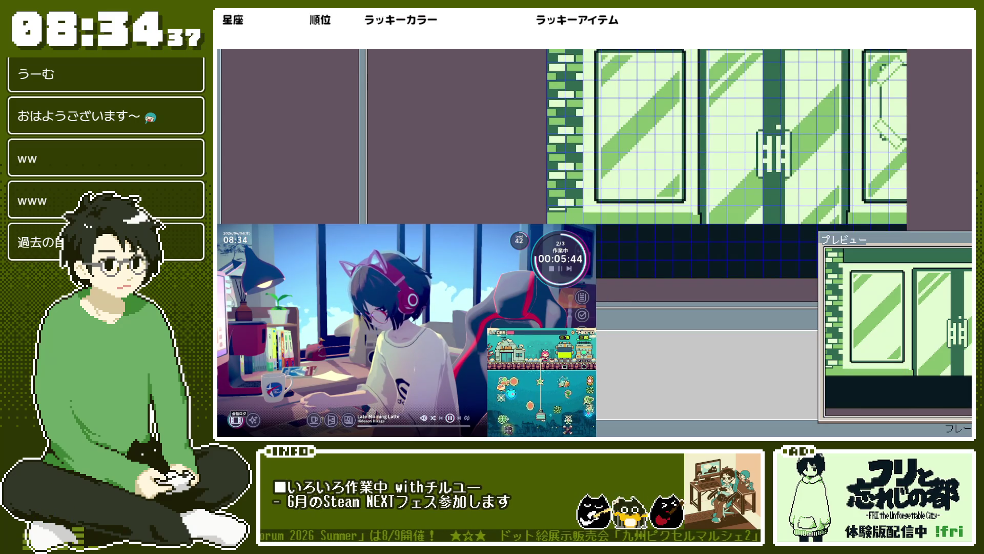
# Step: Compare the facade with and without the brick pillar, ending with the pillar kept
pyautogui.hotkey('ctrl', 'z')
pyautogui.hotkey('ctrl', 'y')
pyautogui.hotkey('ctrl', 'z')
pyautogui.hotkey('ctrl', 'y')
pyautogui.hotkey('ctrl', 'z')
pyautogui.hotkey('ctrl', 'y')
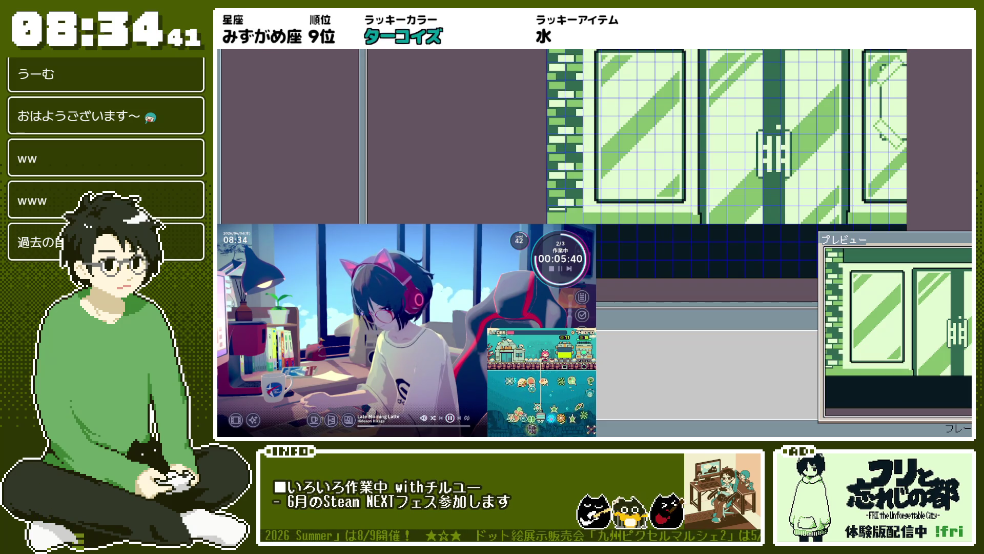
# Step: Repaint two stray dark pixels on the door frame above the floor in the light colour
pyautogui.scroll(3, 745, 176)
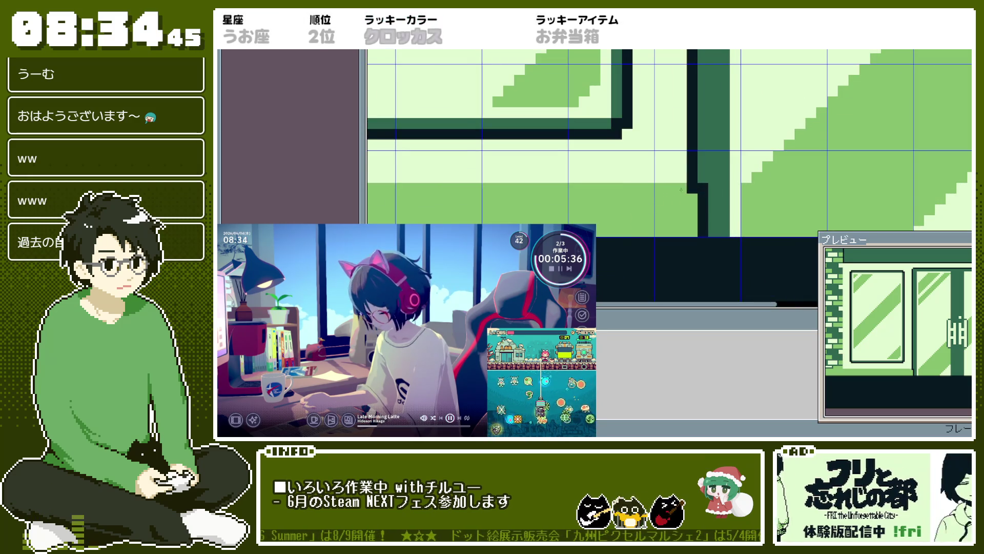
pyautogui.scroll(-2, 682, 192)
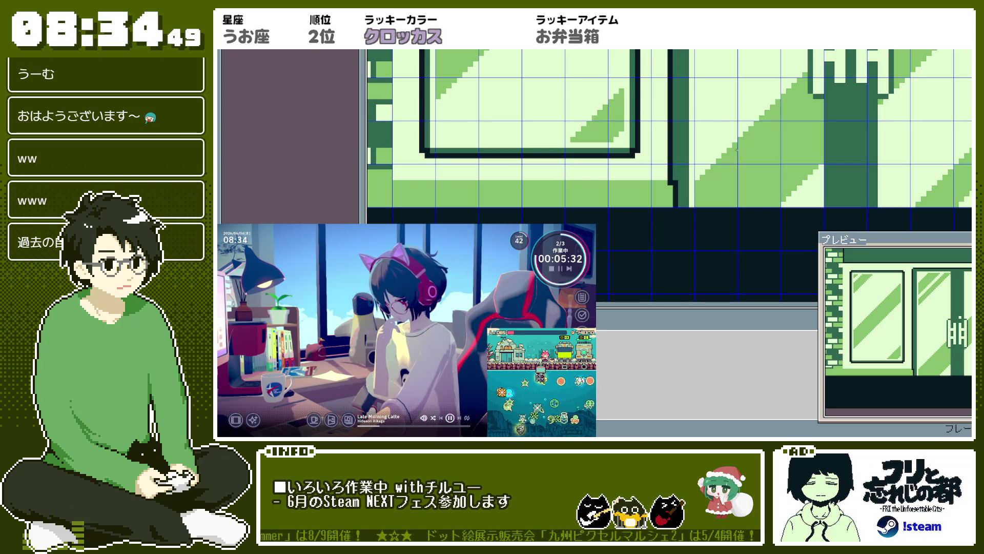
pyautogui.scroll(-2, 736, 150)
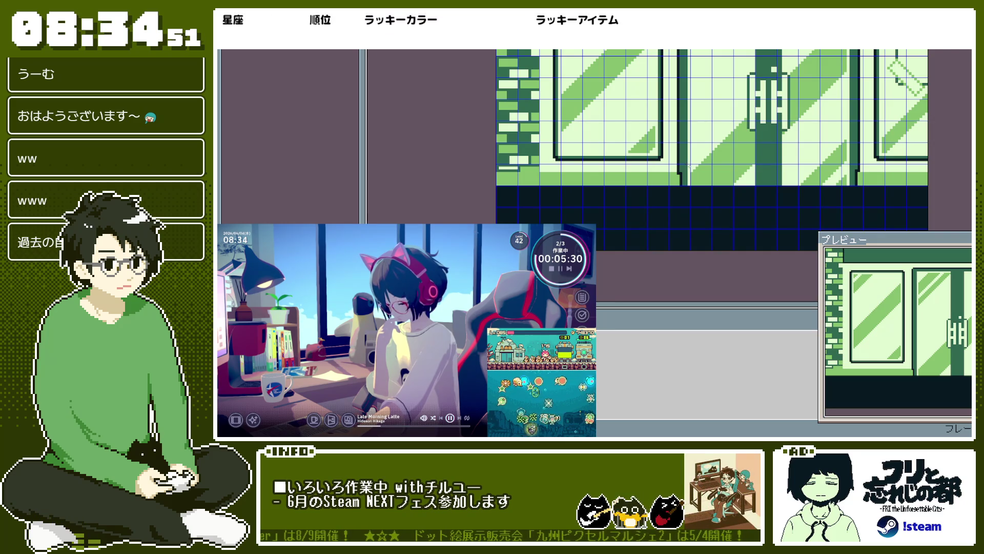
pyautogui.scroll(2, 689, 166)
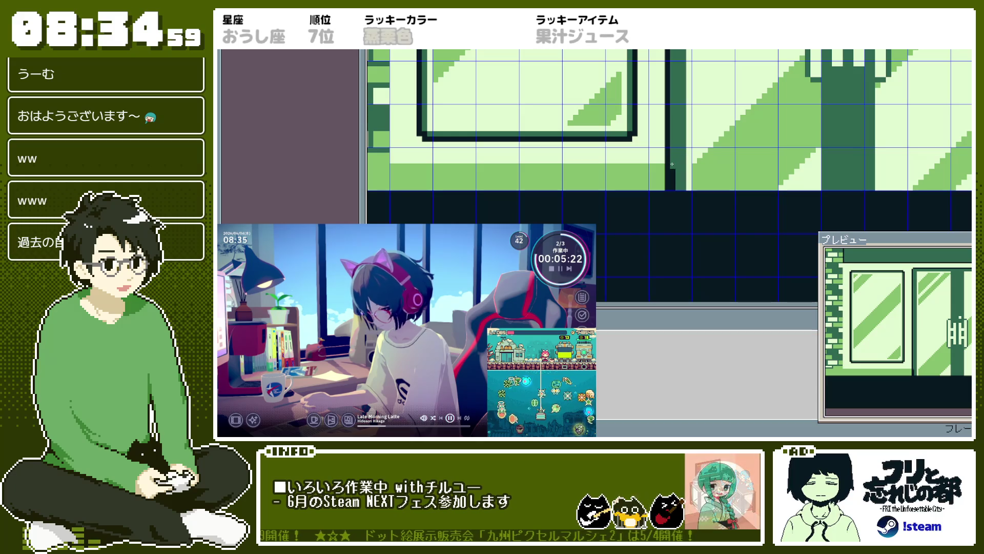
pyautogui.scroll(-3, 700, 165)
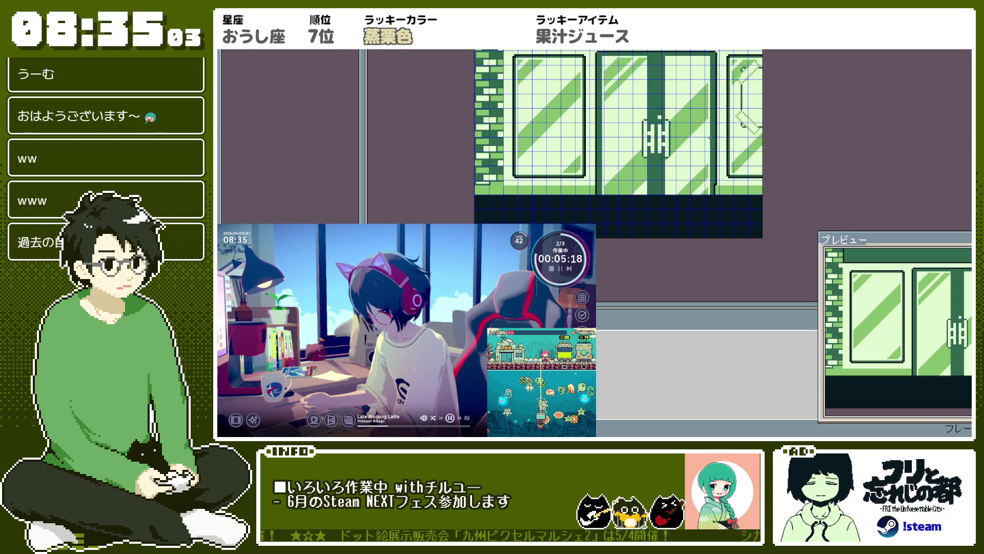
pyautogui.scroll(3, 710, 138)
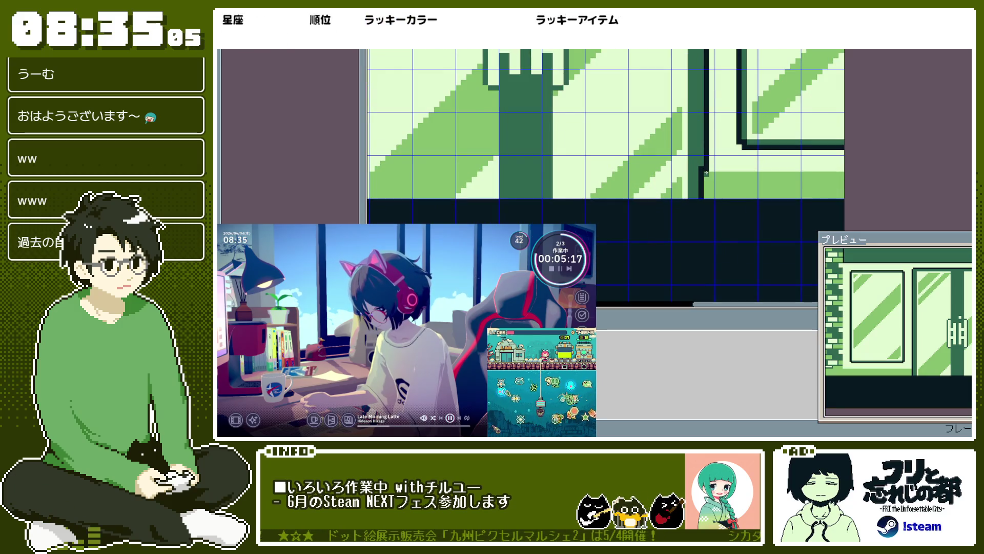
pyautogui.click(701, 169)
pyautogui.click(702, 195)
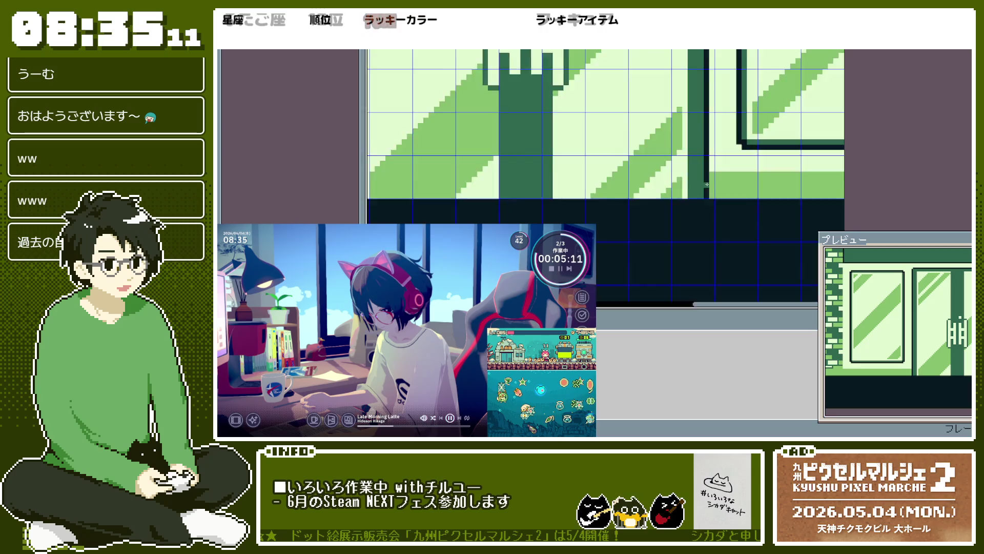
pyautogui.scroll(-3, 705, 190)
pyautogui.scroll(4, 618, 89)
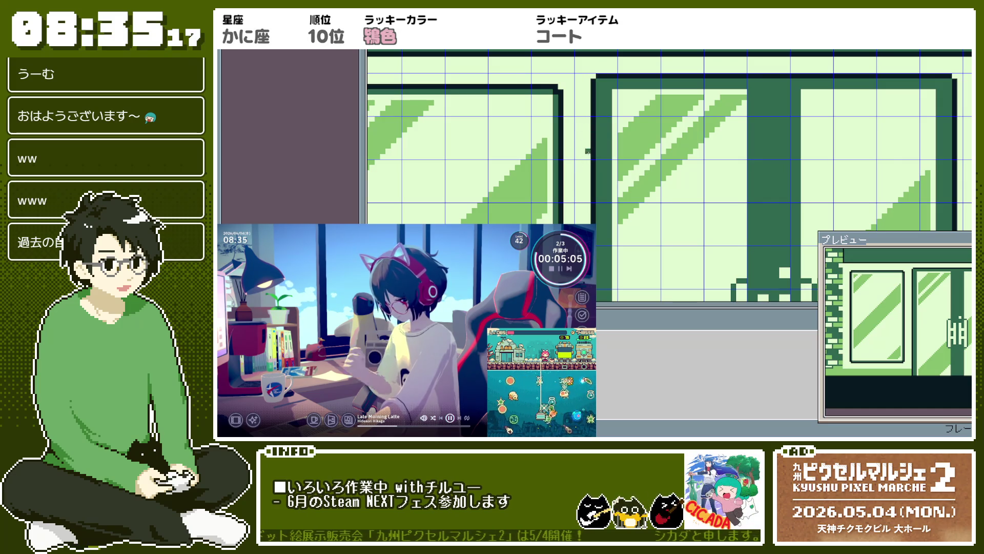
pyautogui.scroll(-4, 599, 132)
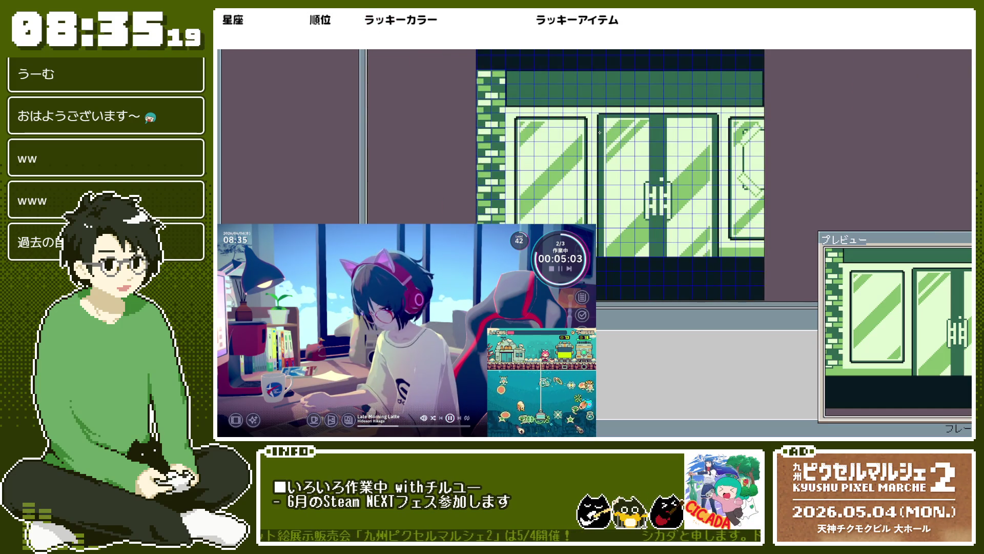
pyautogui.moveTo(650, 236); pyautogui.dragTo(654, 174)
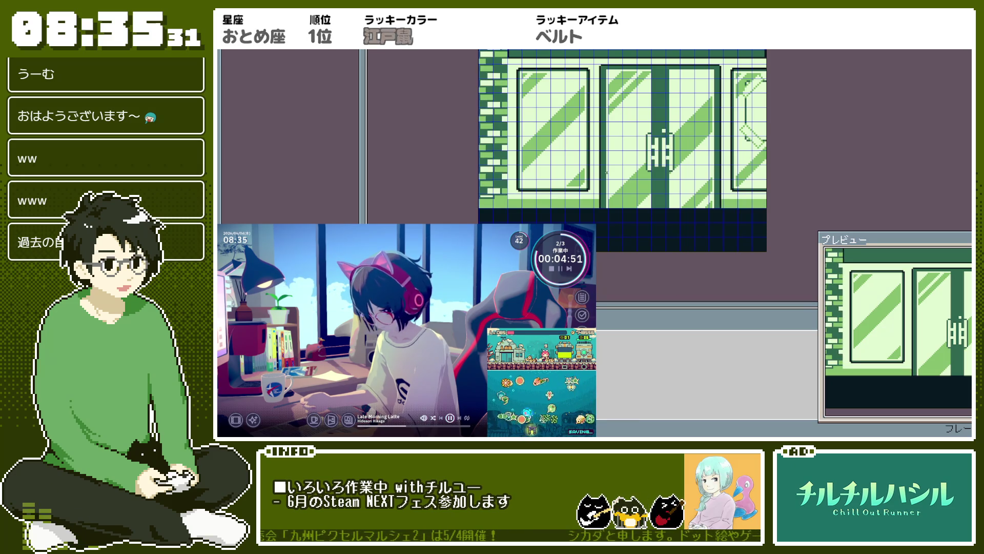
pyautogui.scroll(2, 379, 207)
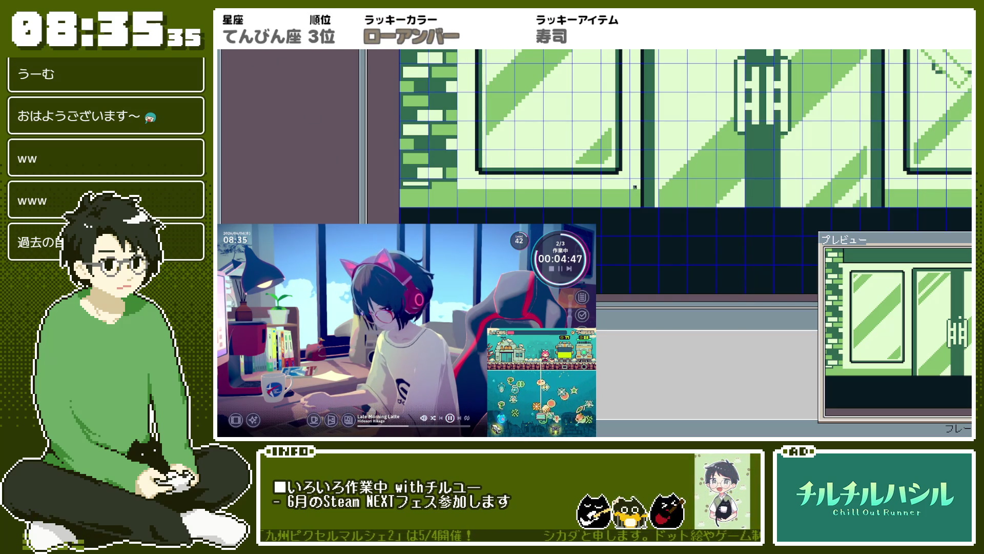
pyautogui.scroll(-2, 627, 187)
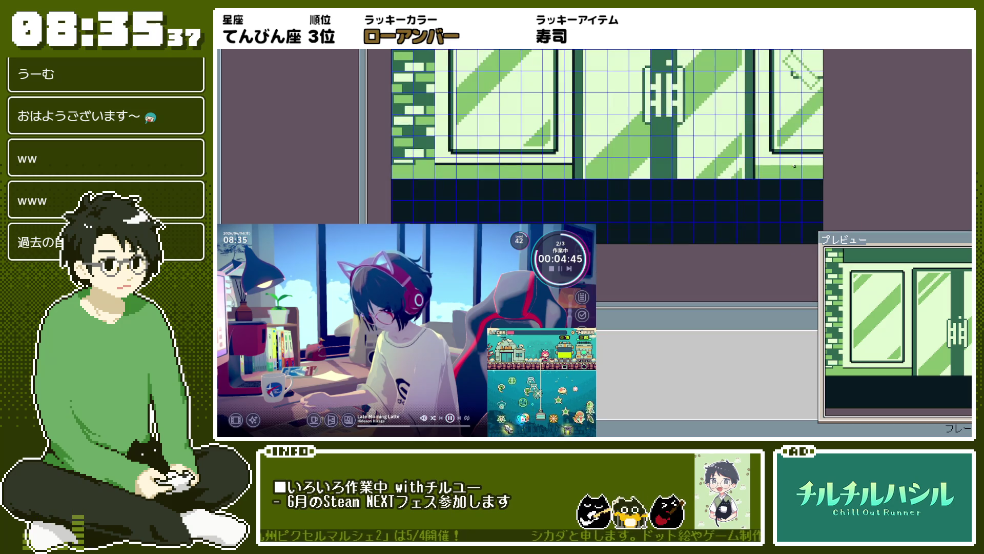
pyautogui.scroll(2, 755, 166)
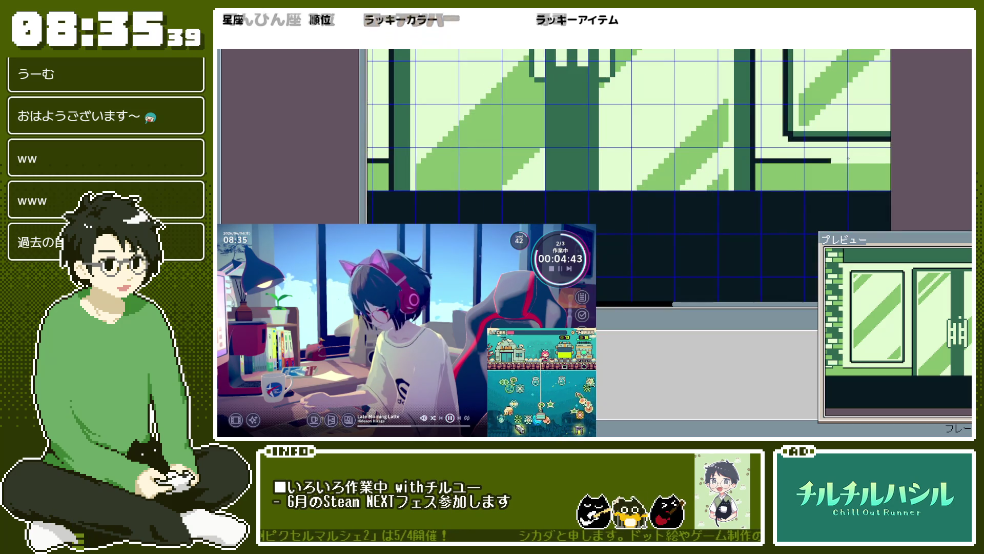
pyautogui.scroll(-3, 764, 160)
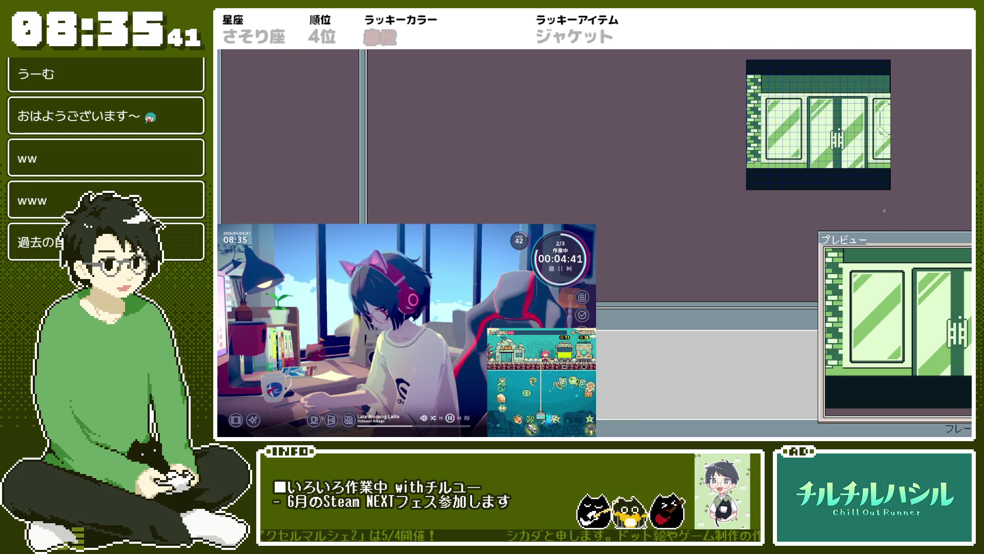
pyautogui.scroll(3, 776, 117)
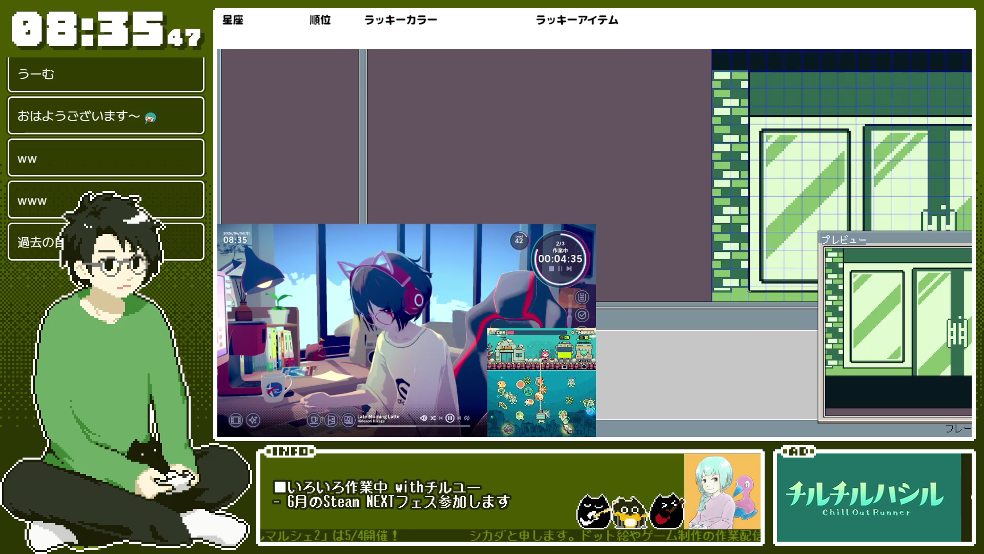
pyautogui.scroll(-1, 799, 192)
pyautogui.scroll(-1, 801, 192)
pyautogui.moveTo(800, 192); pyautogui.dragTo(644, 140)
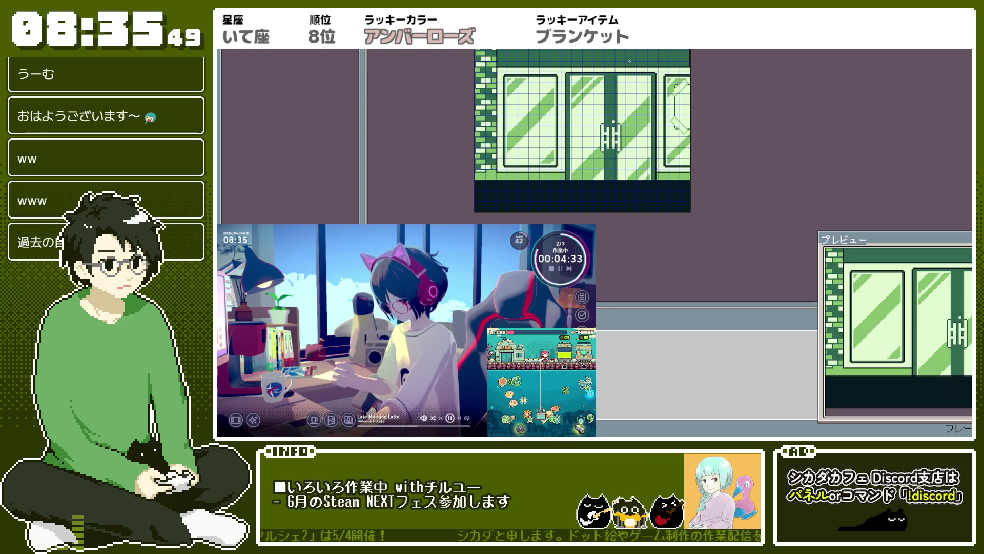
pyautogui.scroll(-2, 891, 298)
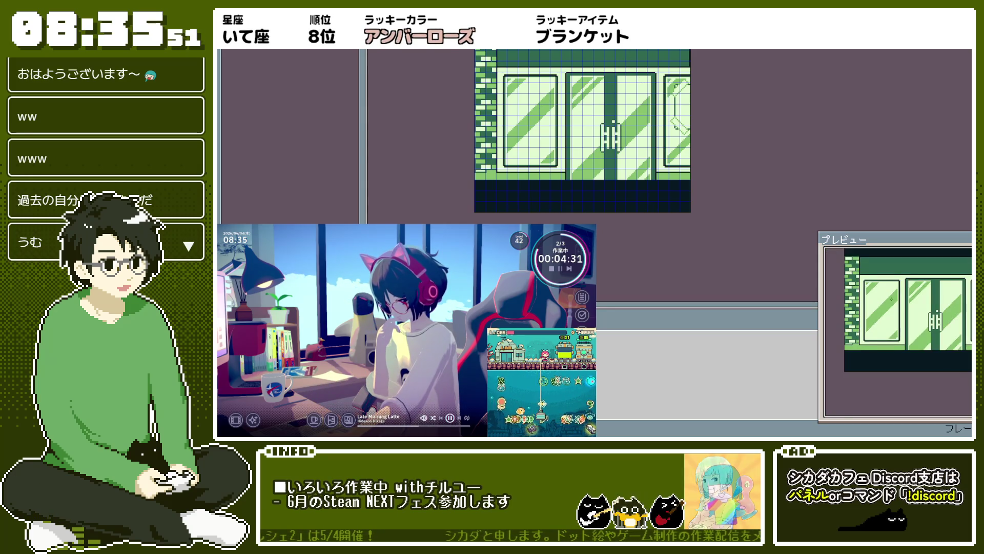
pyautogui.scroll(5, 693, 86)
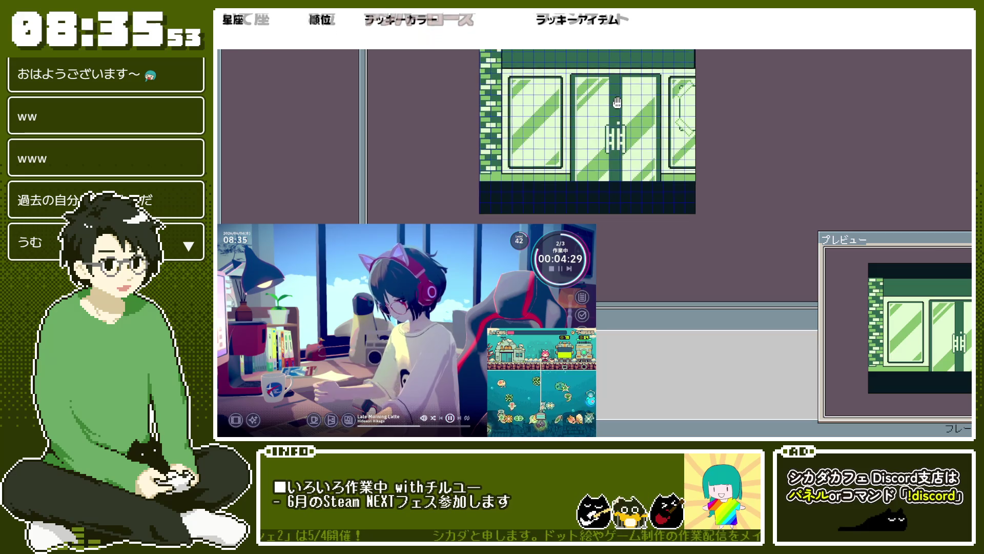
pyautogui.scroll(-2, 732, 62)
pyautogui.hscroll(-3, 615, 103)
pyautogui.scroll(2, 496, 64)
pyautogui.scroll(-2, 495, 65)
pyautogui.hscroll(-3, 564, 77)
pyautogui.scroll(1, 601, 85)
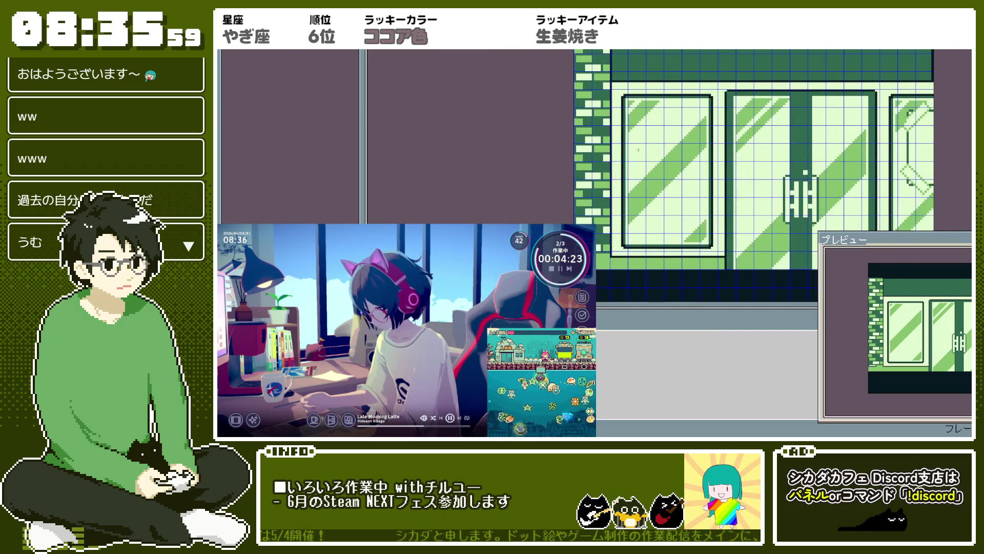
pyautogui.press('Delete')
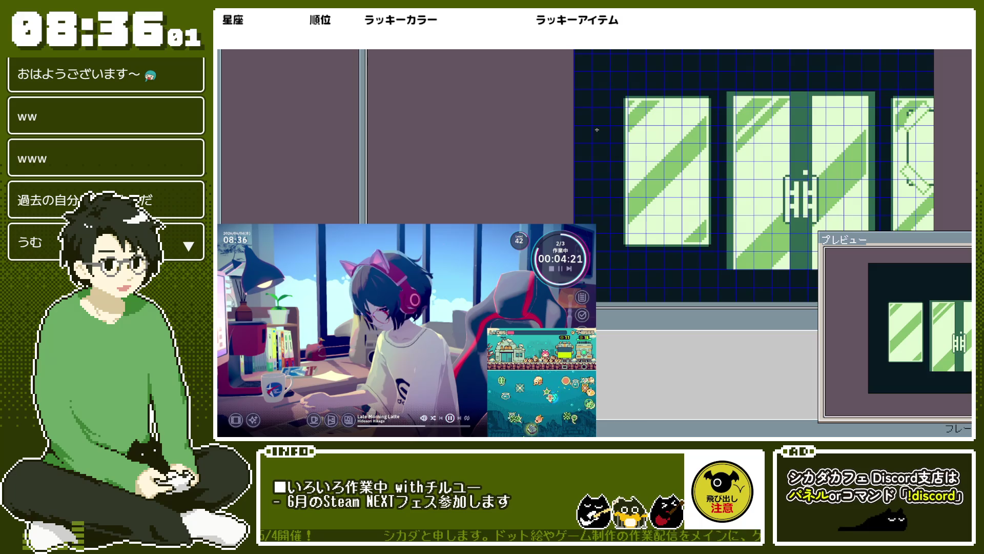
pyautogui.hotkey('ctrl', 'z')
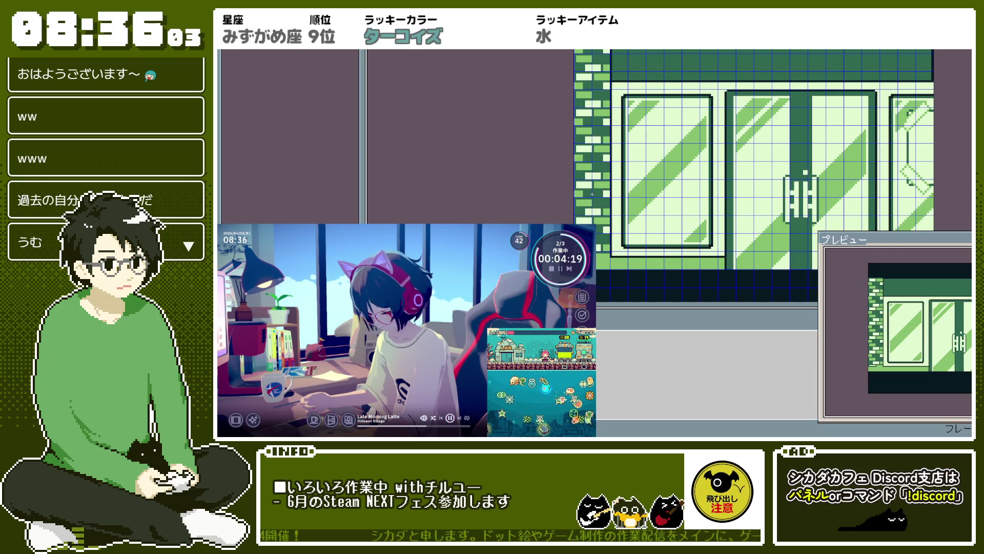
pyautogui.scroll(2, 618, 187)
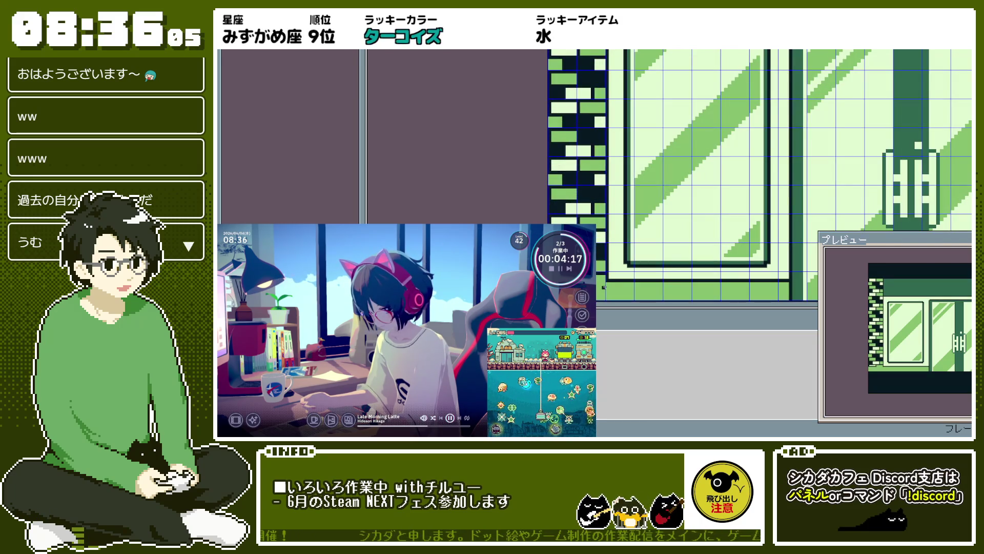
pyautogui.scroll(1, 603, 287)
pyautogui.scroll(1, 598, 278)
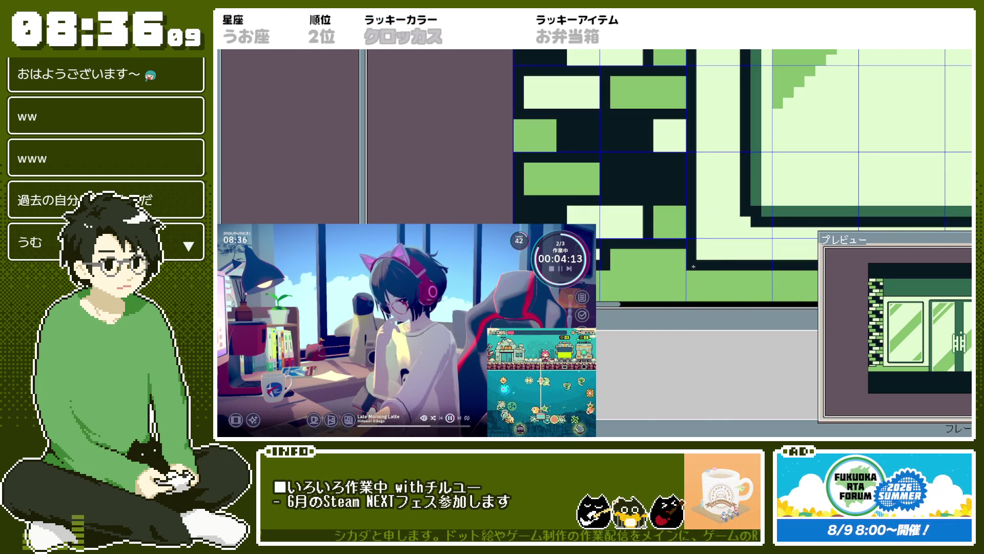
pyautogui.moveTo(667, 265); pyautogui.dragTo(603, 266)
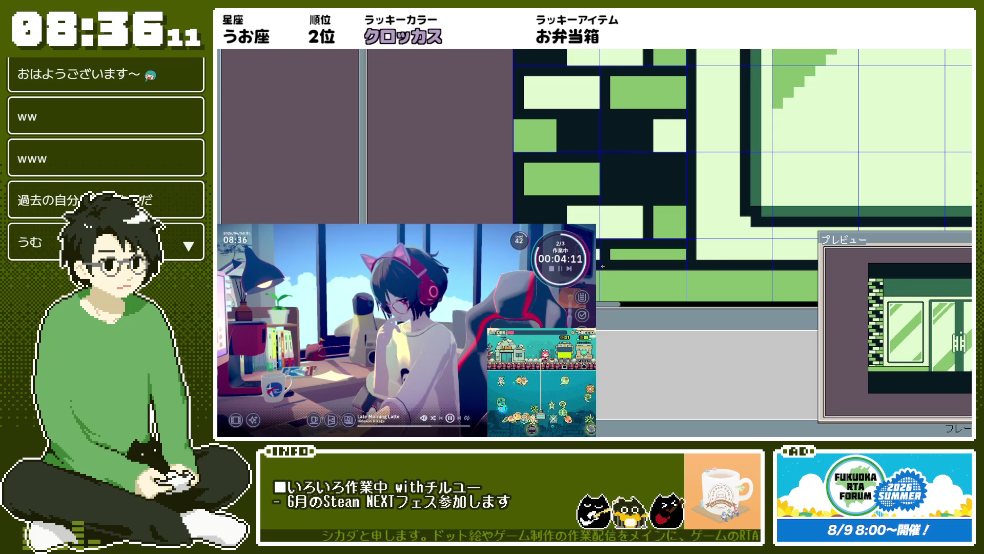
pyautogui.scroll(1, 615, 221)
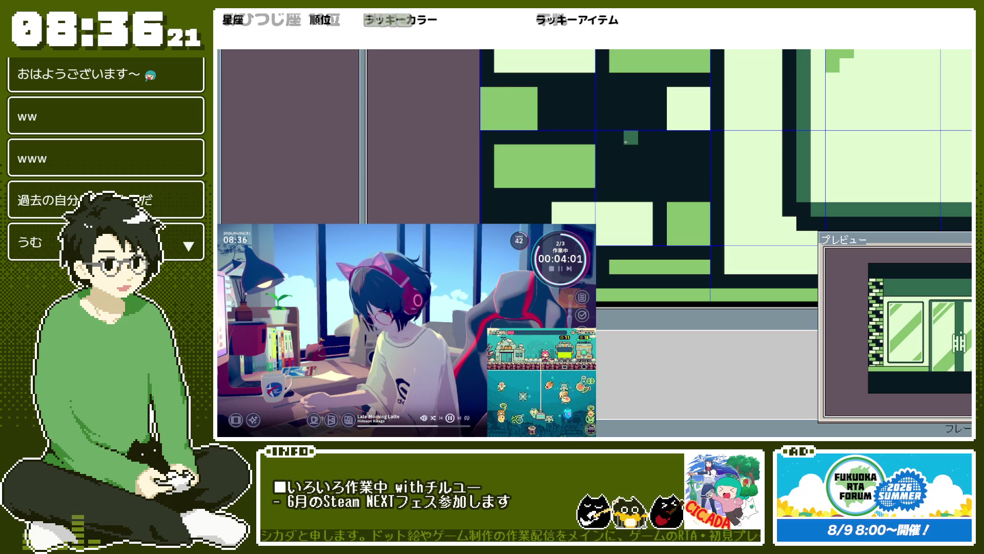
pyautogui.moveTo(616, 151); pyautogui.dragTo(699, 183)
pyautogui.click(661, 166)
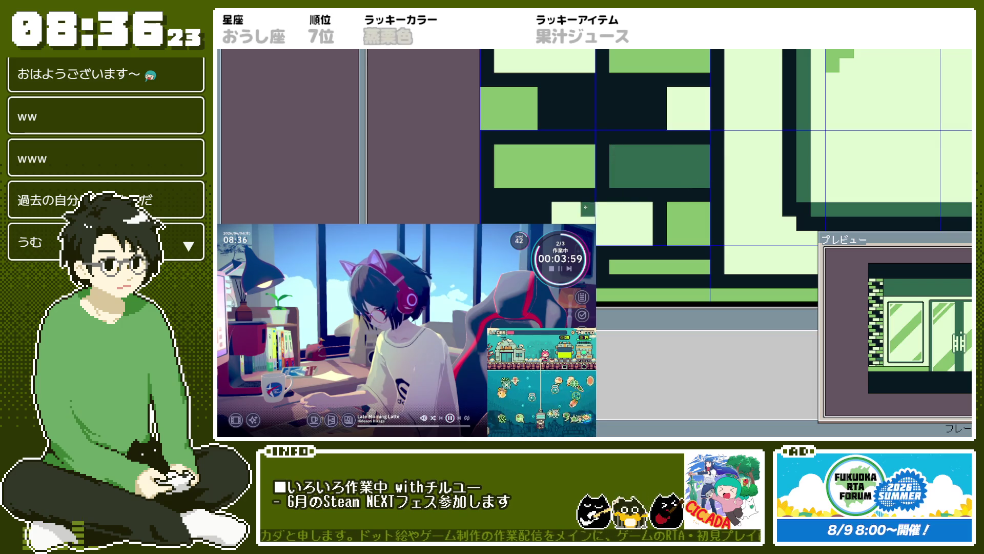
pyautogui.click(508, 213)
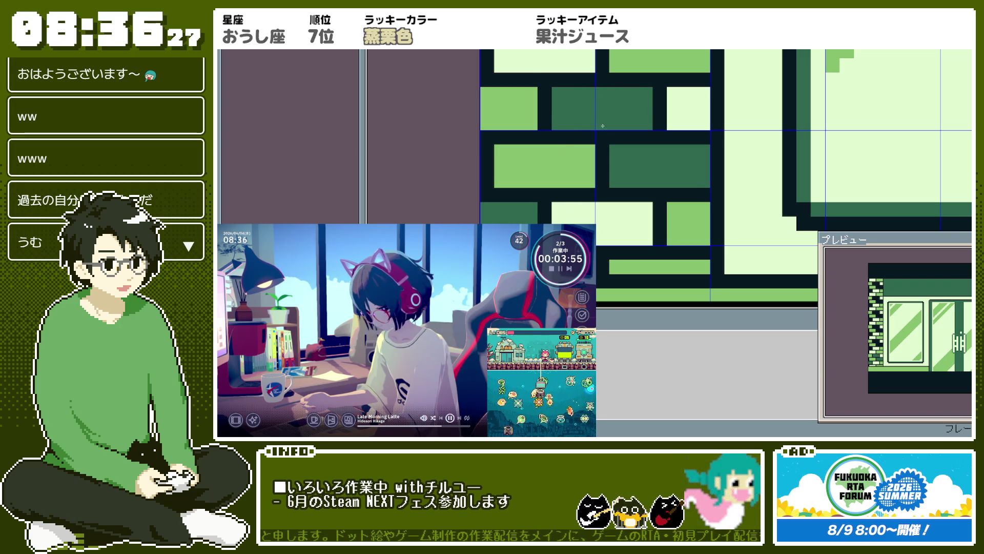
pyautogui.scroll(-3, 667, 115)
pyautogui.scroll(5, 667, 114)
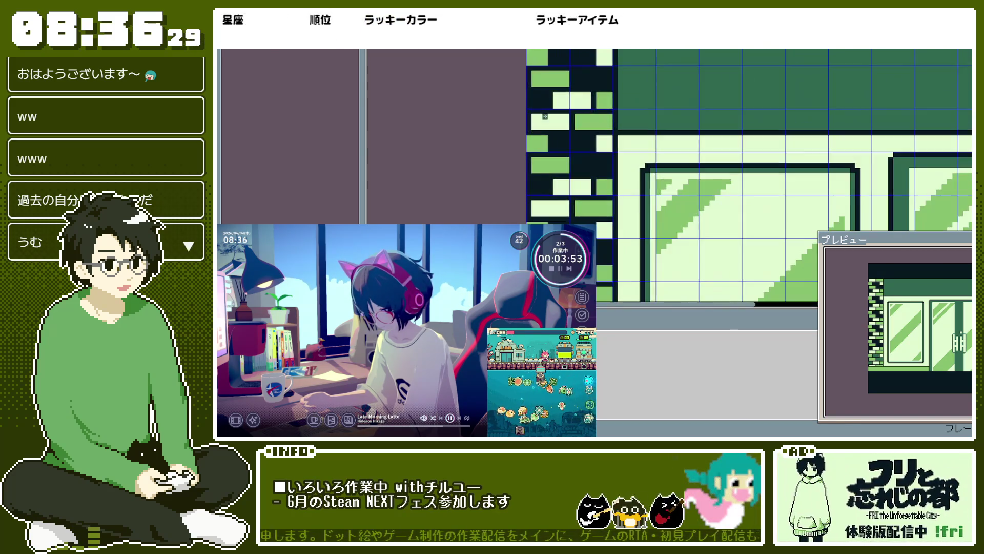
pyautogui.scroll(2, 570, 79)
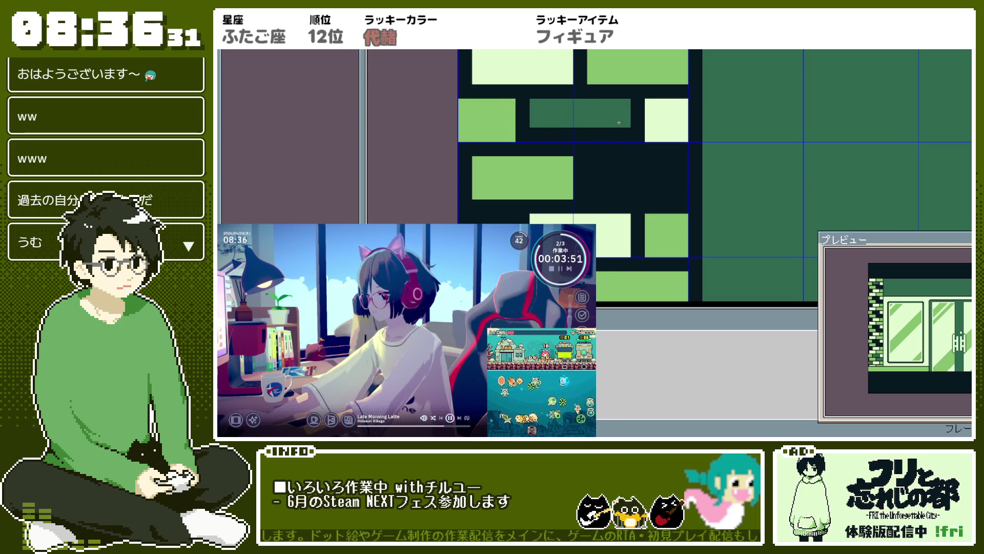
pyautogui.moveTo(667, 163)
pyautogui.mouseDown()
pyautogui.moveTo(513, 218)
pyautogui.moveTo(464, 219)
pyautogui.mouseUp()
pyautogui.scroll(-4, 531, 182)
pyautogui.scroll(4, 531, 182)
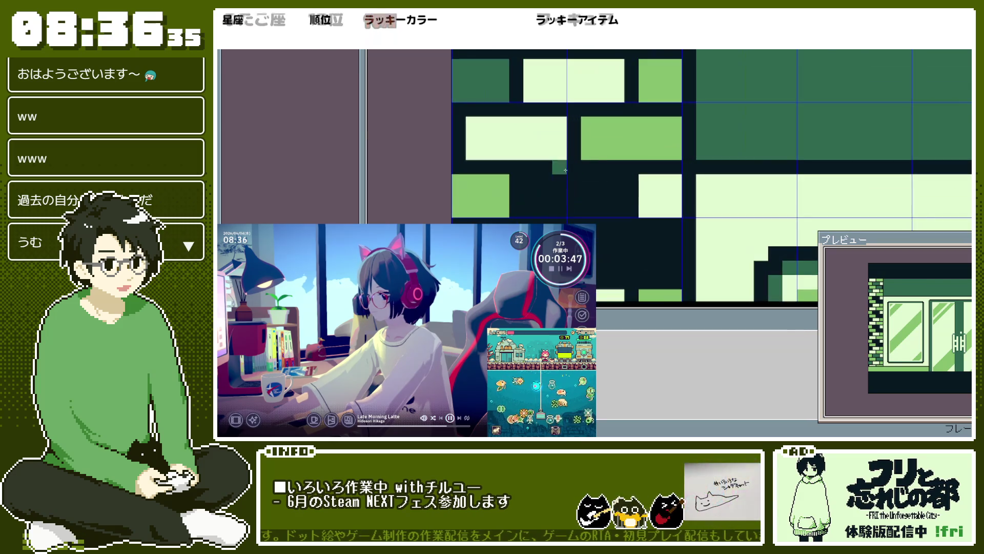
pyautogui.moveTo(531, 182)
pyautogui.mouseDown()
pyautogui.moveTo(610, 200)
pyautogui.moveTo(629, 253)
pyautogui.mouseUp()
pyautogui.scroll(-2, 719, 235)
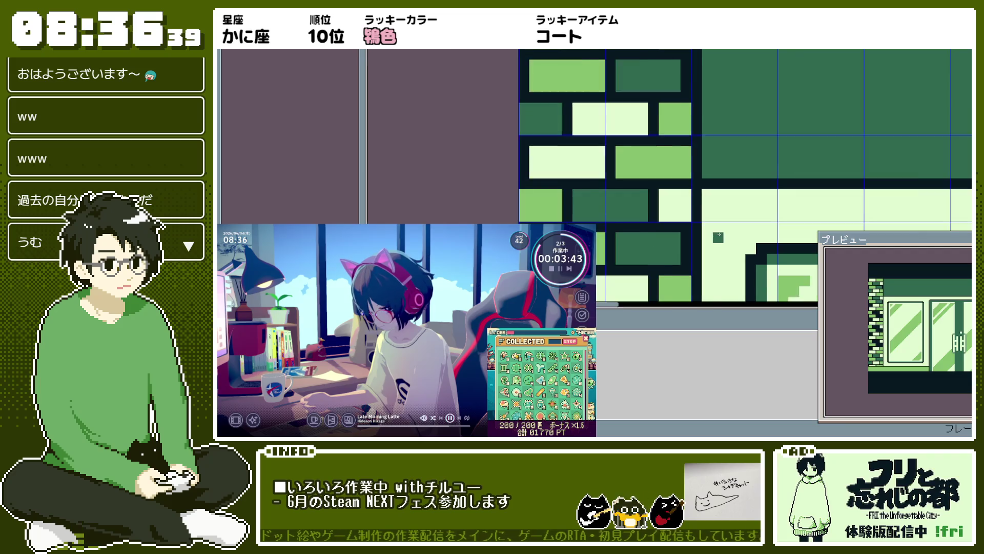
pyautogui.scroll(2, 719, 236)
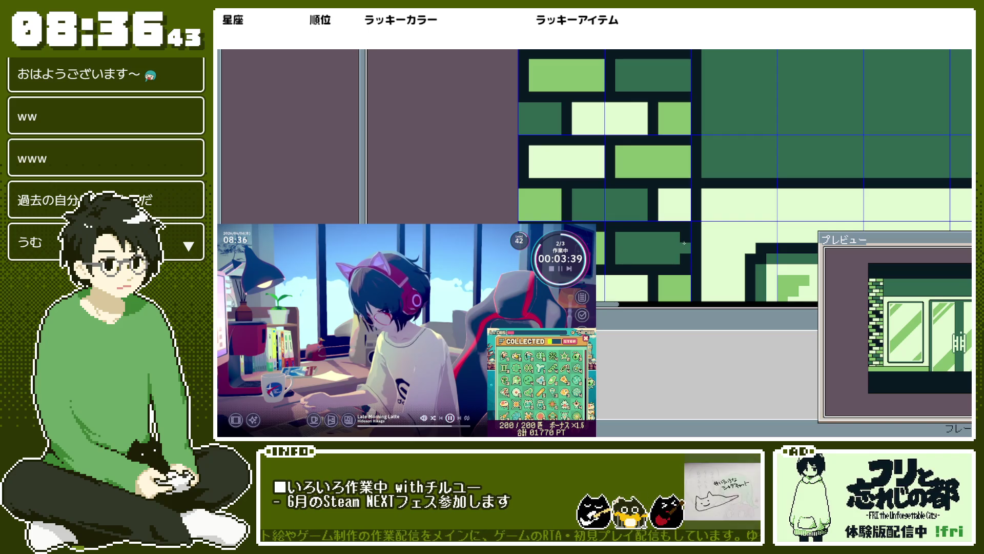
pyautogui.scroll(-2, 685, 245)
pyautogui.moveTo(750, 153); pyautogui.dragTo(696, 153)
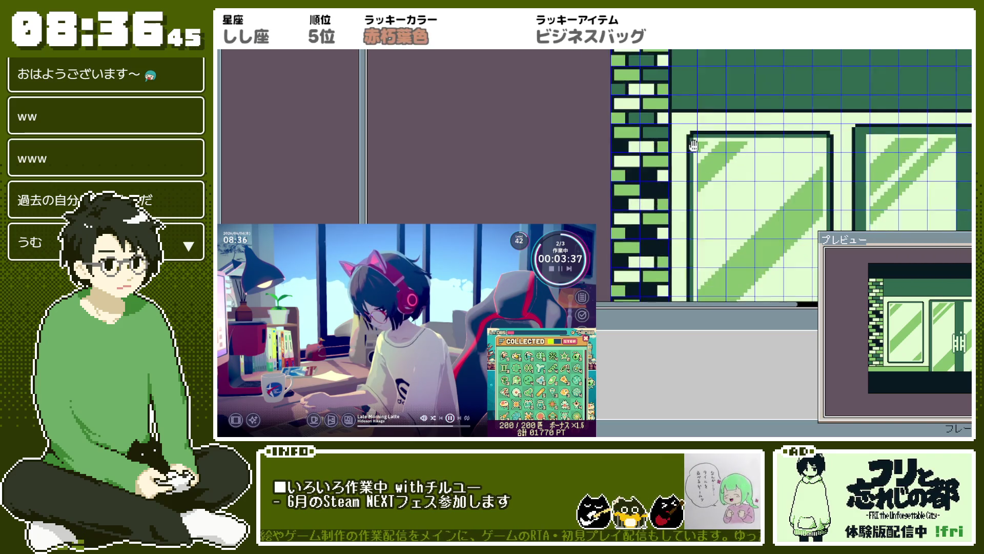
pyautogui.scroll(3, 661, 154)
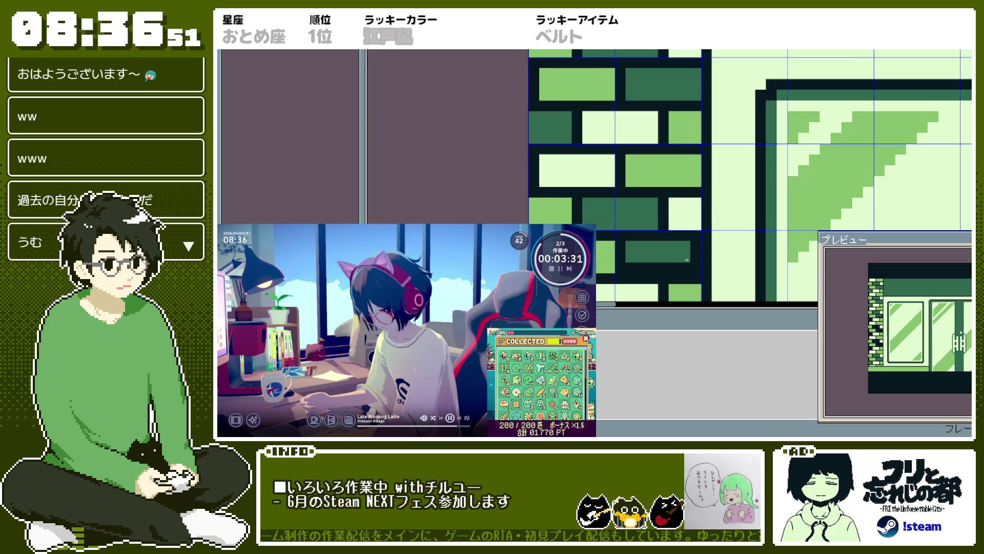
pyautogui.scroll(-2, 635, 248)
pyautogui.moveTo(730, 107); pyautogui.dragTo(549, 108)
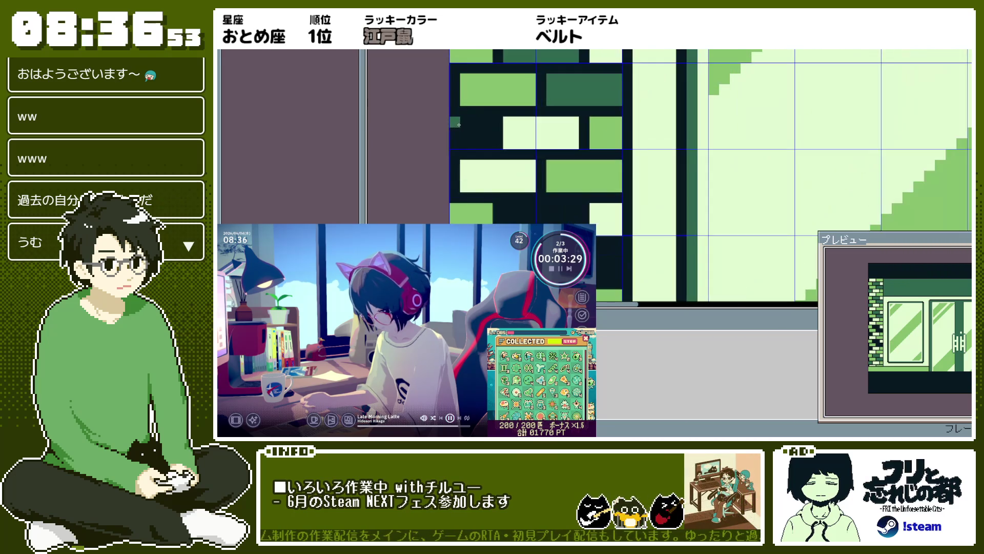
pyautogui.scroll(2, 464, 125)
pyautogui.moveTo(488, 123)
pyautogui.mouseDown()
pyautogui.moveTo(458, 134)
pyautogui.moveTo(476, 132)
pyautogui.mouseUp()
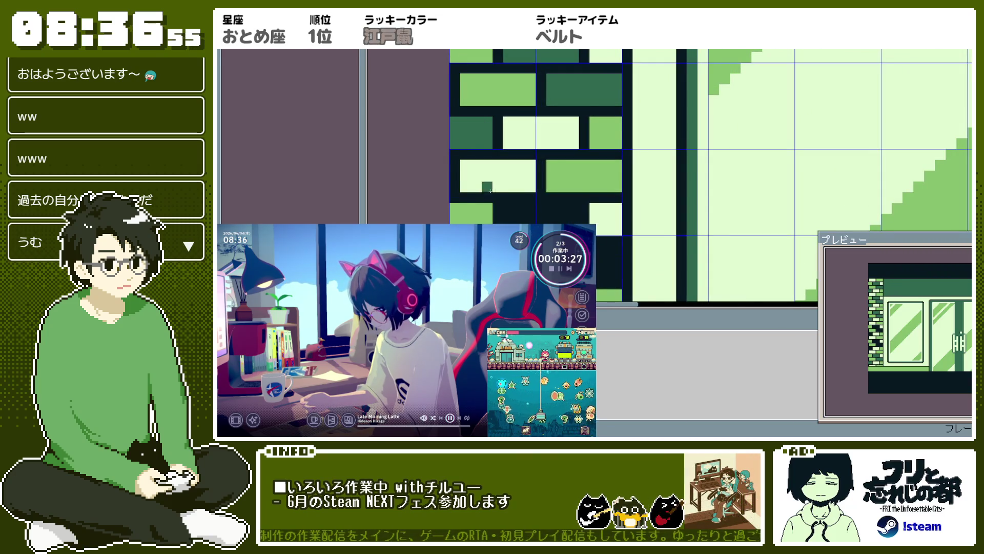
pyautogui.moveTo(509, 210); pyautogui.dragTo(569, 218)
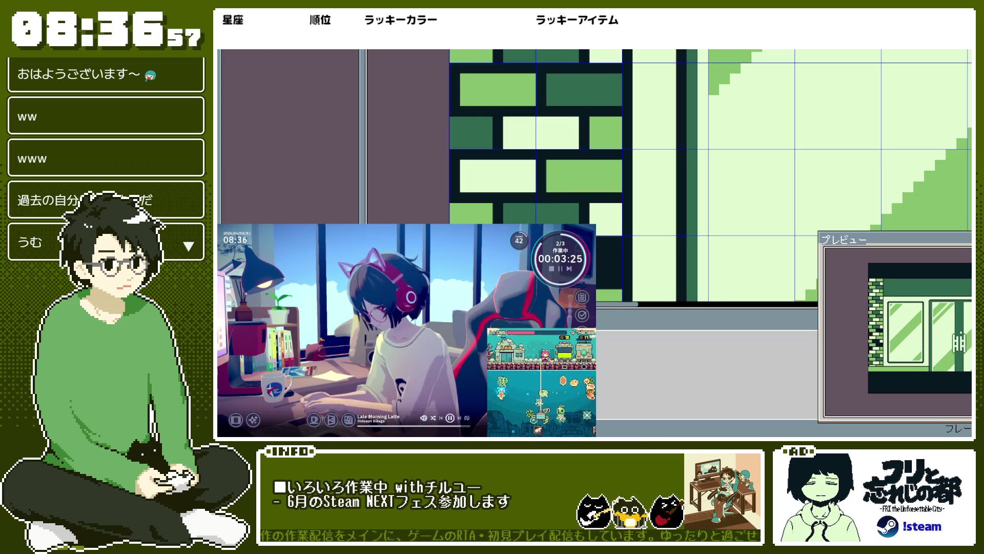
pyautogui.moveTo(601, 252); pyautogui.dragTo(610, 272)
pyautogui.scroll(2, 612, 205)
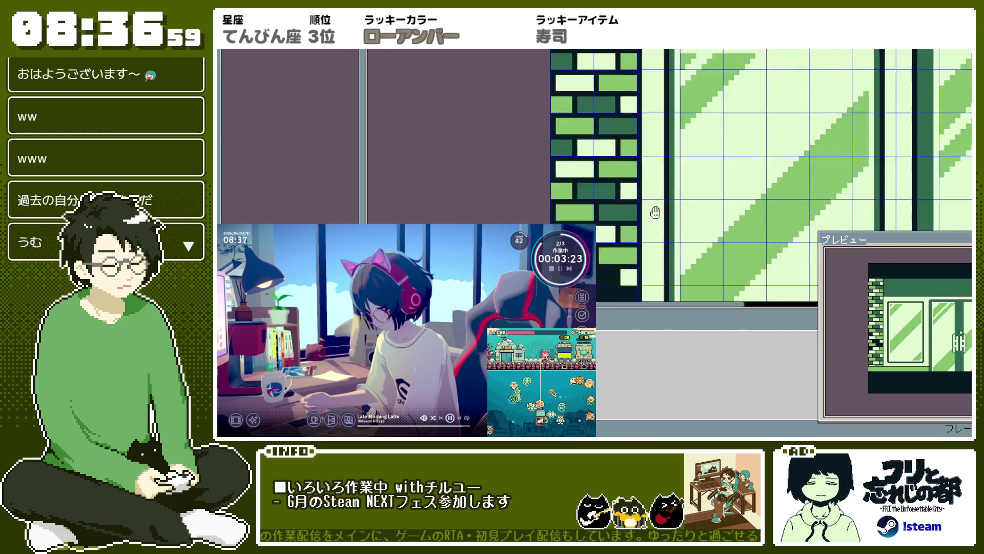
pyautogui.hscroll(-2, 613, 147)
pyautogui.moveTo(564, 169)
pyautogui.mouseDown()
pyautogui.moveTo(523, 179)
pyautogui.moveTo(515, 193)
pyautogui.moveTo(533, 182)
pyautogui.mouseUp()
pyautogui.scroll(-2, 659, 125)
pyautogui.scroll(2, 666, 108)
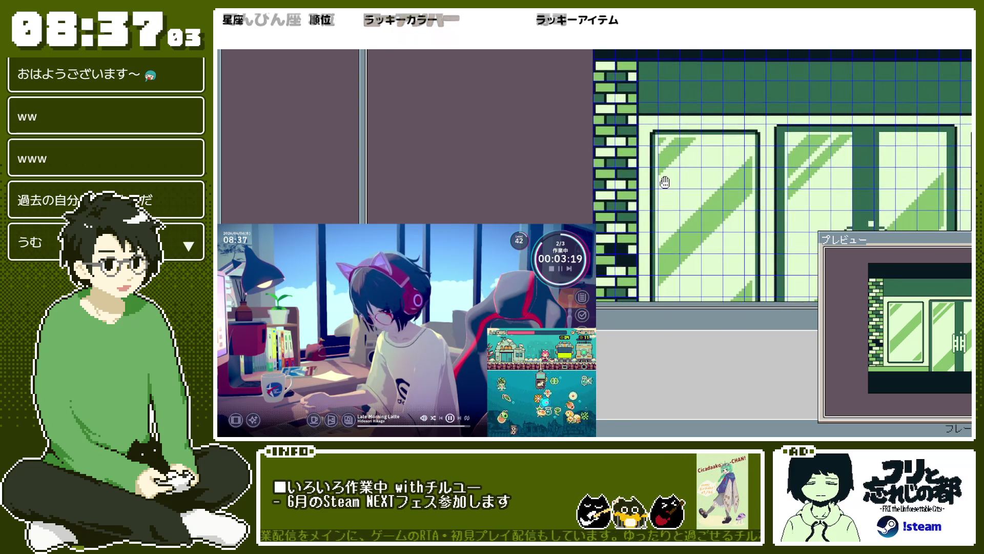
pyautogui.scroll(-2, 685, 73)
pyautogui.scroll(3, 627, 138)
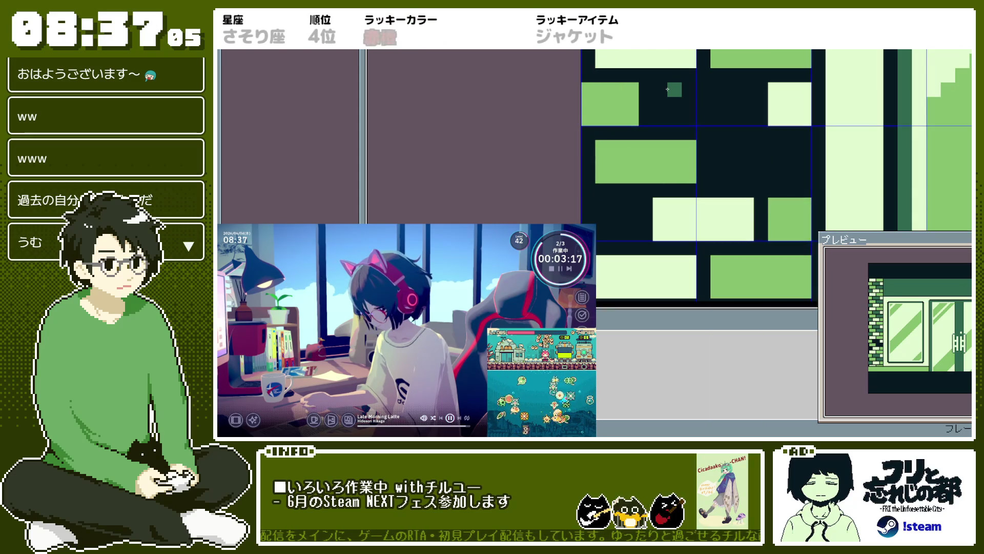
pyautogui.moveTo(662, 92); pyautogui.dragTo(748, 121)
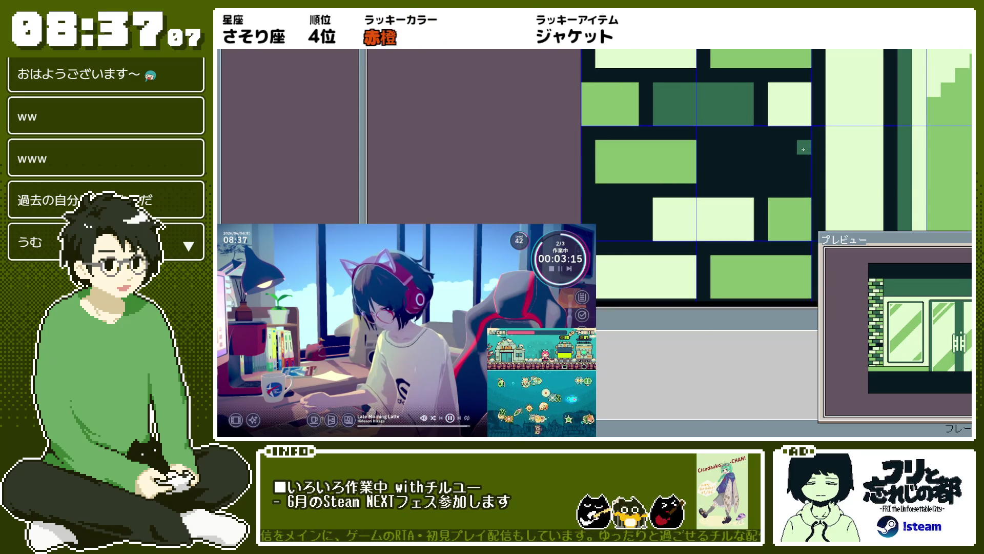
pyautogui.moveTo(803, 147); pyautogui.dragTo(713, 169)
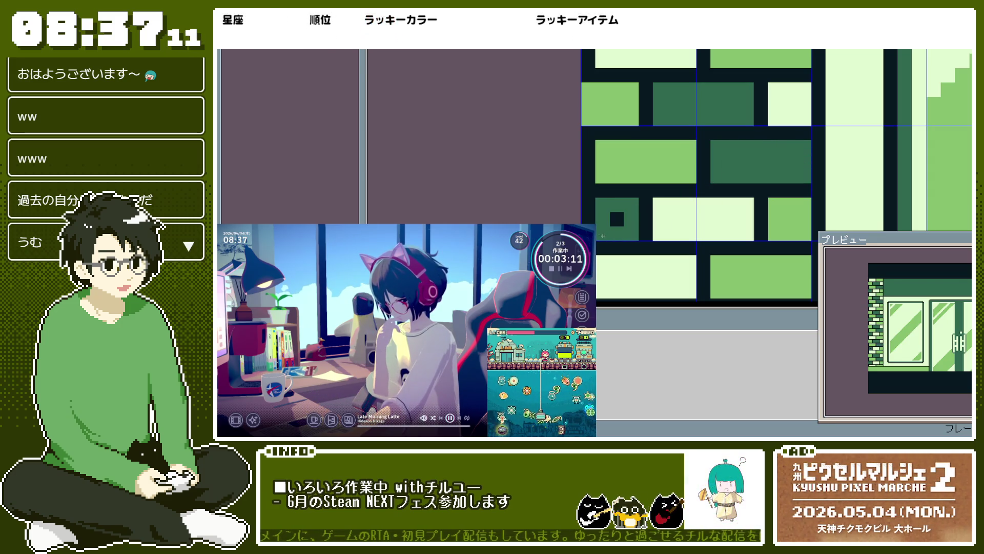
pyautogui.scroll(-3, 615, 200)
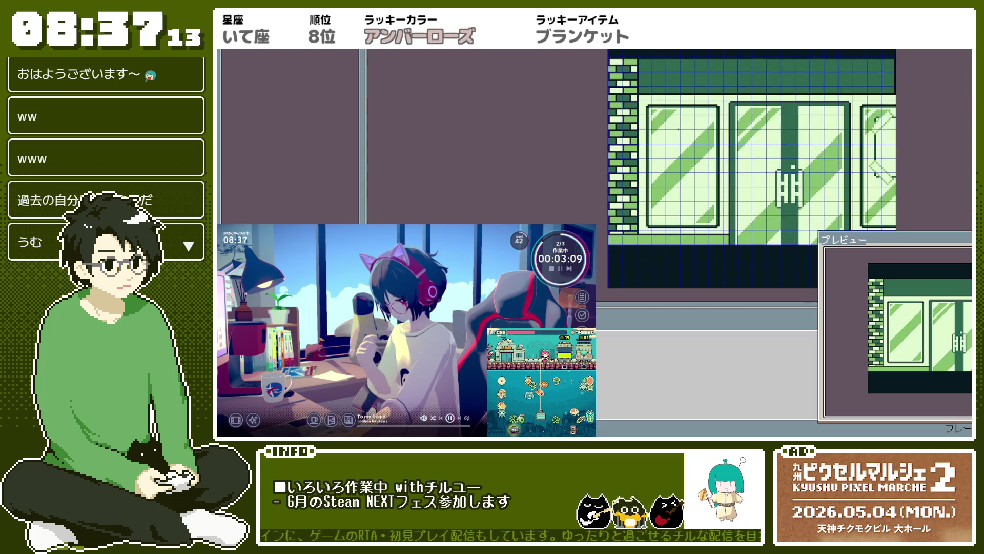
pyautogui.scroll(-1, 558, 137)
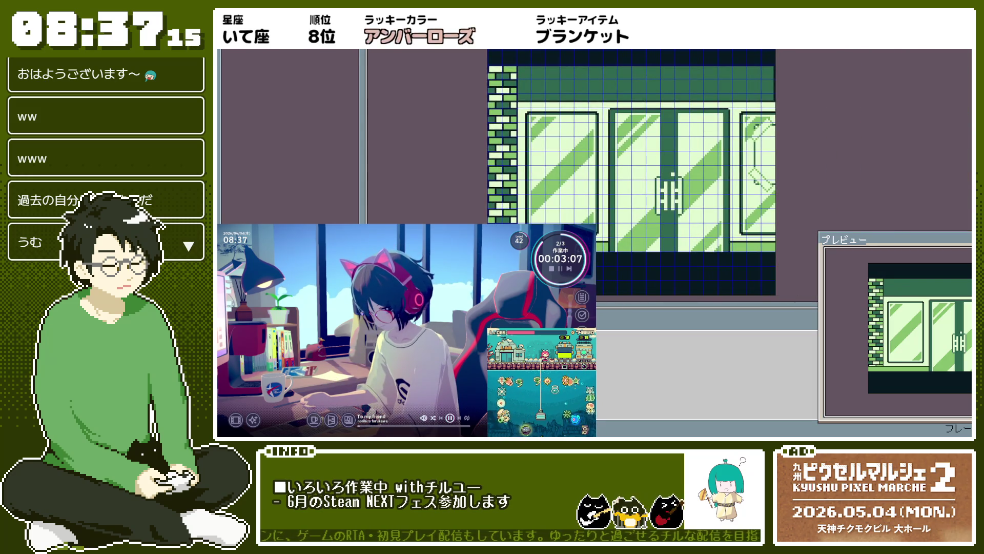
pyautogui.scroll(3, 635, 258)
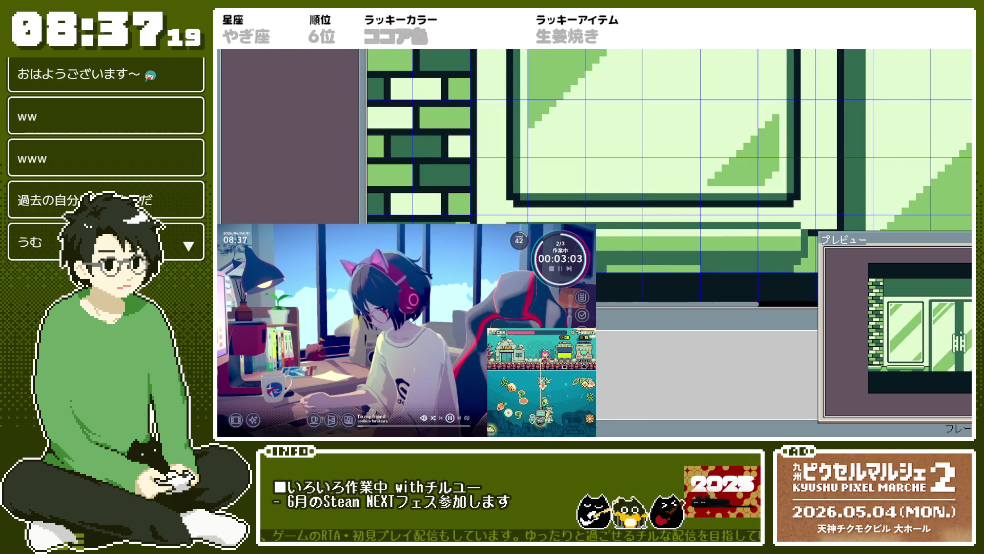
pyautogui.hotkey('ctrl', 'shift', 'o')
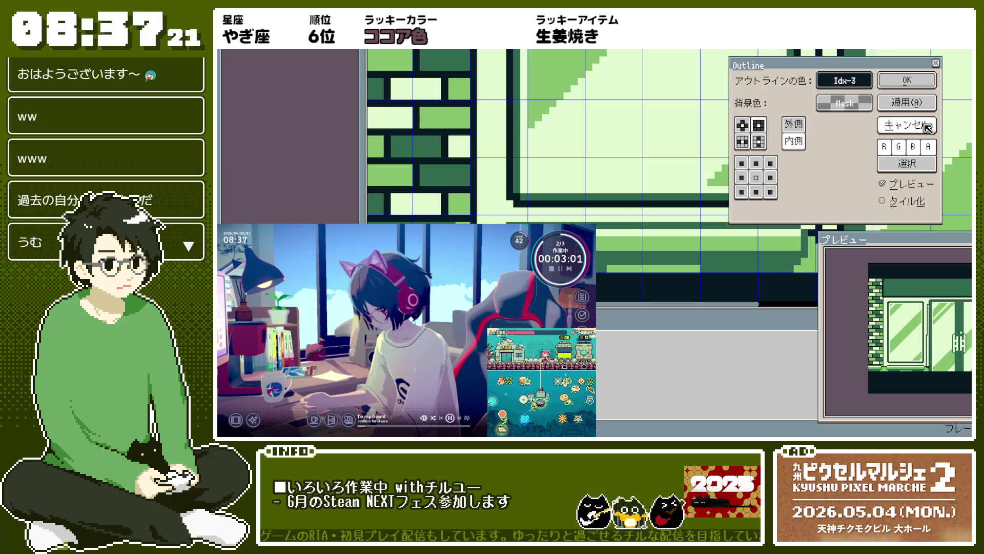
pyautogui.click(907, 80)
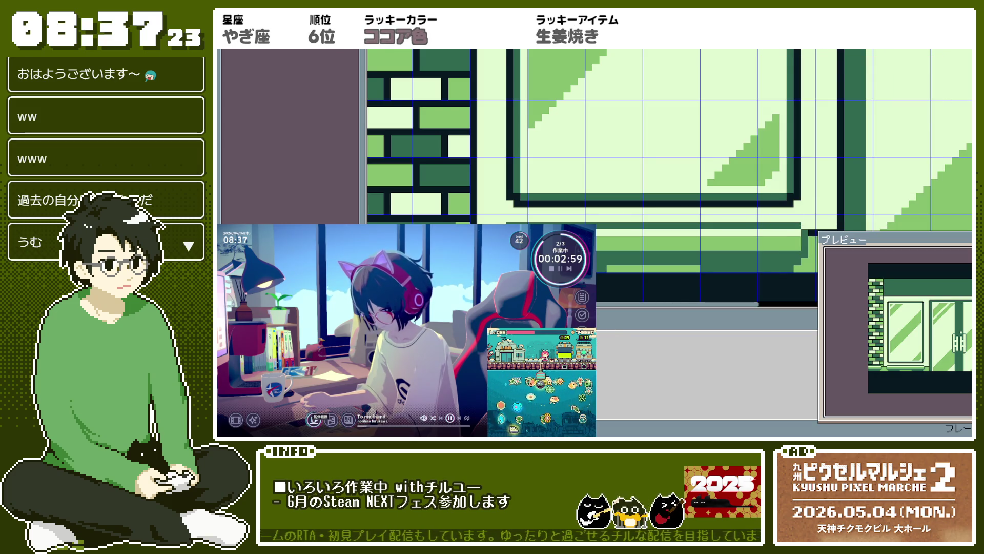
pyautogui.hotkey('ctrl', 'shift', 'o')
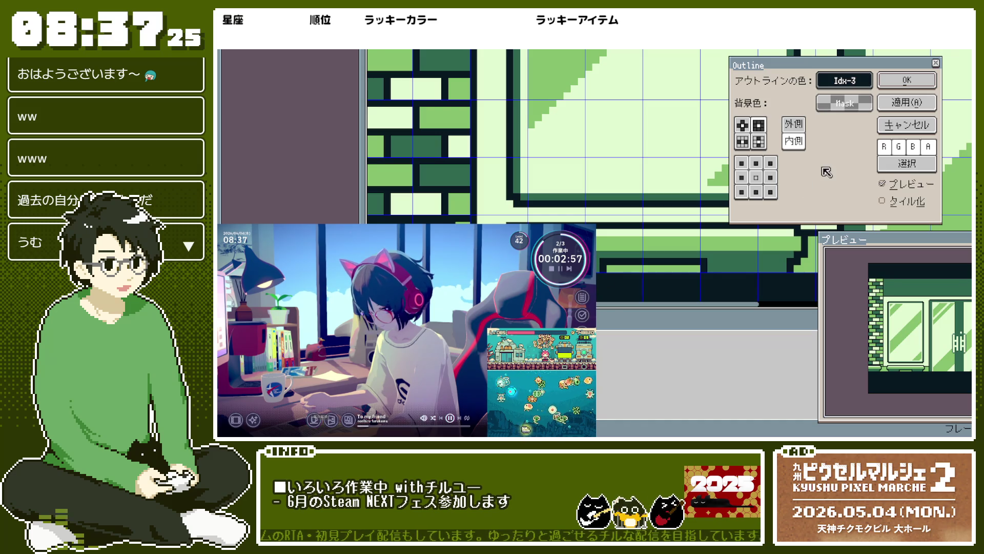
pyautogui.click(743, 125)
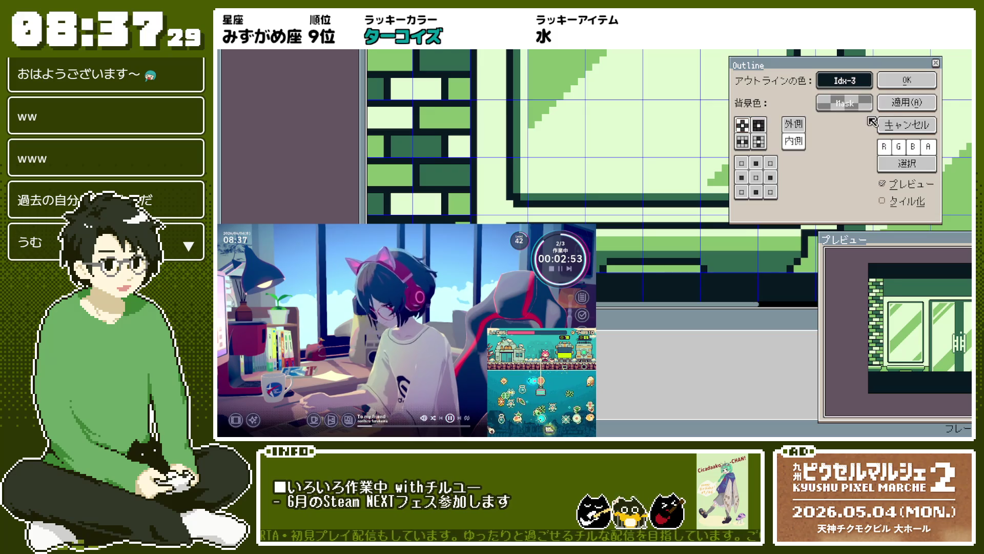
pyautogui.click(906, 102)
pyautogui.click(759, 125)
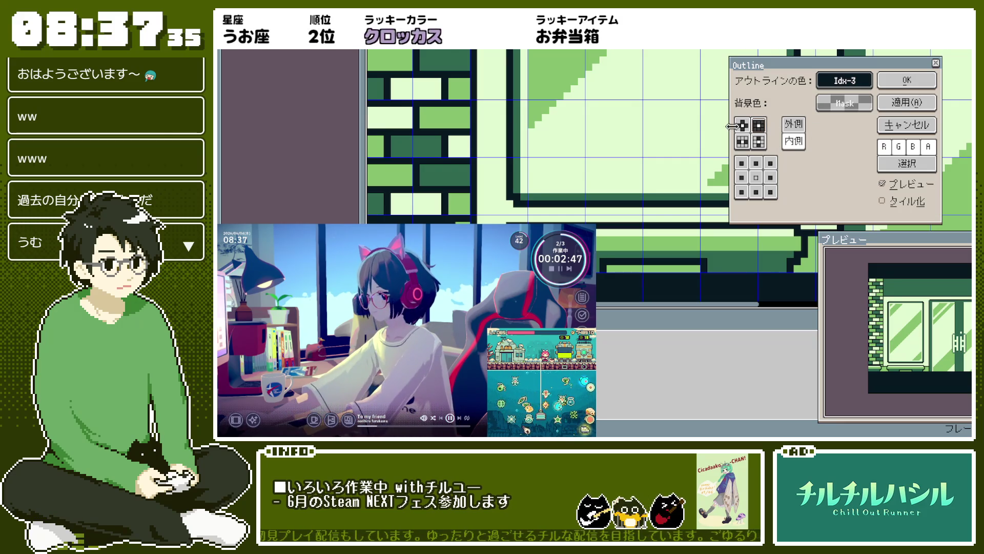
pyautogui.click(742, 125)
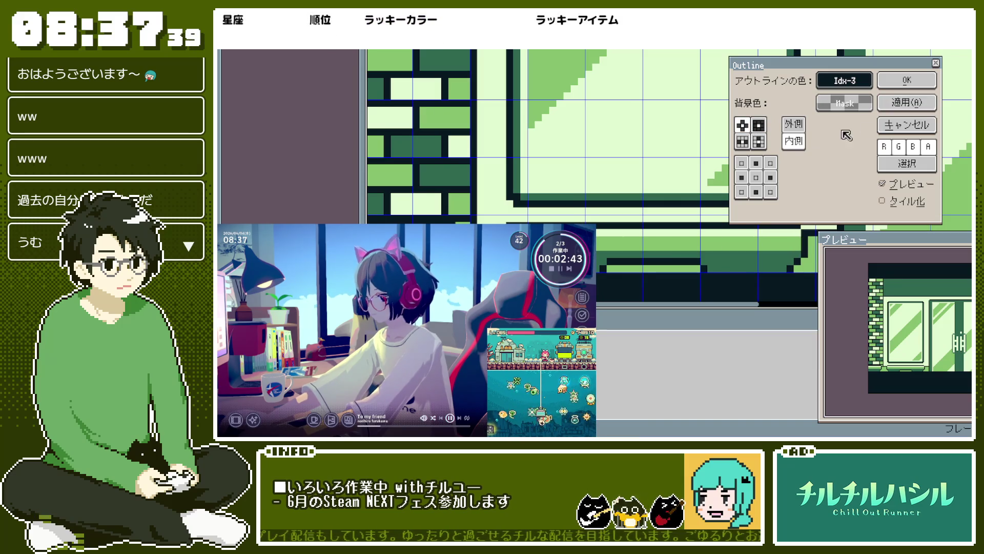
pyautogui.click(765, 126)
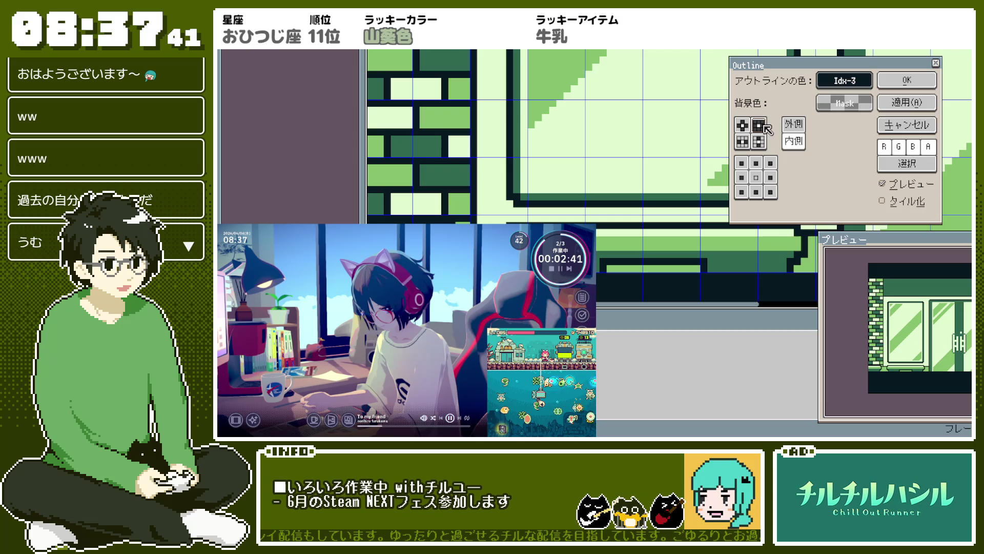
pyautogui.click(917, 122)
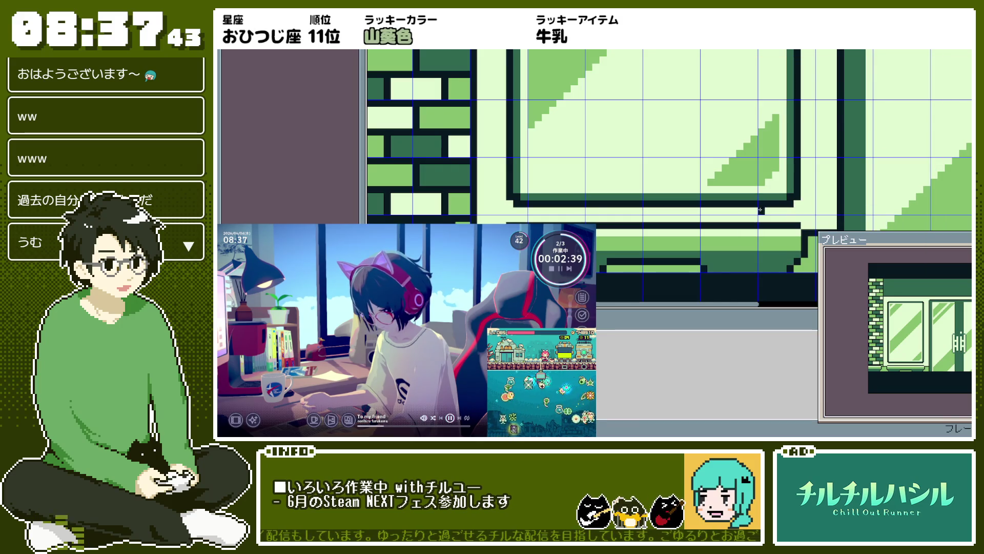
pyautogui.hotkey('ctrl', 'z')
pyautogui.hotkey('ctrl', 'z')
pyautogui.hotkey('ctrl', 'z')
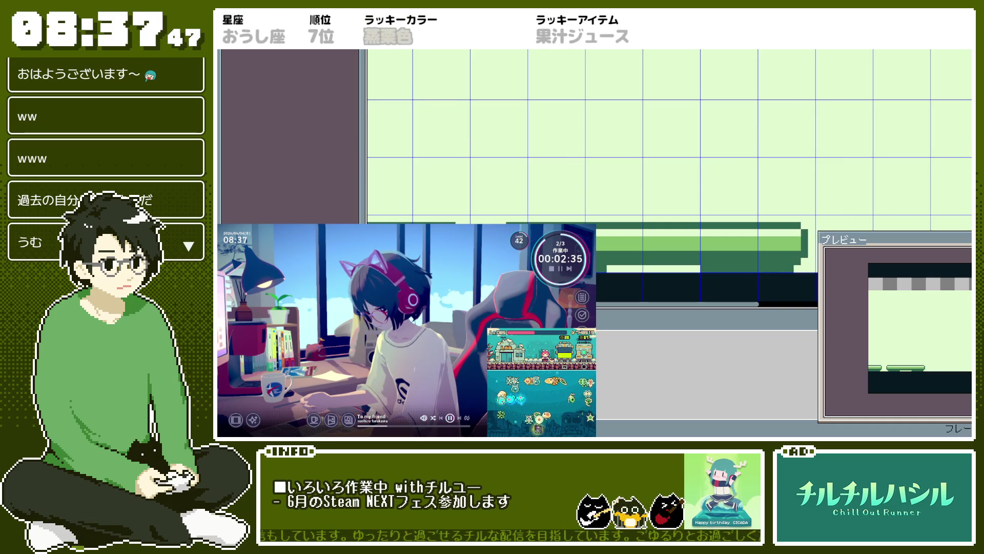
# Step: Outline the counter ledge on the outside with the cross preset, with the background hidden during the edit
pyautogui.hotkey('ctrl', 'z')
pyautogui.hotkey('ctrl', 'z')
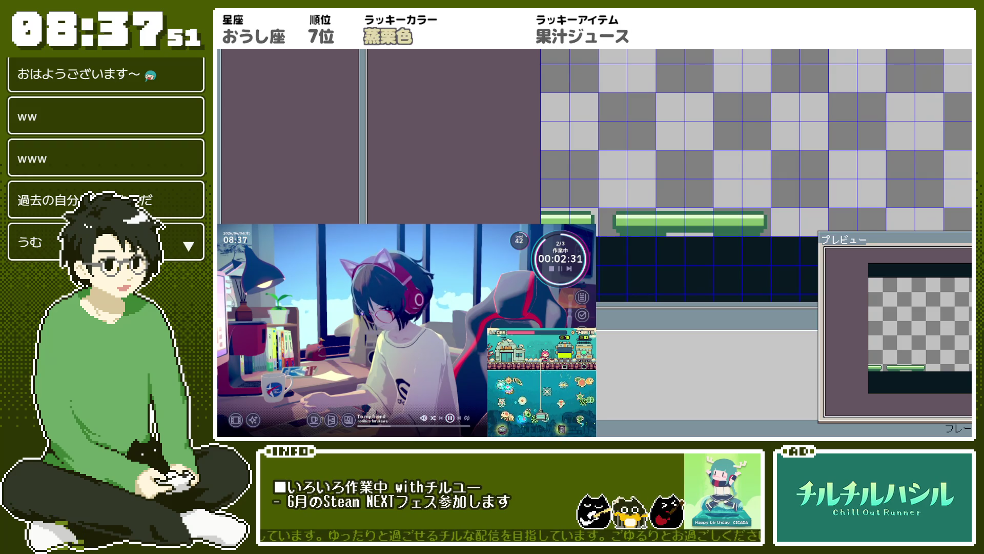
pyautogui.hotkey('ctrl', 'shift', 'o')
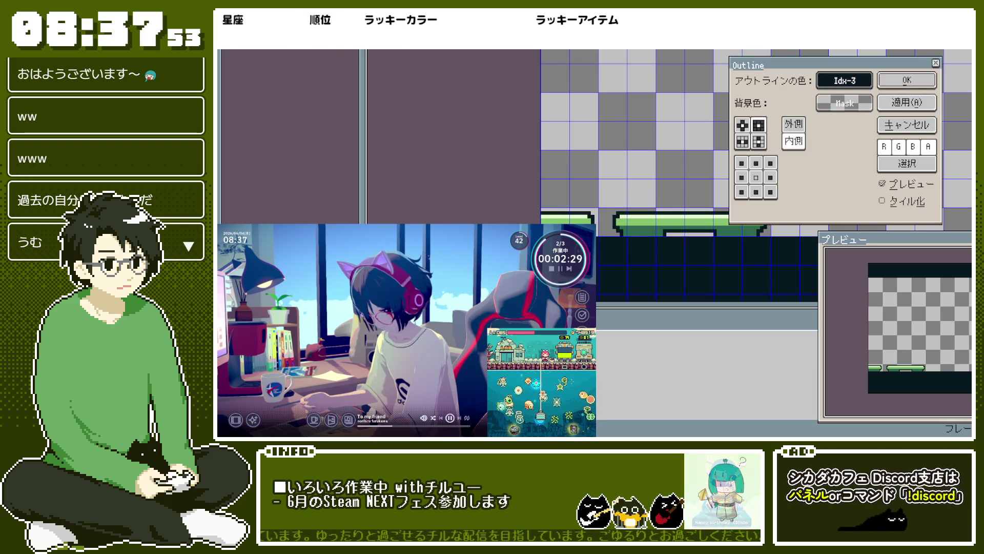
pyautogui.click(788, 128)
pyautogui.click(742, 125)
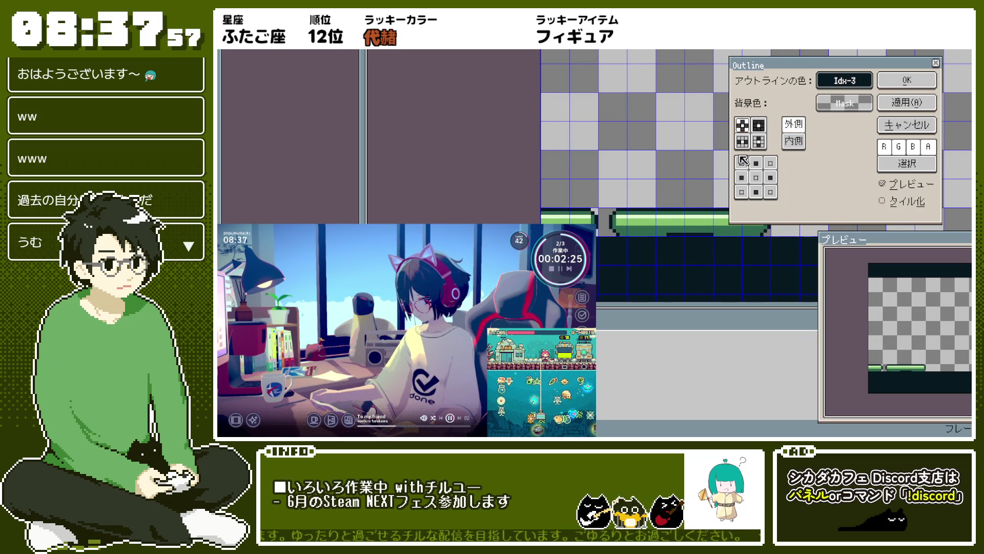
pyautogui.click(921, 105)
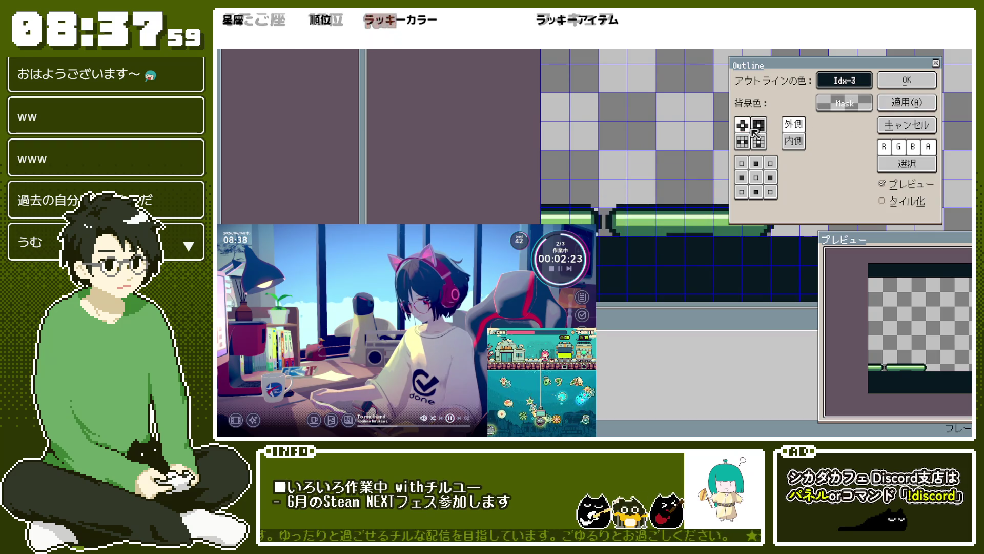
pyautogui.click(907, 80)
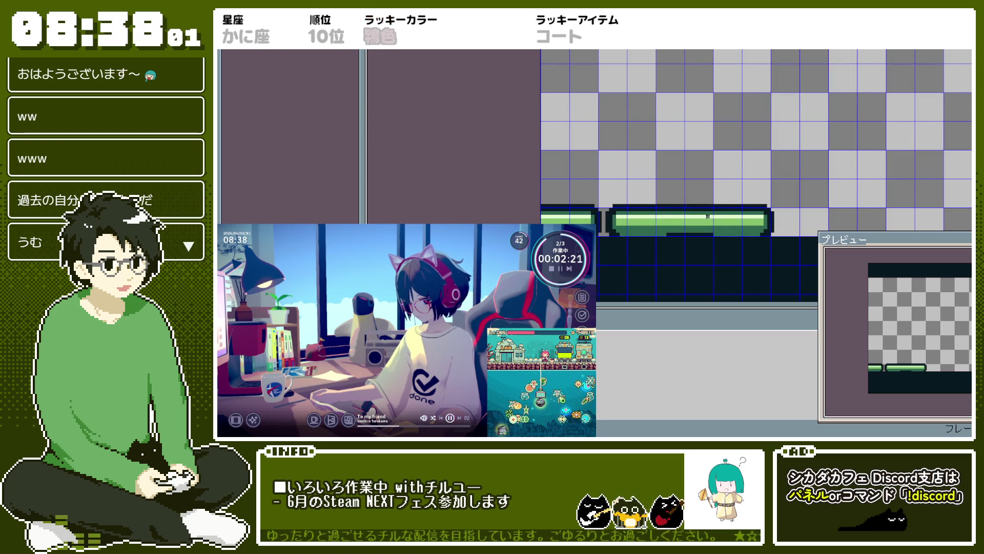
pyautogui.press('Right')
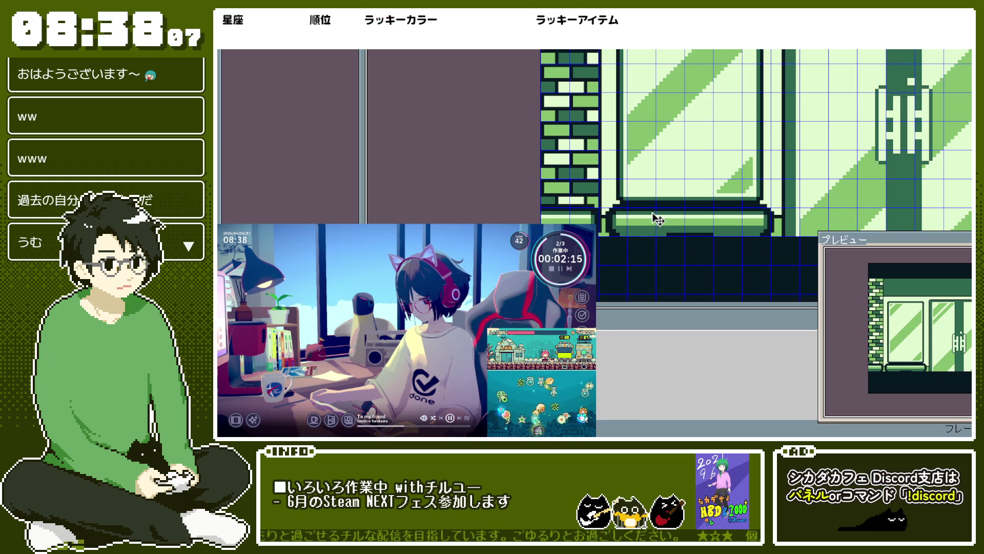
# Step: Move the counter about 6 px to the right, after undoing a trial upward move
pyautogui.moveTo(662, 222); pyautogui.dragTo(670, 175)
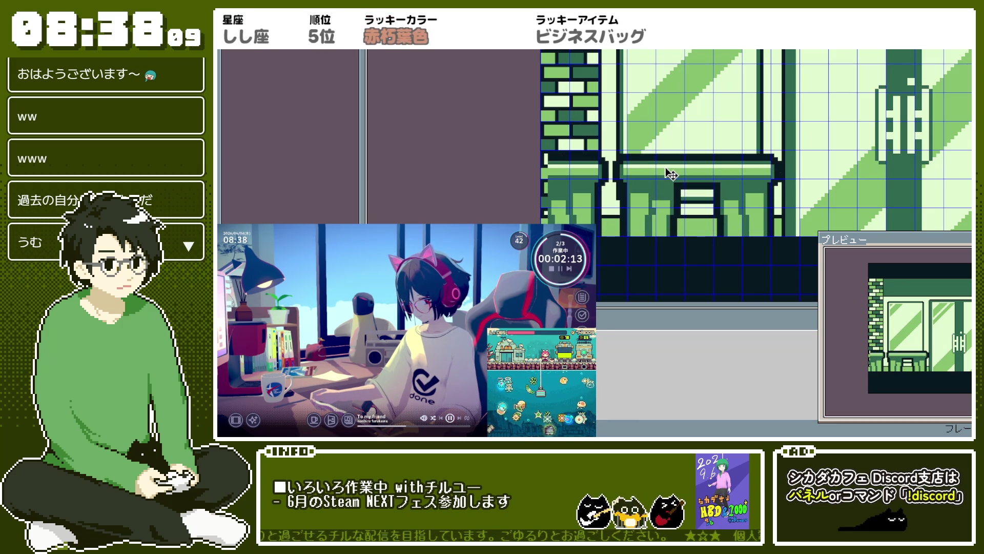
pyautogui.hotkey('ctrl', 'z')
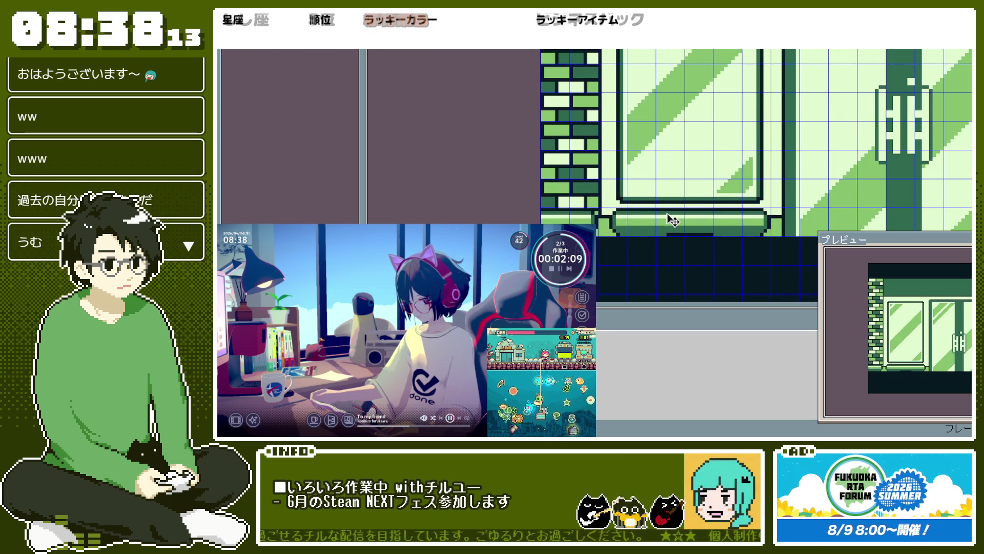
pyautogui.moveTo(672, 219); pyautogui.dragTo(675, 219)
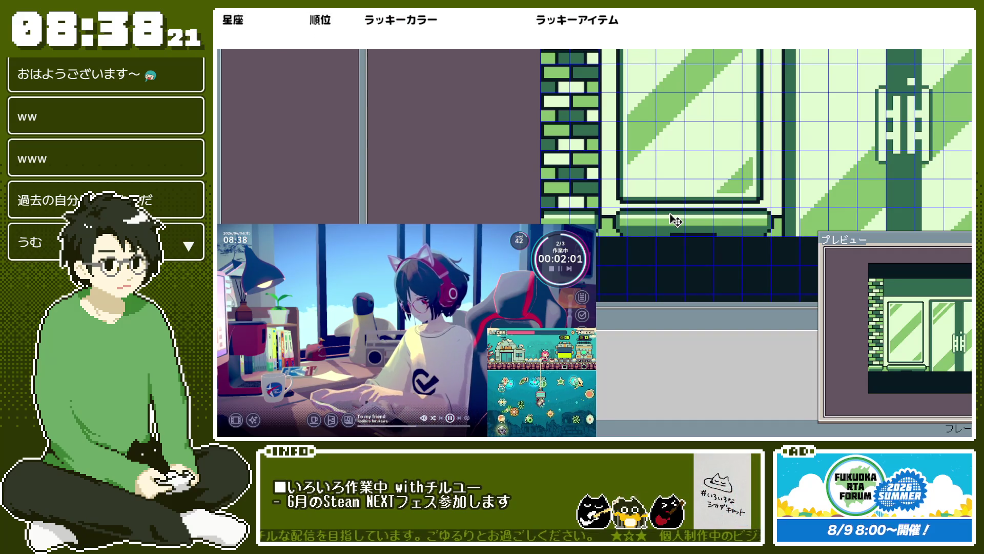
pyautogui.scroll(-2, 675, 221)
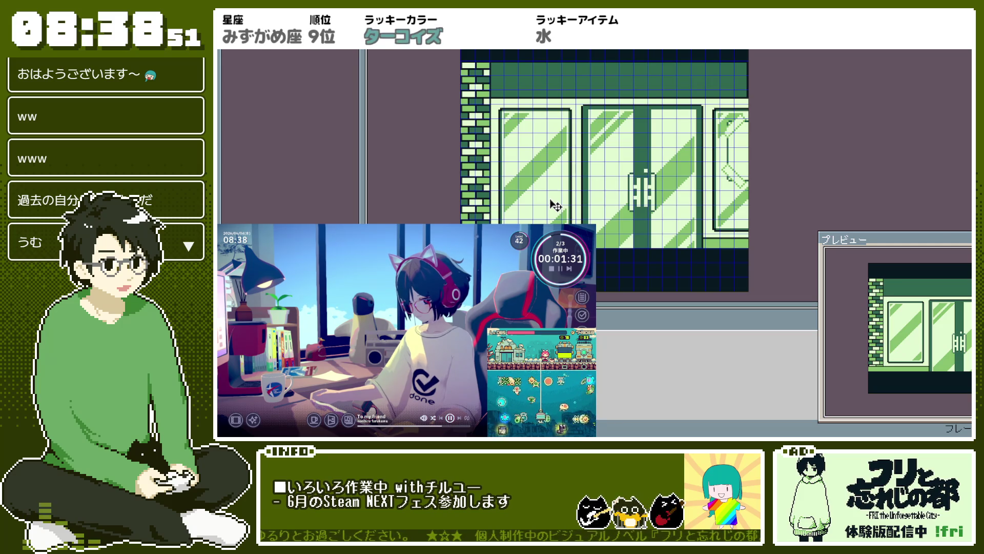
# Step: Export the café as bg_neldrip_inside.png at 100%, then close it back to the home screen
pyautogui.scroll(2, 566, 215)
pyautogui.scroll(-2, 651, 260)
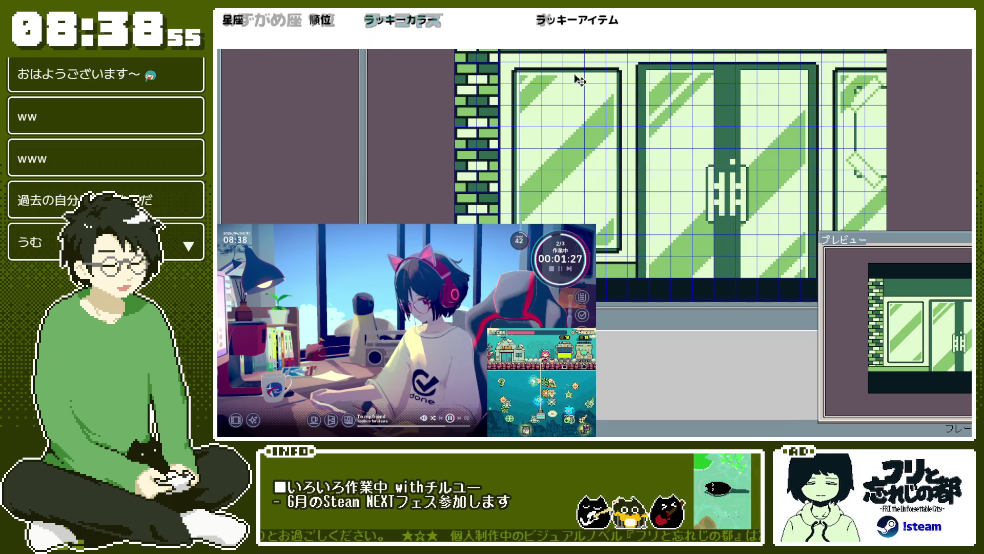
pyautogui.scroll(-1, 542, 176)
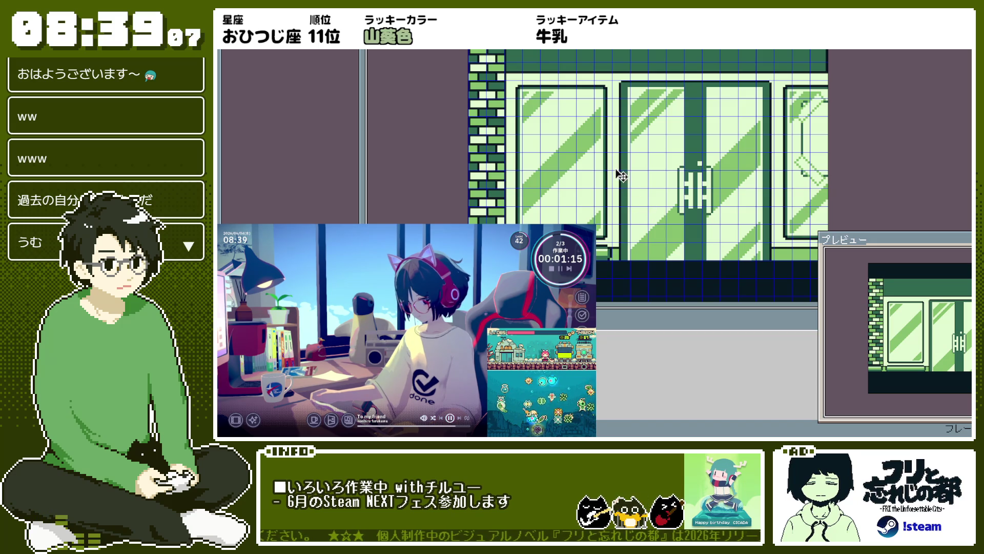
pyautogui.scroll(1, 626, 169)
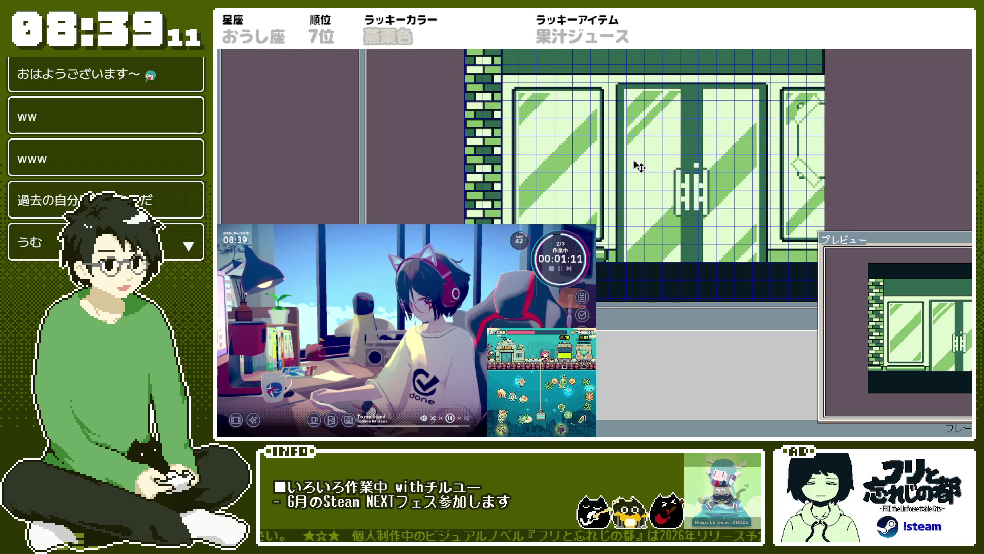
pyautogui.moveTo(638, 189); pyautogui.dragTo(595, 200)
pyautogui.hotkey('ctrl', 'alt', 'shift', 's')
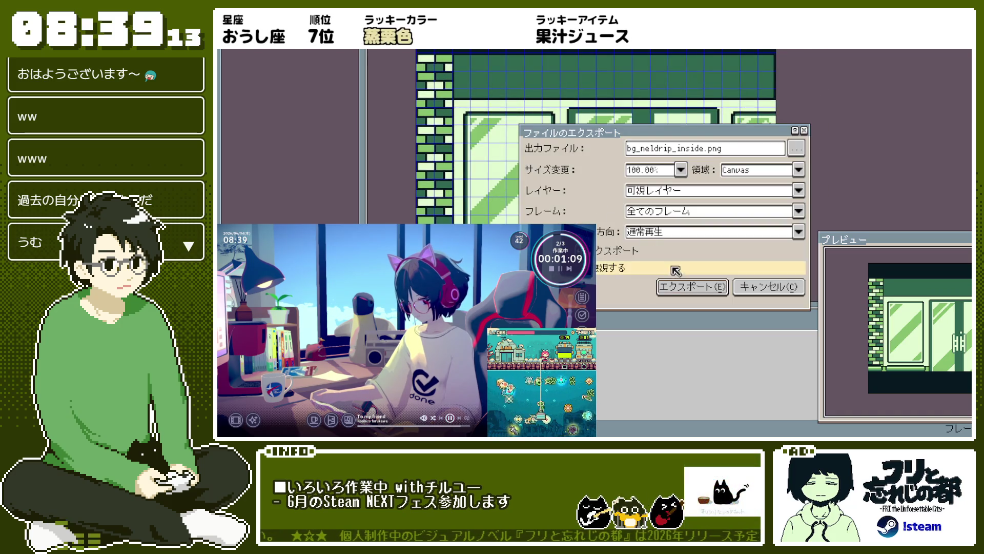
pyautogui.click(684, 290)
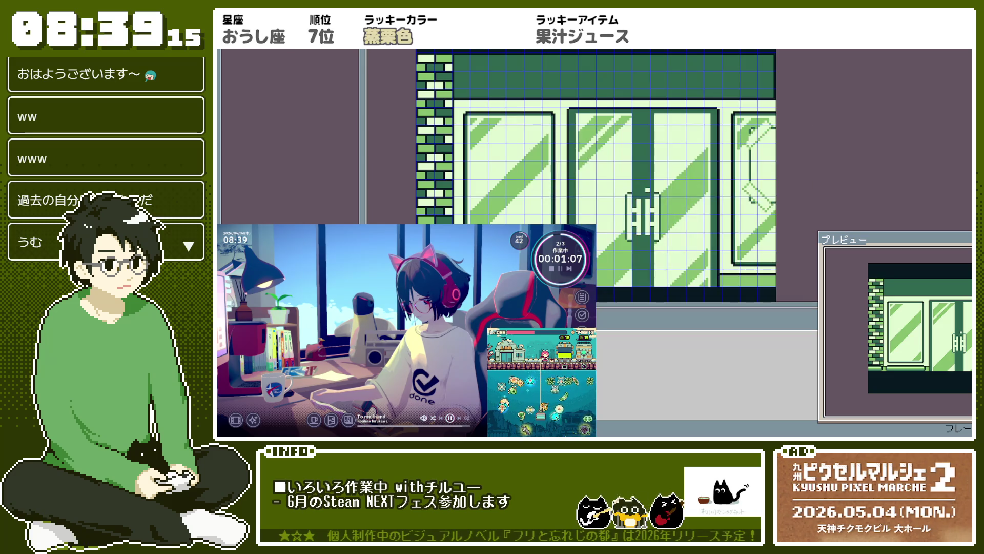
pyautogui.press('1')
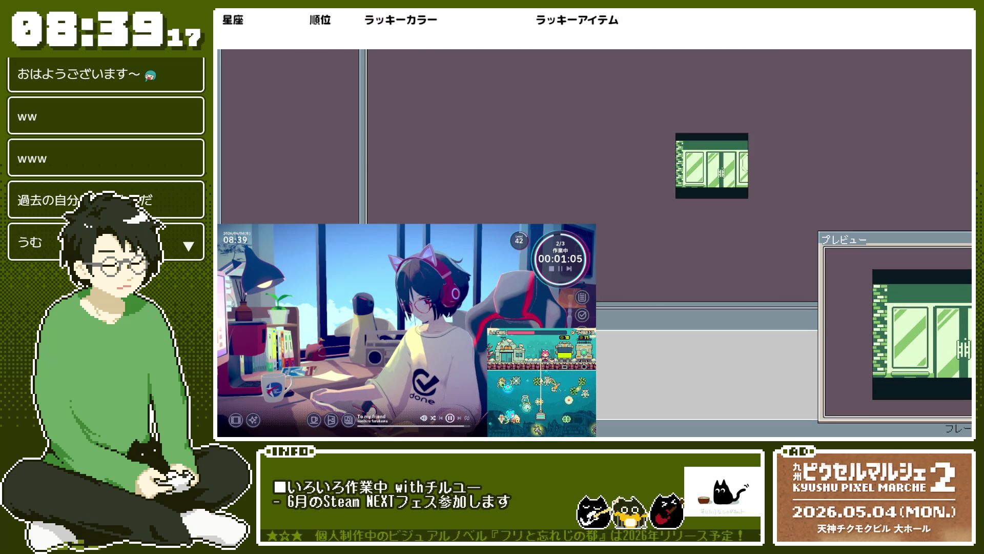
pyautogui.hotkey('ctrl', 'w')
pyautogui.hotkey('ctrl', 'w')
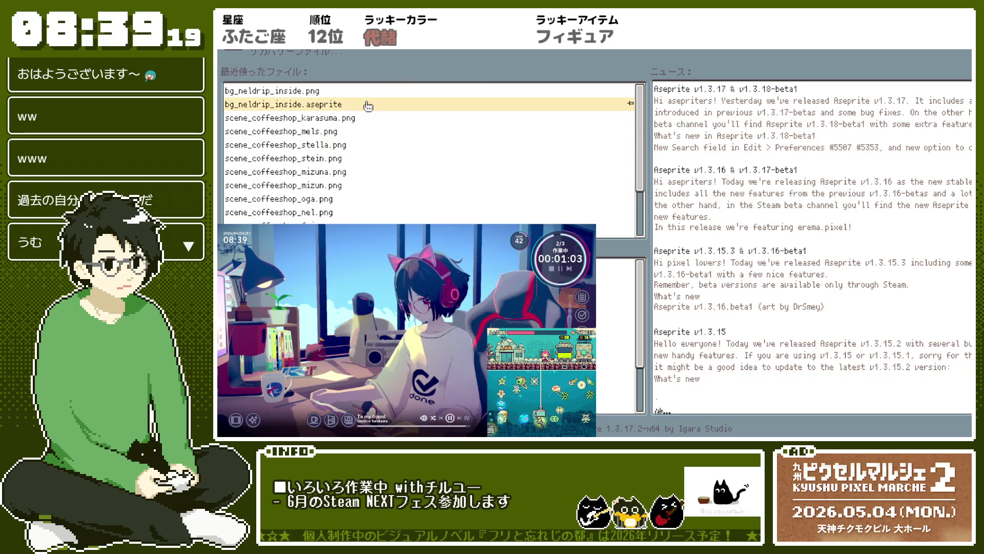
# Step: Open bg_neldrip_inside from Recent Files and zoom around the sprite
pyautogui.click(372, 98)
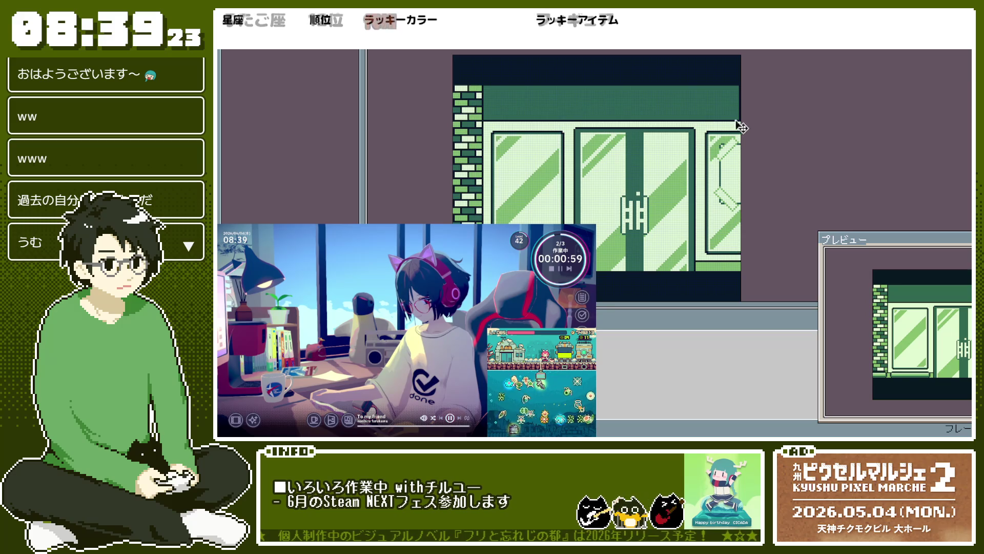
pyautogui.scroll(3, 749, 95)
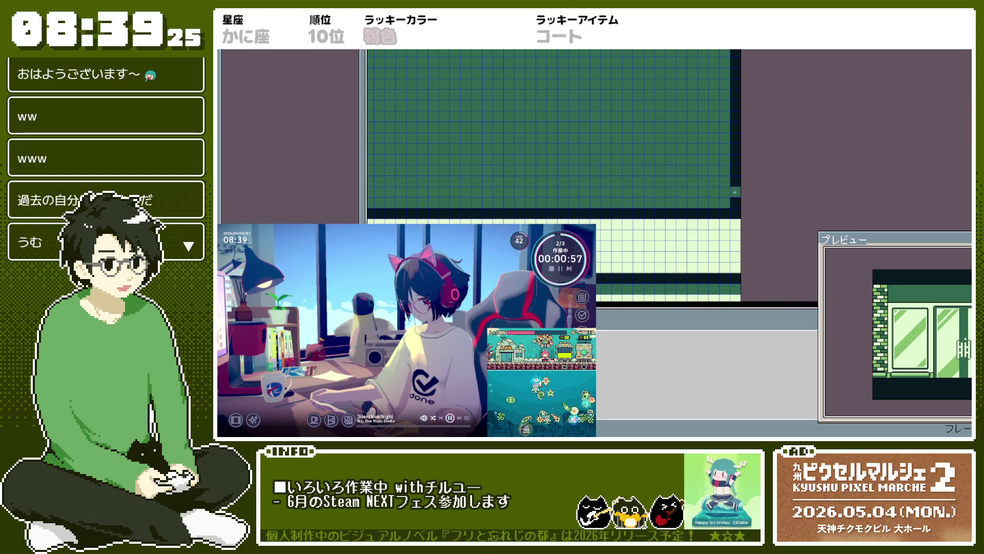
pyautogui.scroll(-2, 744, 113)
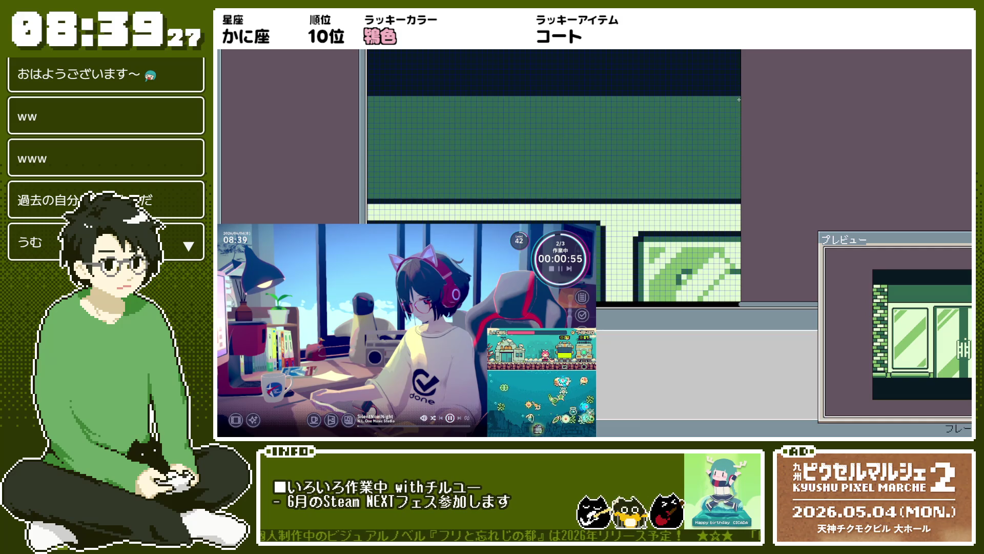
pyautogui.scroll(-2, 739, 100)
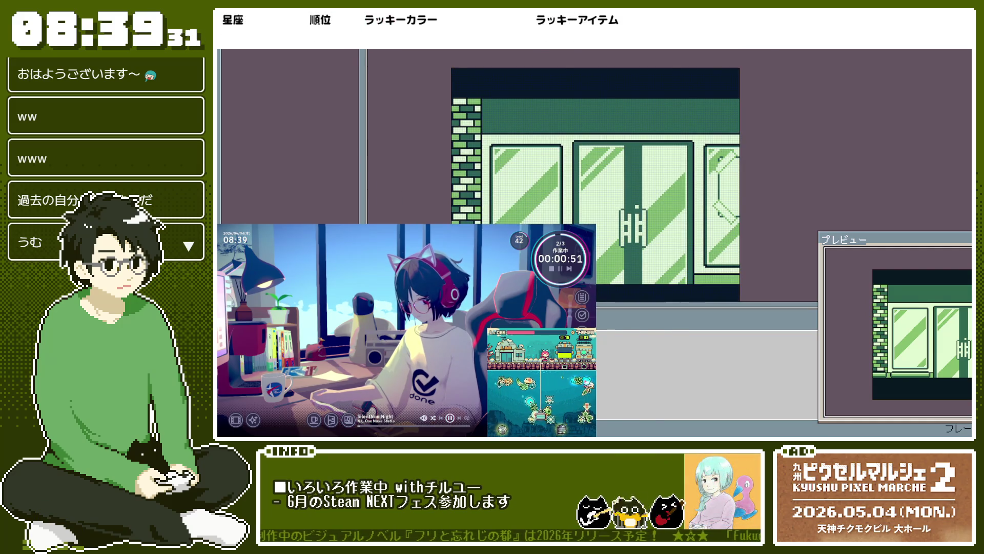
pyautogui.scroll(1, 615, 267)
pyautogui.scroll(1, 616, 267)
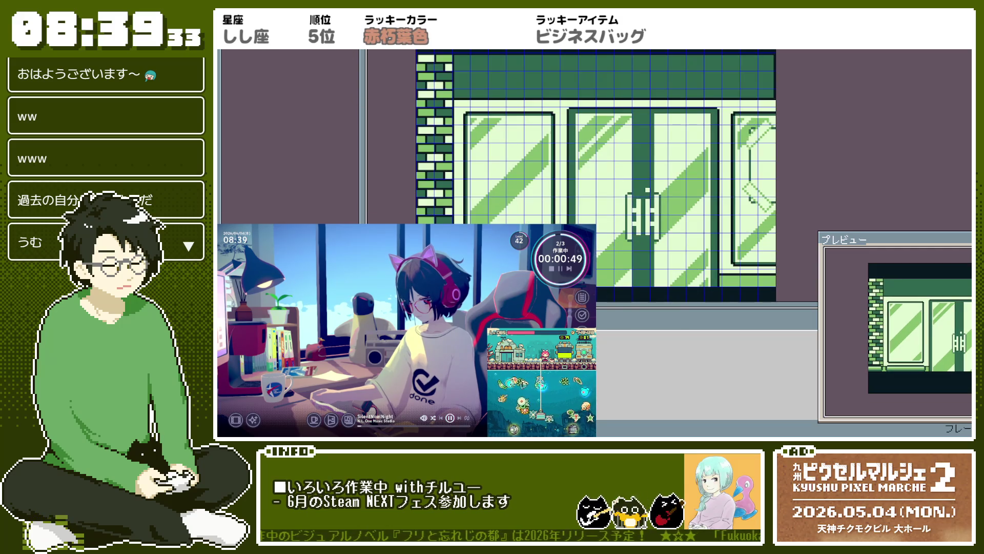
pyautogui.scroll(-1, 596, 267)
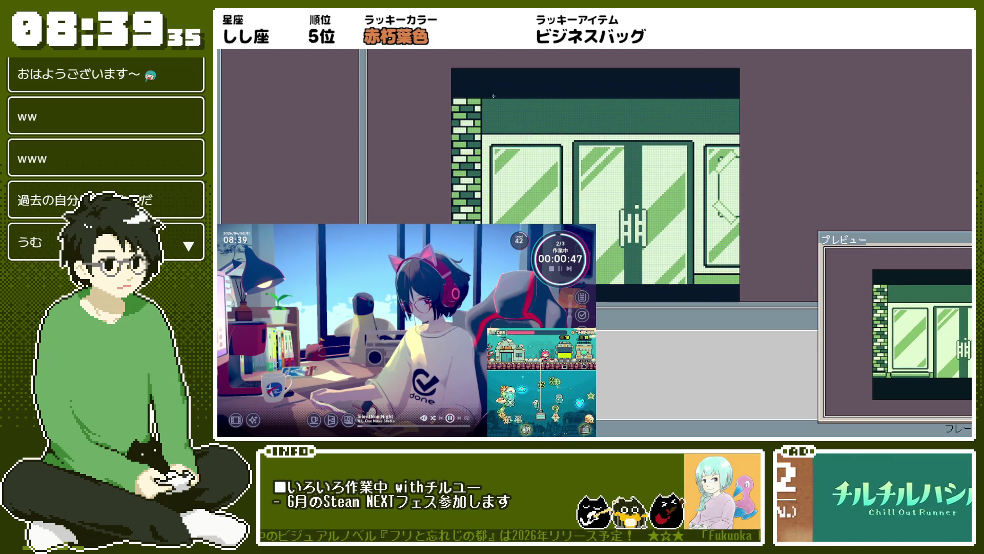
pyautogui.scroll(1, 615, 267)
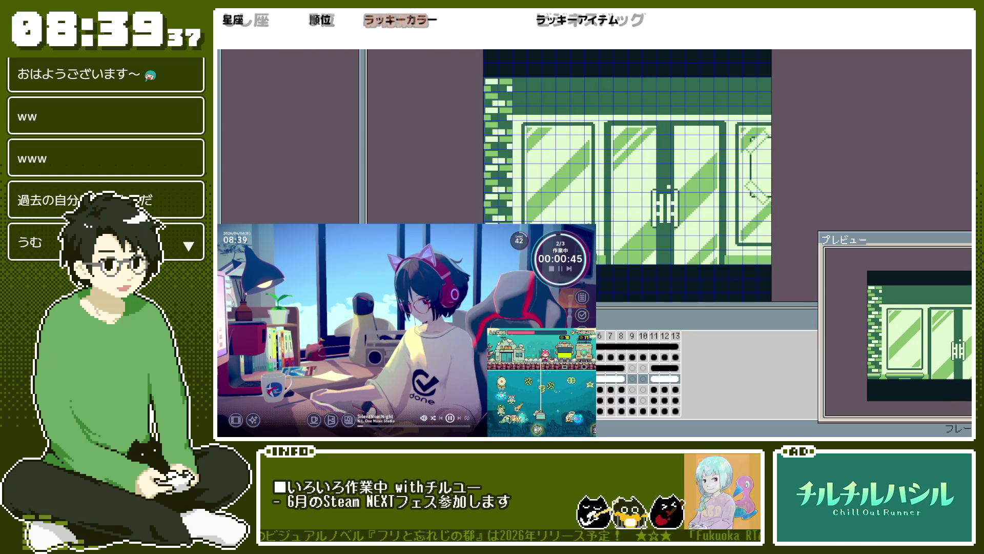
# Step: Show the frame with the cat-eared girl, then close the sprite to return to Recent Files
pyautogui.hotkey('ctrl', 'z')
pyautogui.scroll(-1, 656, 222)
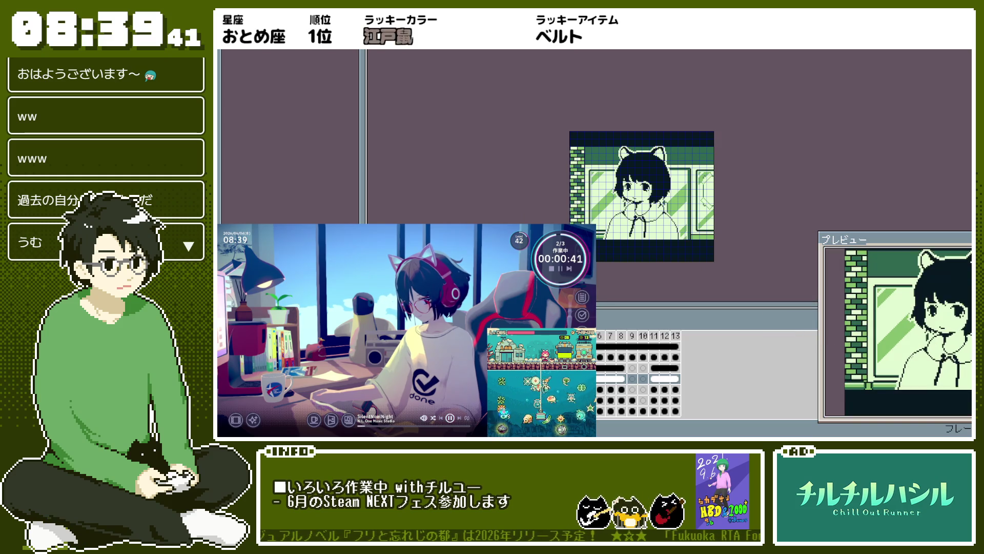
pyautogui.scroll(2, 589, 205)
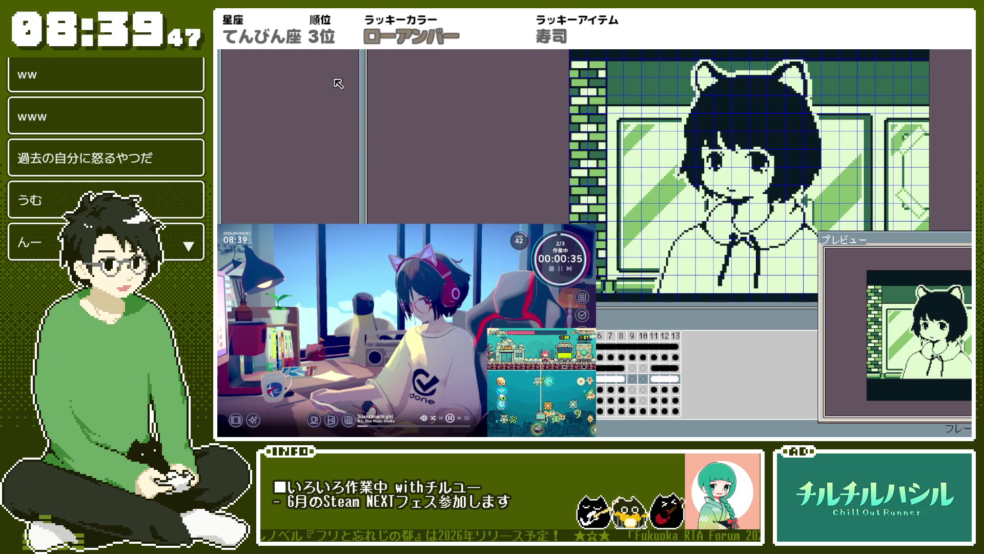
pyautogui.hotkey('ctrl', 'w')
pyautogui.scroll(-5, 360, 200)
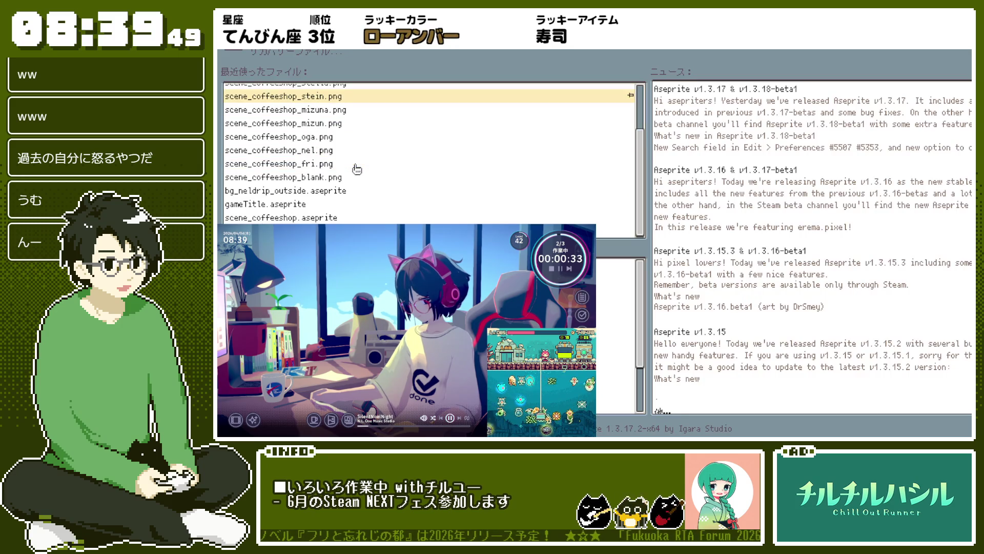
# Step: Open bg_neldrip_outside from Recent Files and zoom in on its doors
pyautogui.click(360, 195)
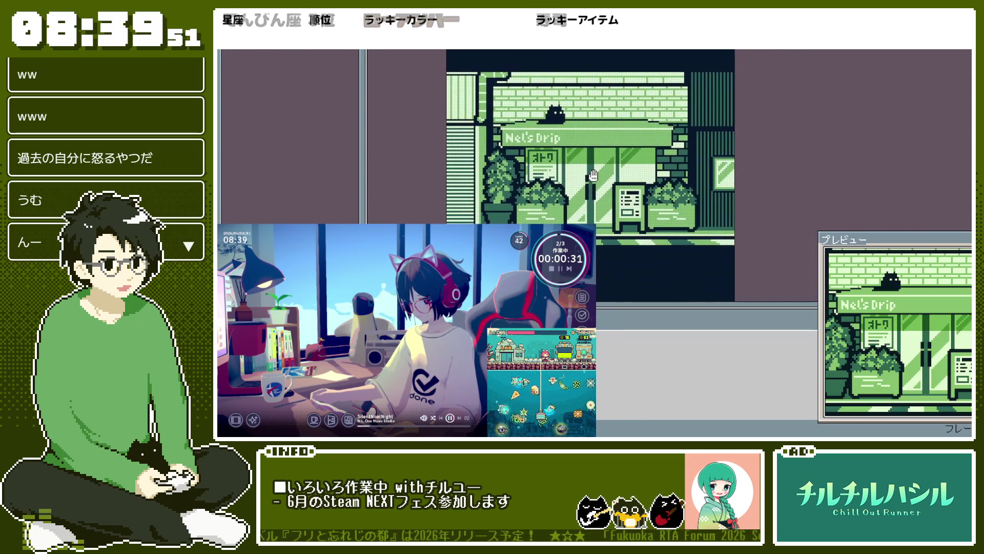
pyautogui.scroll(1, 668, 163)
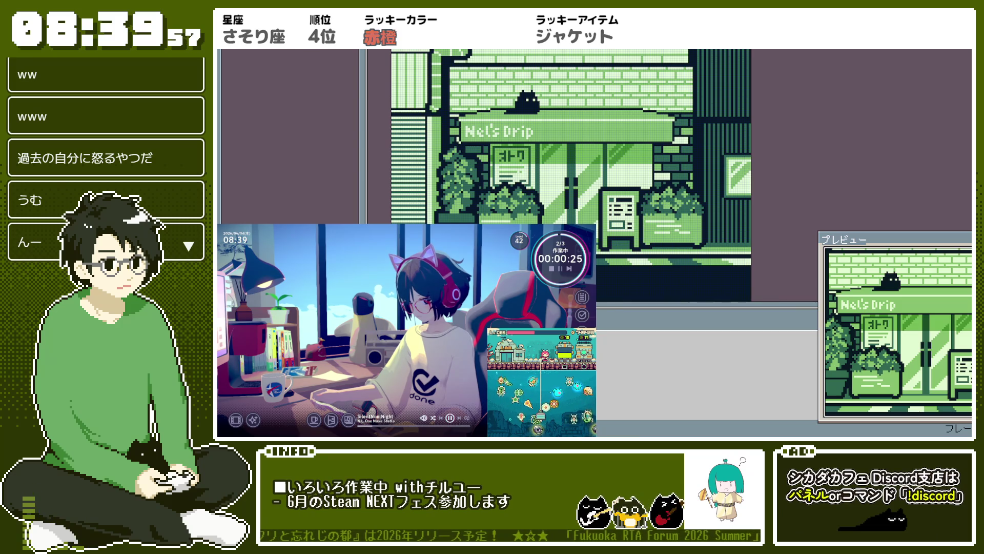
pyautogui.scroll(2, 491, 167)
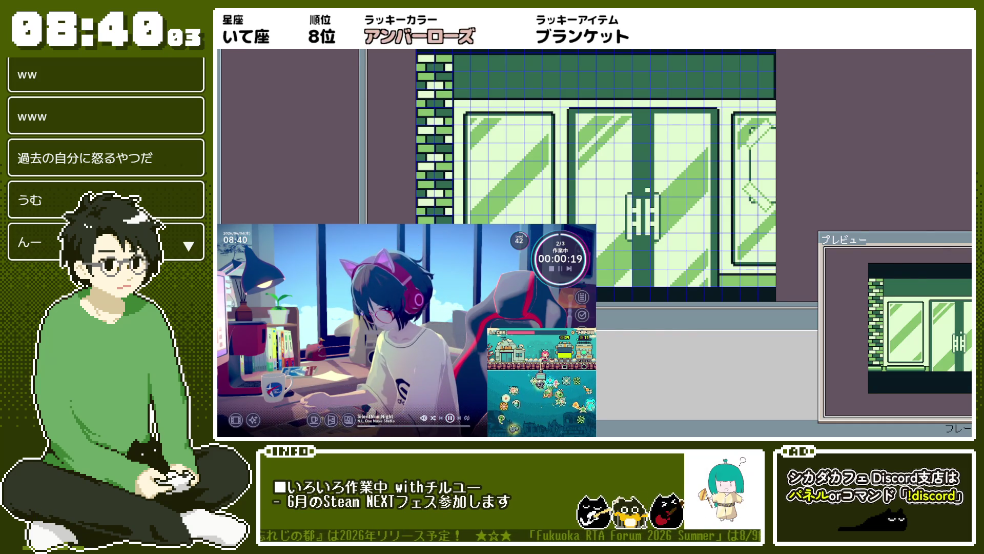
# Step: Step to the cat-eared girl frame in front of the glass doors and pan across the scene
pyautogui.press('Right')
pyautogui.scroll(-2, 609, 202)
pyautogui.moveTo(733, 203)
pyautogui.mouseDown()
pyautogui.moveTo(610, 203)
pyautogui.moveTo(597, 173)
pyautogui.mouseUp()
# Step: Browse the View > Grid options without changing them, then nudge the view slightly right
pyautogui.click(492, 41)
pyautogui.moveTo(533, 41)
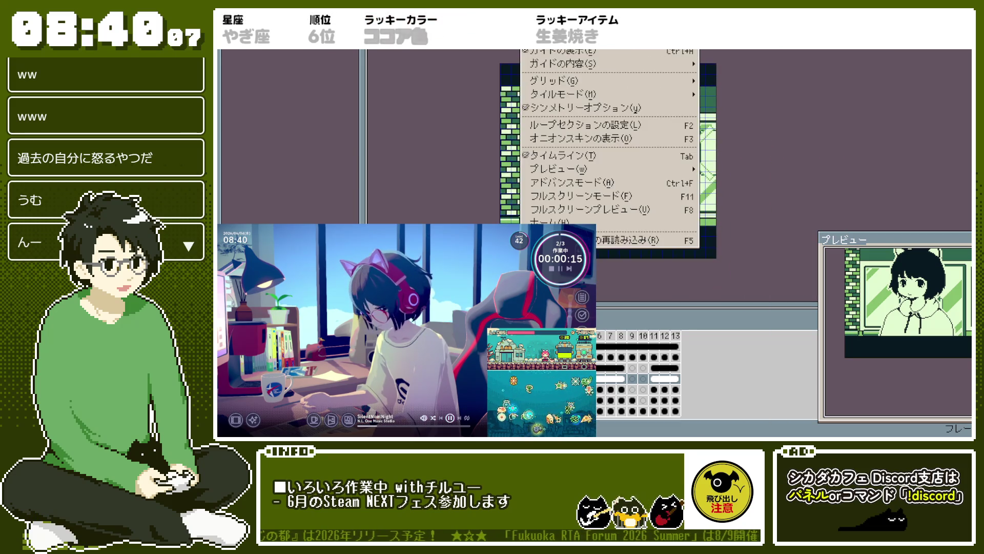
pyautogui.moveTo(692, 81)
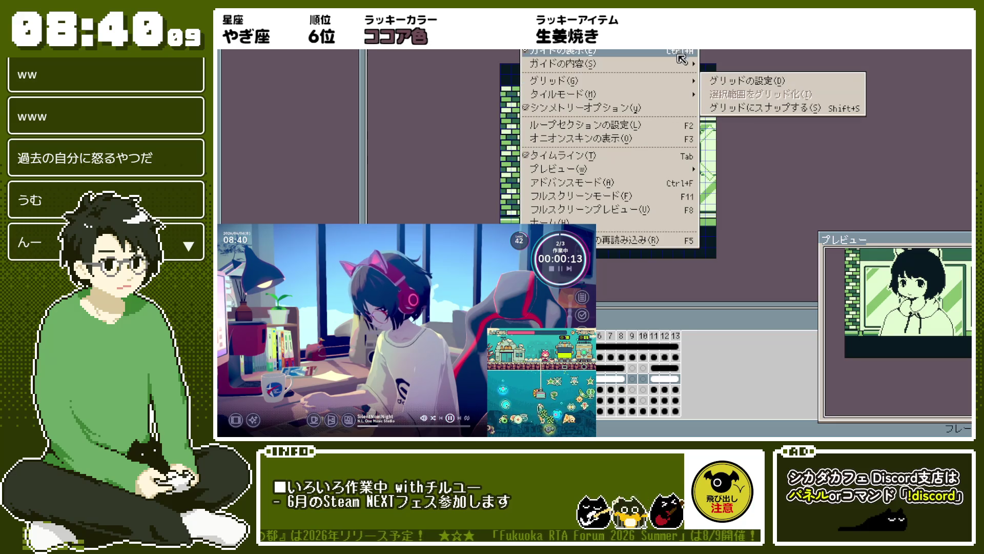
pyautogui.click(533, 41)
pyautogui.scroll(2, 692, 99)
pyautogui.moveTo(692, 99); pyautogui.dragTo(702, 97)
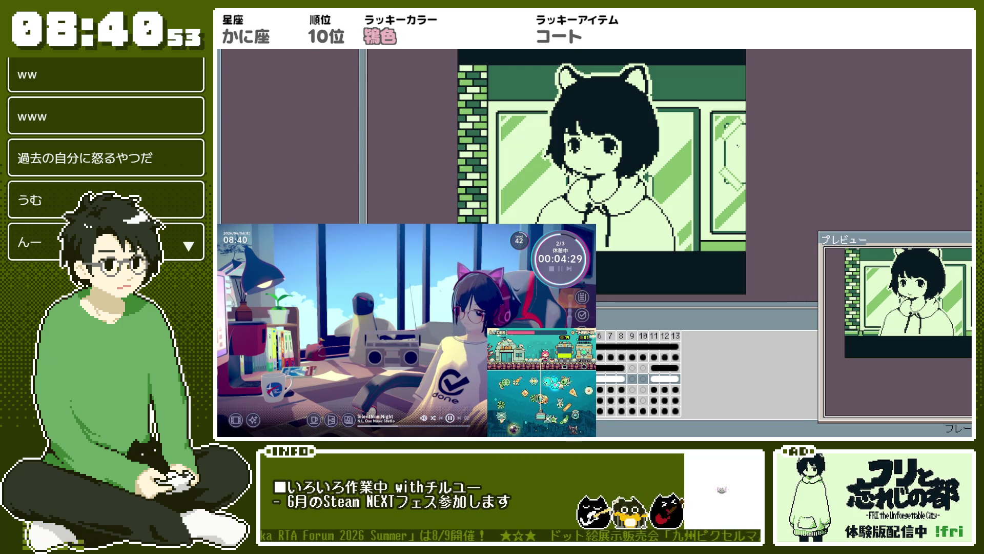
# Step: Return to the door scene frame and undo the last edit to the dark top band
pyautogui.scroll(4, 542, 152)
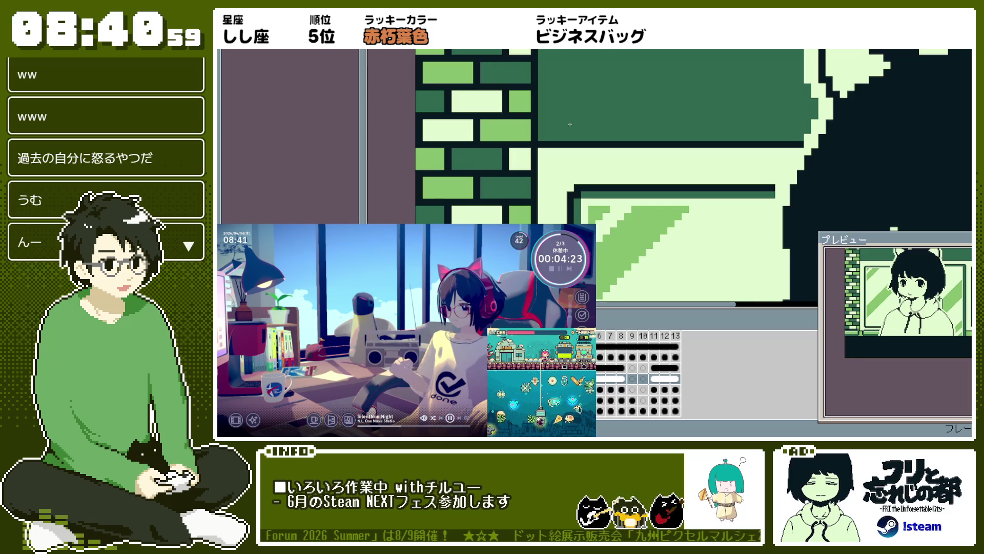
pyautogui.scroll(-3, 570, 124)
pyautogui.scroll(2, 570, 124)
pyautogui.scroll(-2, 552, 132)
pyautogui.hotkey('ctrl', 'Tab')
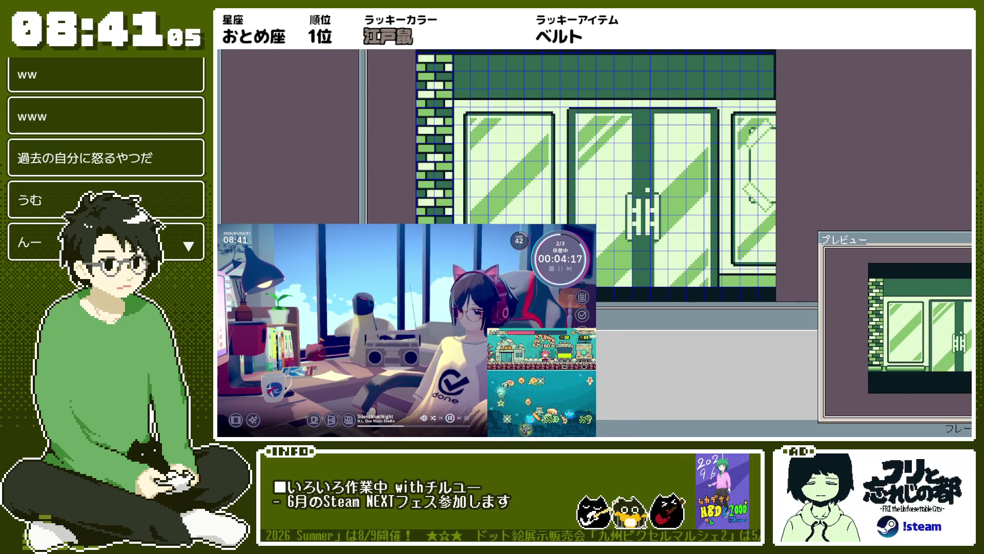
pyautogui.scroll(2, 474, 80)
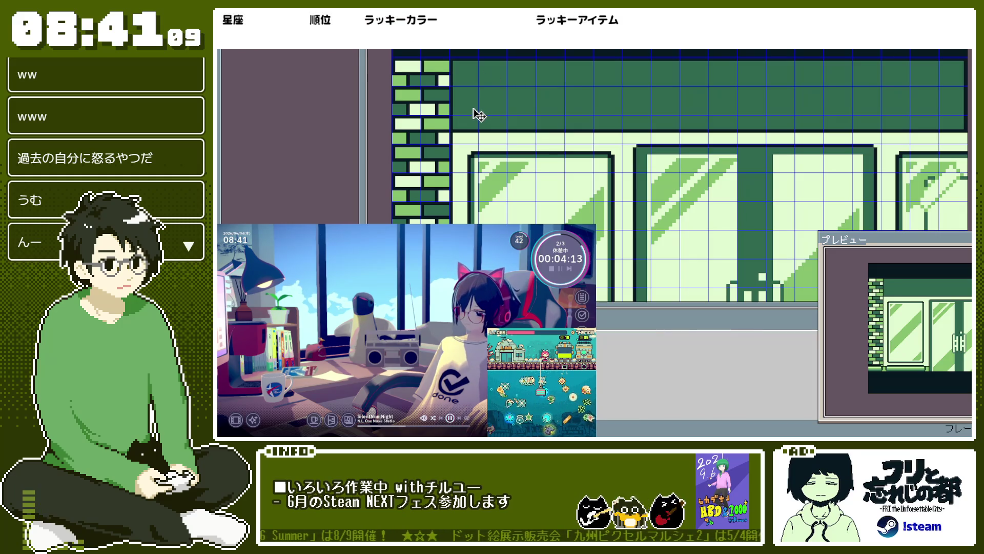
pyautogui.hotkey('ctrl', 'z')
pyautogui.hotkey('ctrl', 'z')
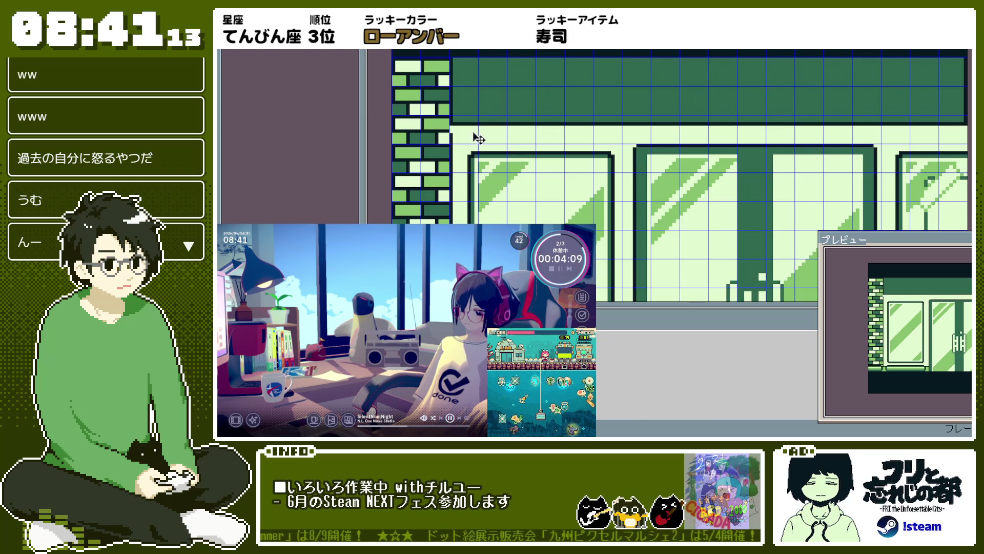
# Step: Undo once more to remove the brick pillar beside the glass doors
pyautogui.scroll(-2, 478, 138)
pyautogui.scroll(2, 478, 139)
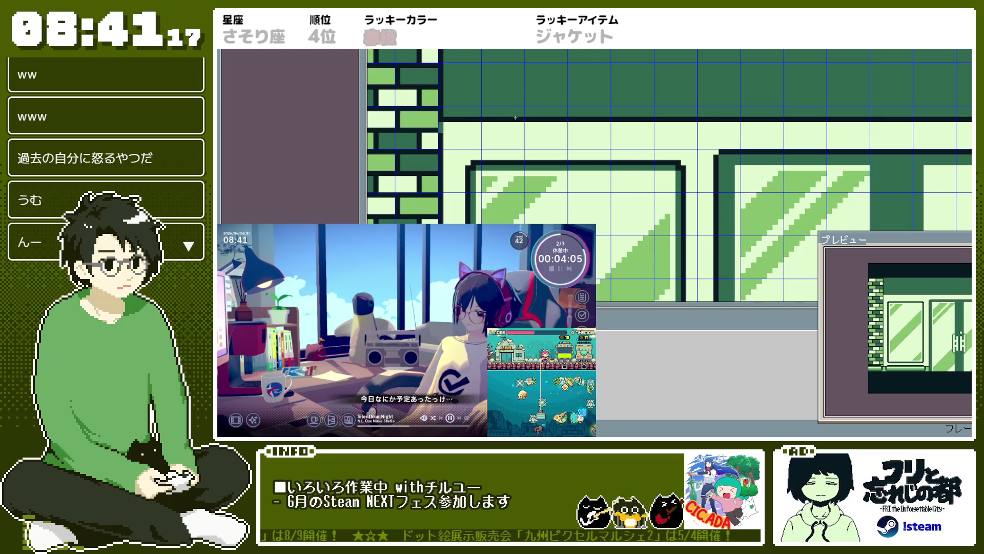
pyautogui.scroll(-2, 544, 123)
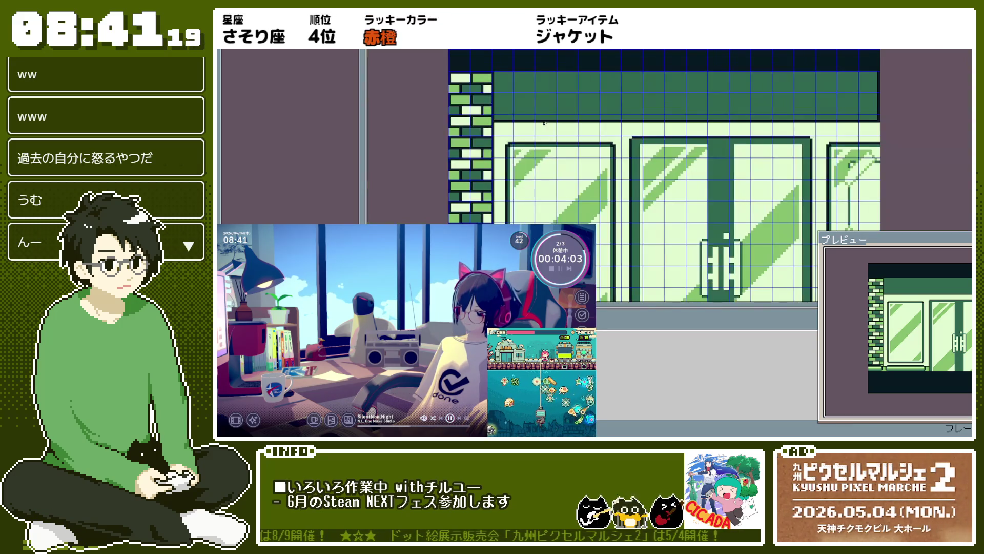
pyautogui.scroll(-1, 723, 111)
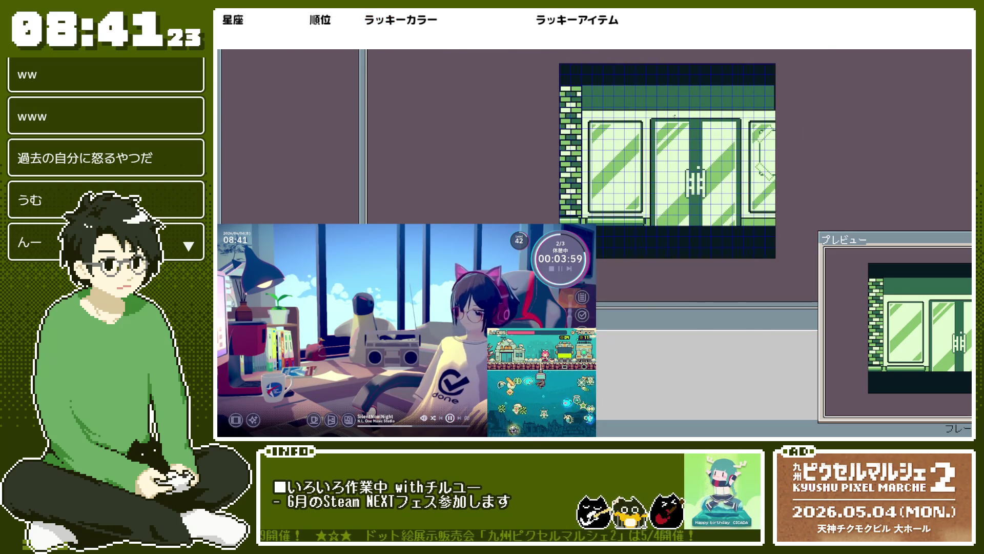
pyautogui.scroll(1, 587, 143)
pyautogui.scroll(2, 580, 144)
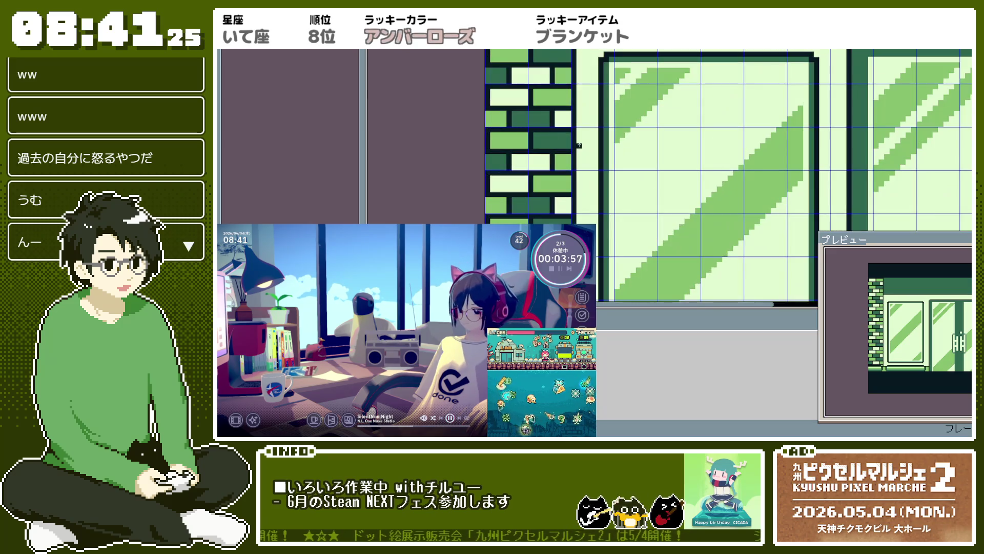
pyautogui.scroll(-2, 584, 140)
pyautogui.scroll(-1, 585, 135)
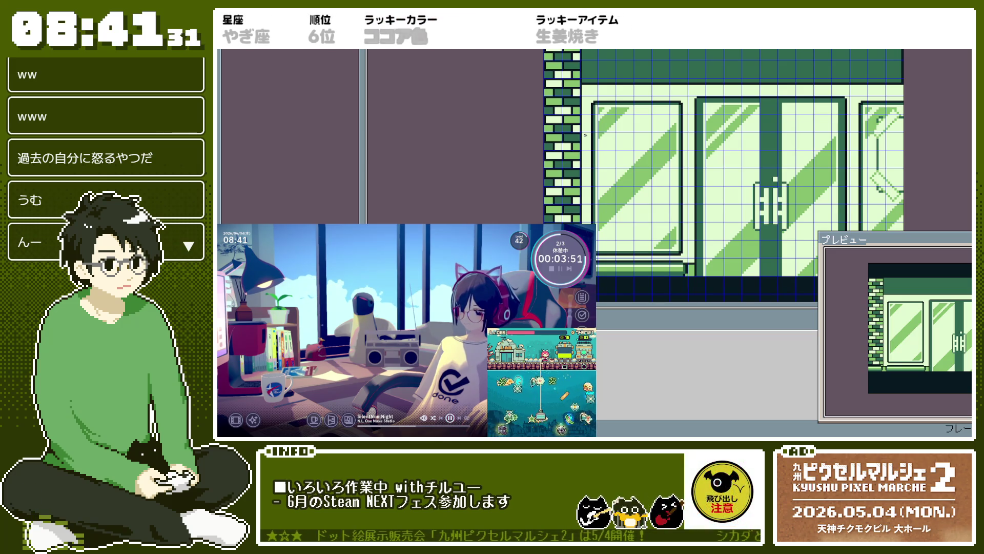
pyautogui.scroll(1, 581, 112)
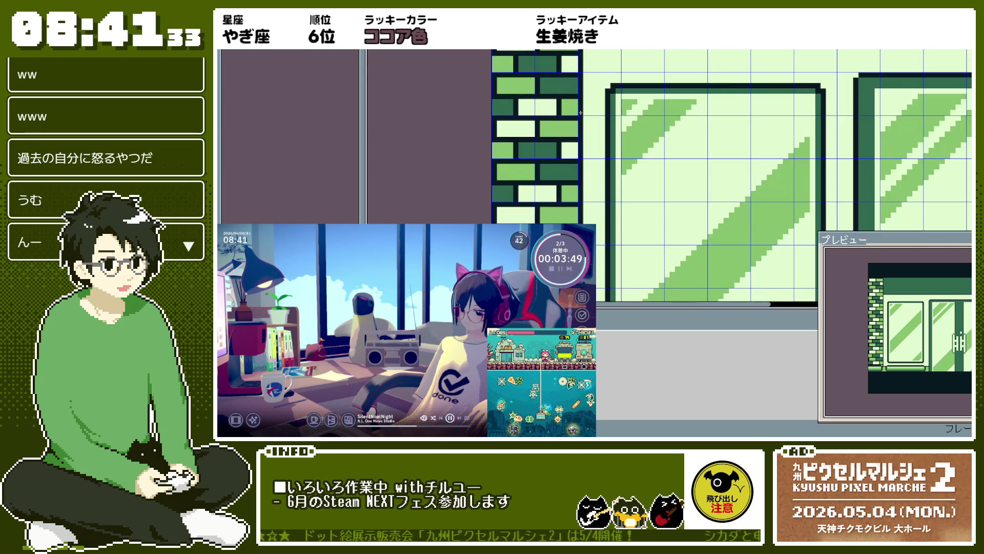
pyautogui.scroll(-2, 581, 112)
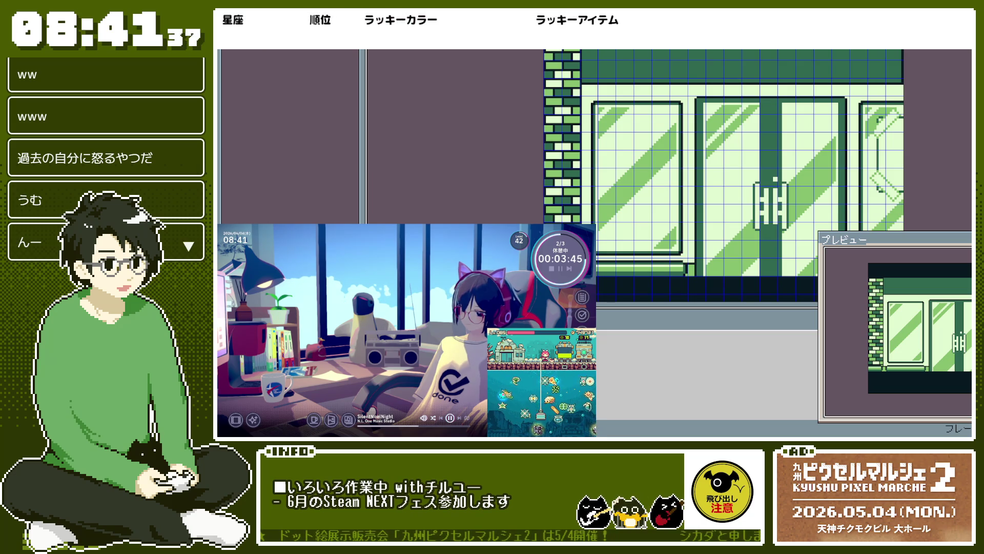
pyautogui.hotkey('ctrl', 'z')
# Step: Step through undo/redo to compare versions, keeping the dark green top band restored
pyautogui.hotkey('ctrl', 'y')
pyautogui.hotkey('ctrl', 'z')
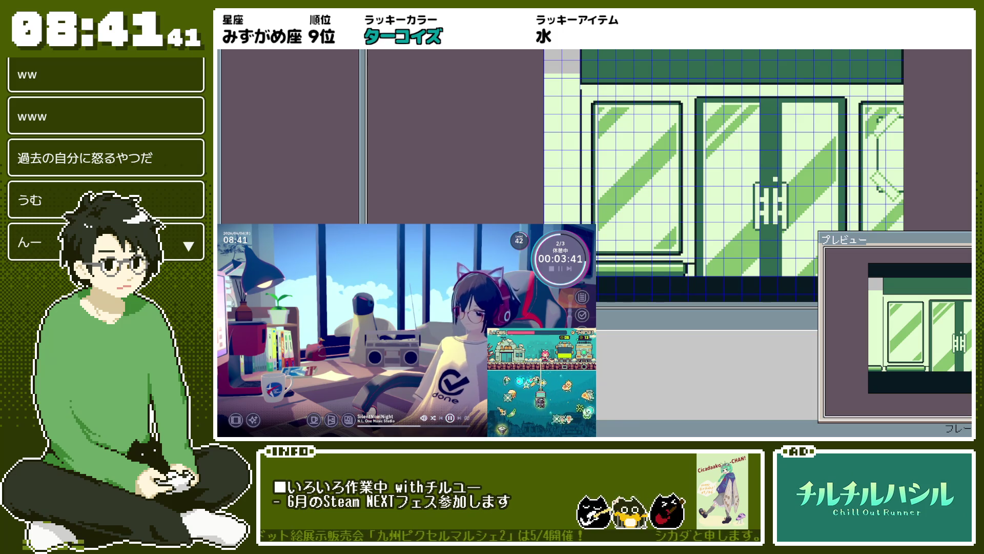
pyautogui.hotkey('ctrl', 'z')
pyautogui.hotkey('ctrl', 'y')
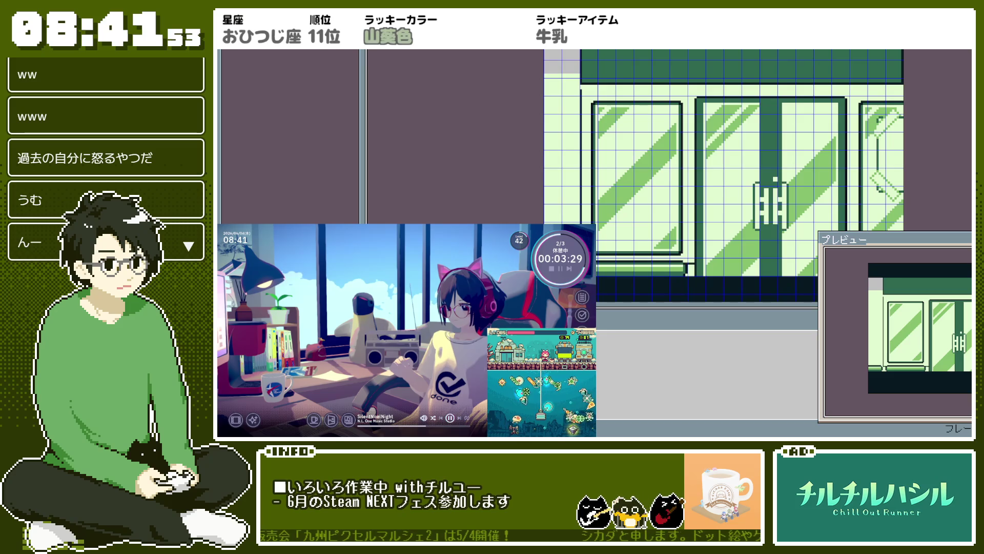
# Step: Zoom into the facade and bring back the brick pillar in the left column
pyautogui.scroll(1, 567, 121)
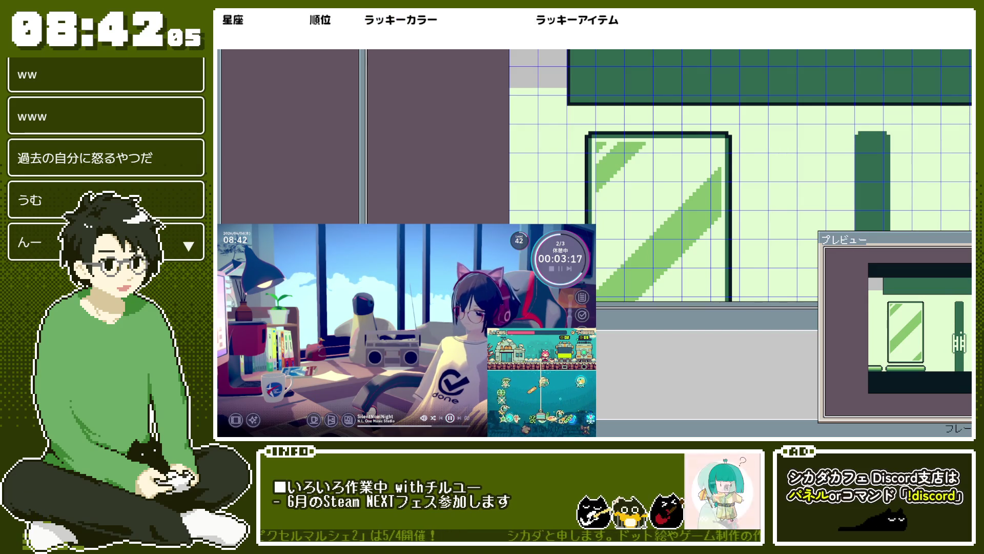
pyautogui.scroll(1, 588, 141)
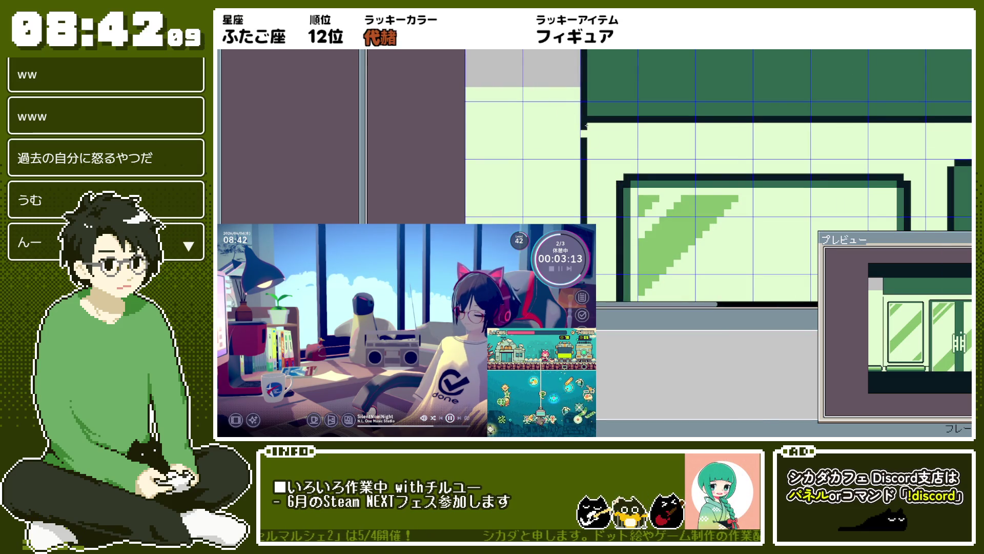
pyautogui.scroll(-1, 586, 127)
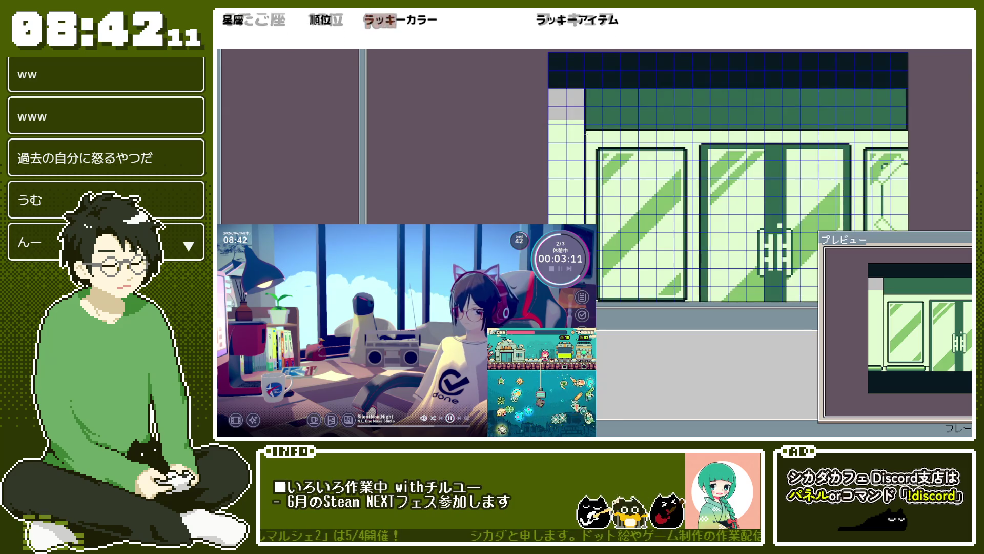
pyautogui.hotkey('ctrl', 'z')
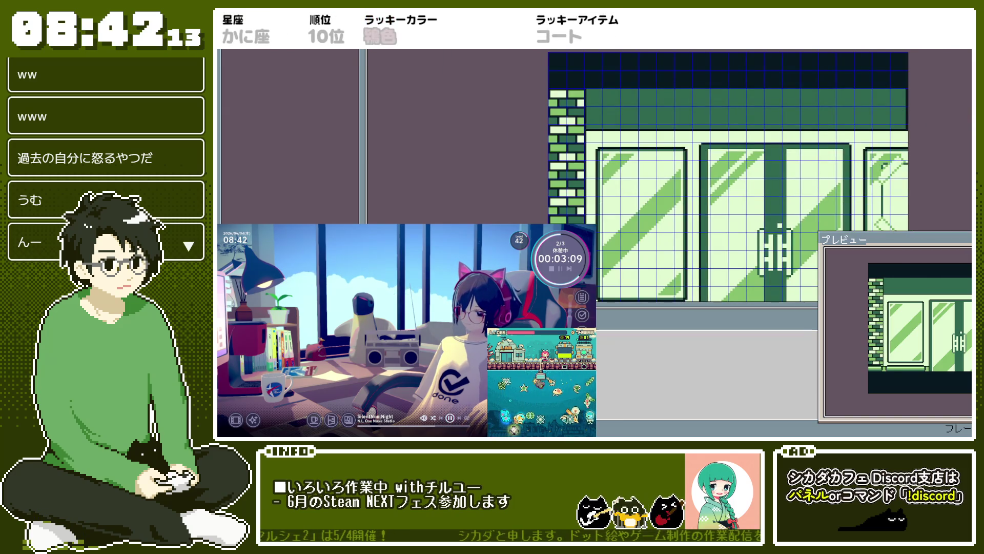
pyautogui.scroll(-1, 708, 171)
pyautogui.moveTo(709, 171); pyautogui.dragTo(631, 128)
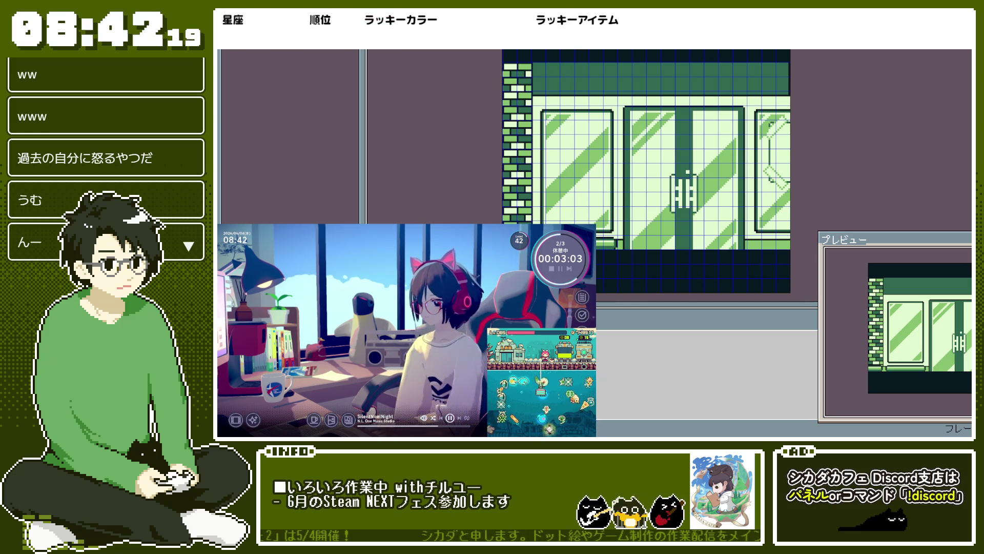
pyautogui.scroll(1, 492, 147)
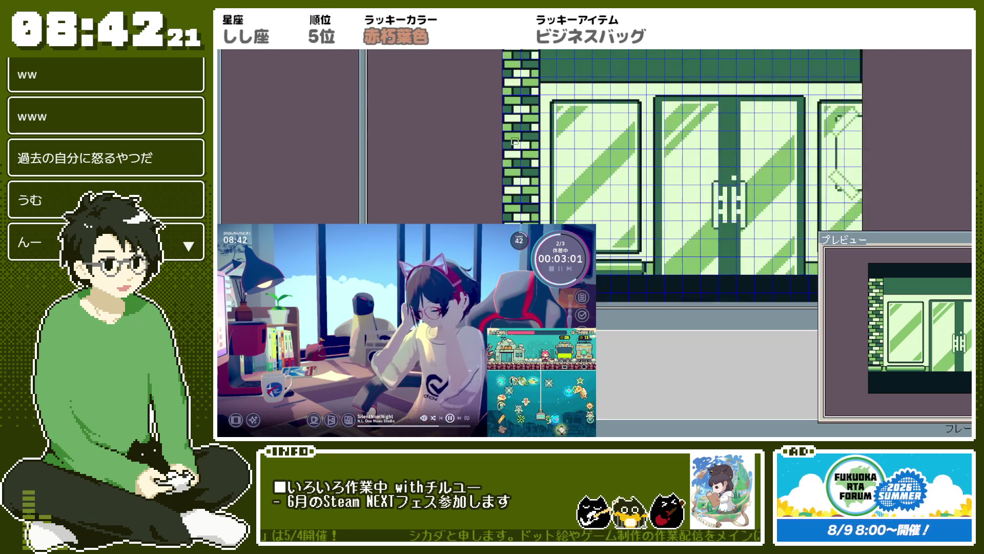
pyautogui.scroll(1, 557, 128)
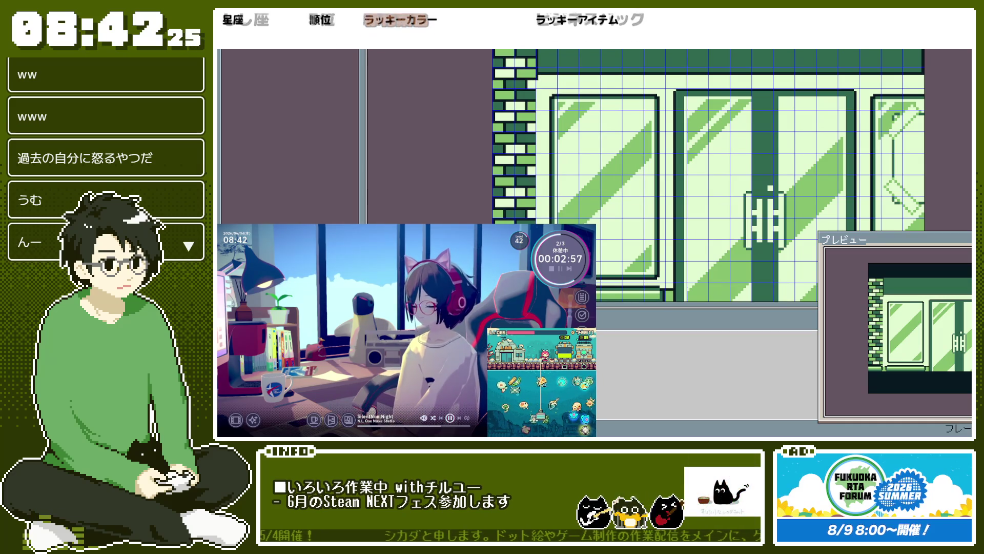
pyautogui.scroll(-1, 590, 218)
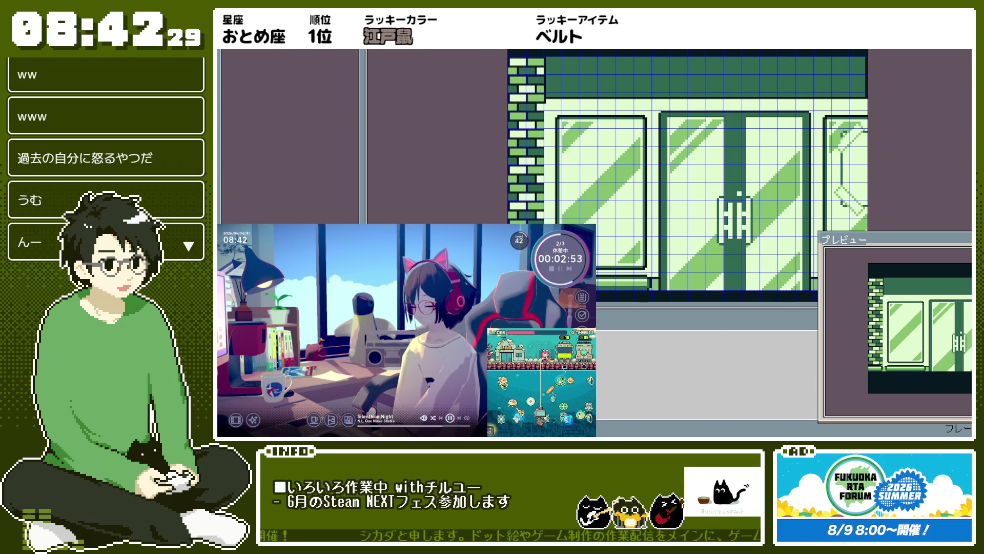
pyautogui.scroll(3, 512, 109)
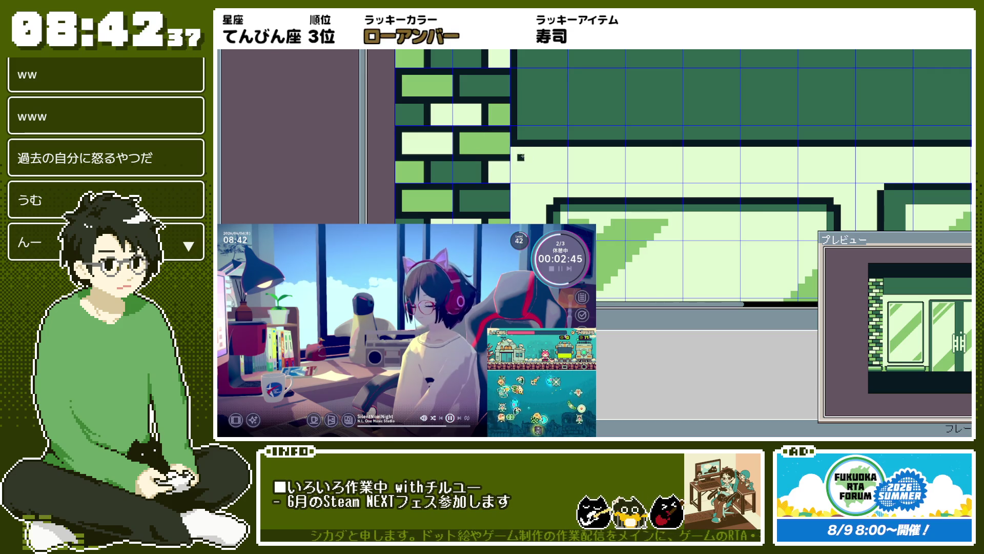
pyautogui.scroll(-3, 520, 157)
pyautogui.scroll(-2, 629, 142)
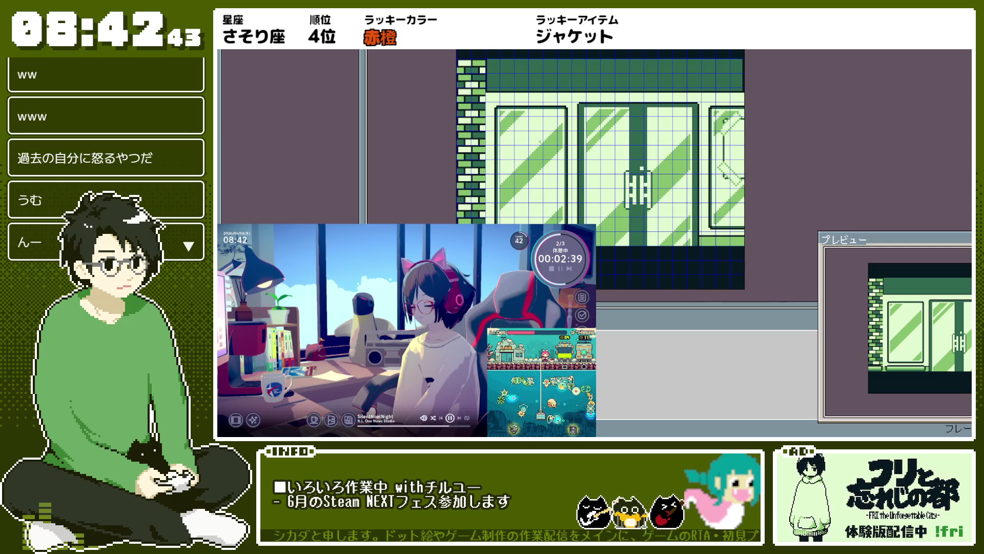
pyautogui.scroll(3, 495, 96)
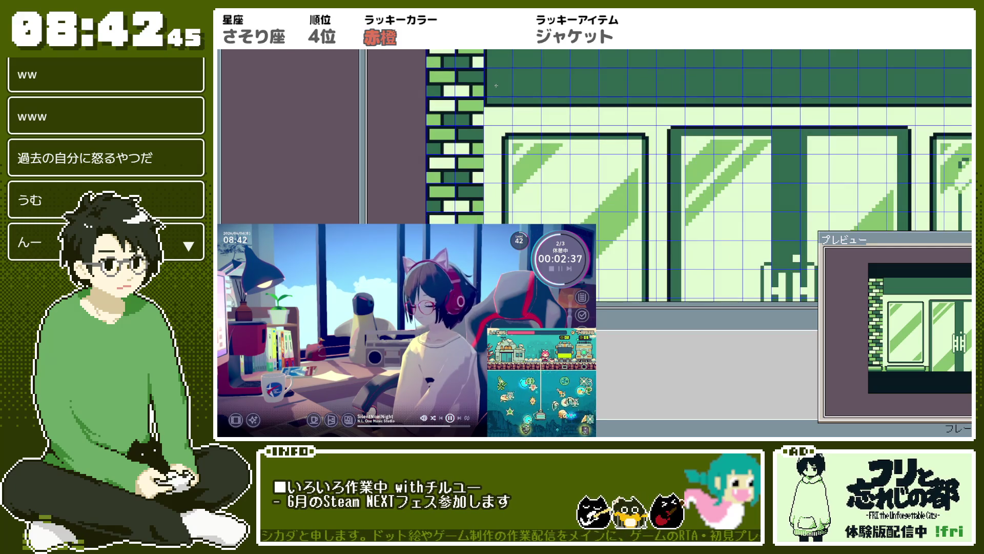
pyautogui.scroll(2, 487, 109)
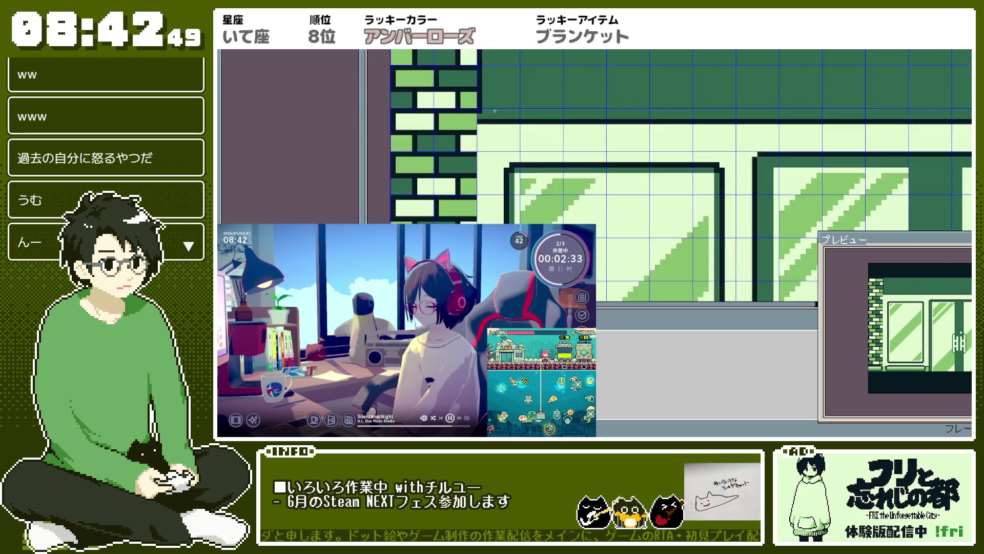
pyautogui.scroll(-2, 486, 124)
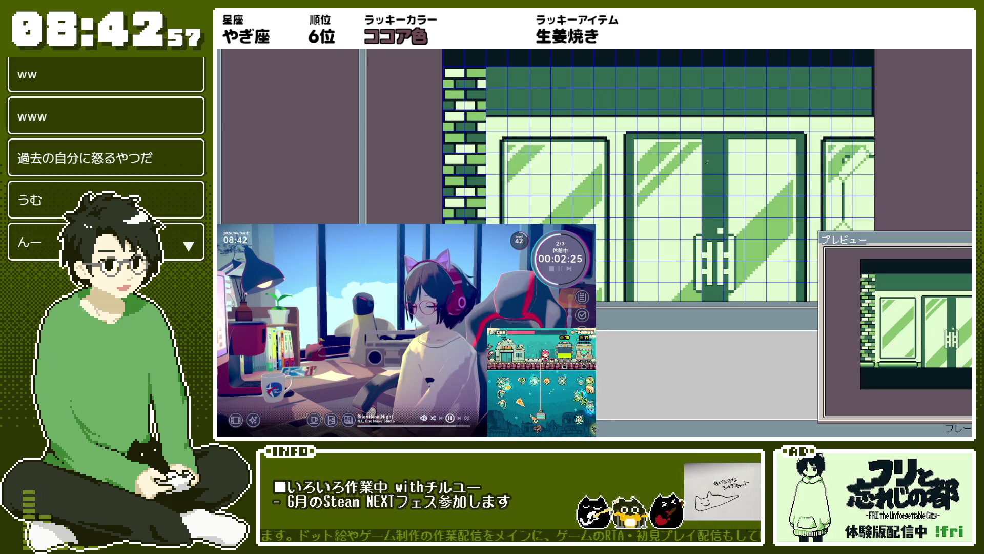
pyautogui.scroll(2, 879, 64)
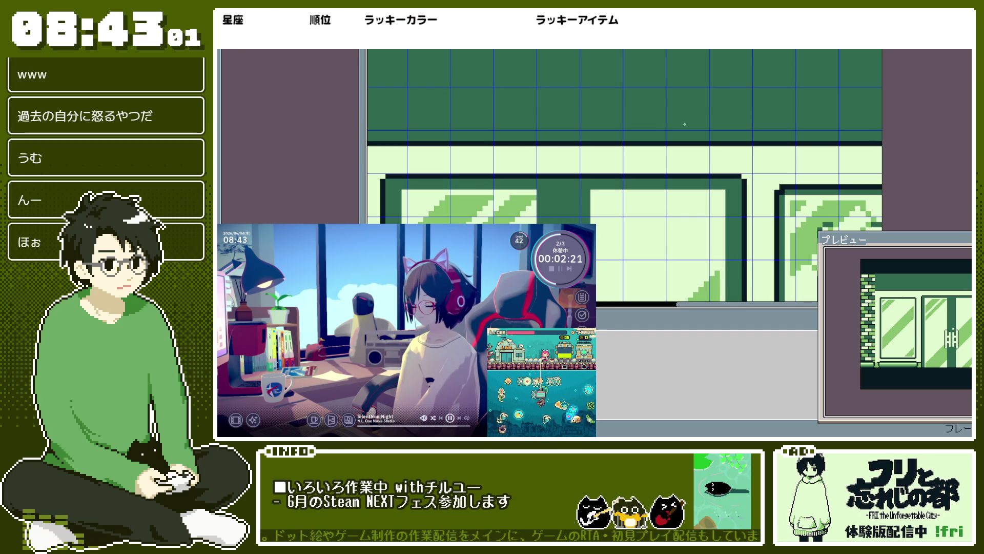
pyautogui.scroll(-2, 690, 125)
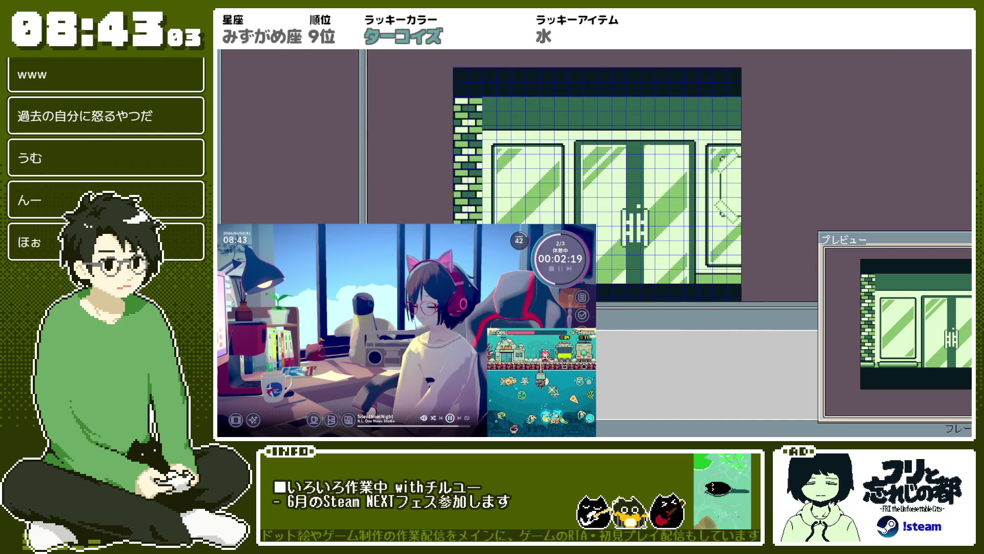
# Step: Recentre the facade and hide the grid overlay from the view options
pyautogui.moveTo(646, 143); pyautogui.dragTo(631, 126)
pyautogui.click(540, 45)
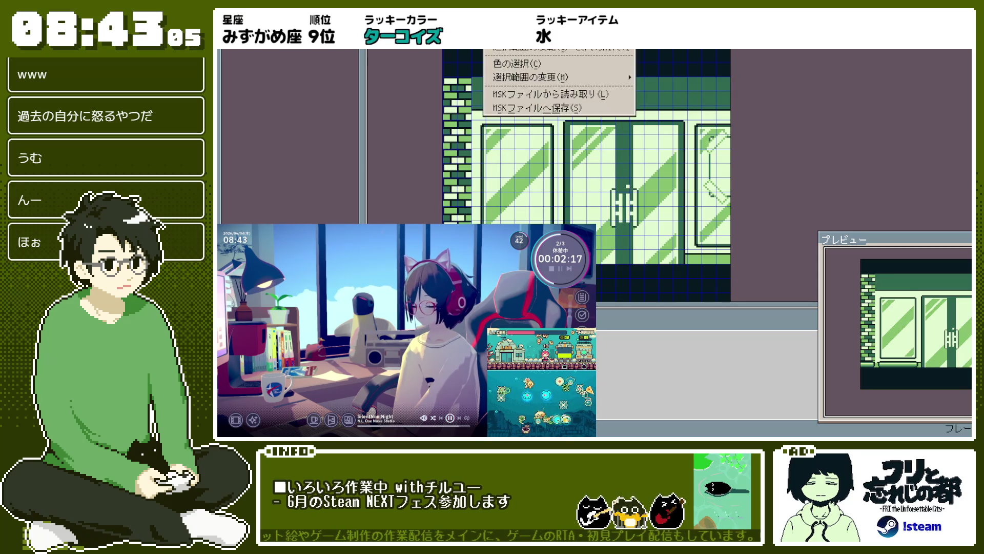
pyautogui.click(546, 52)
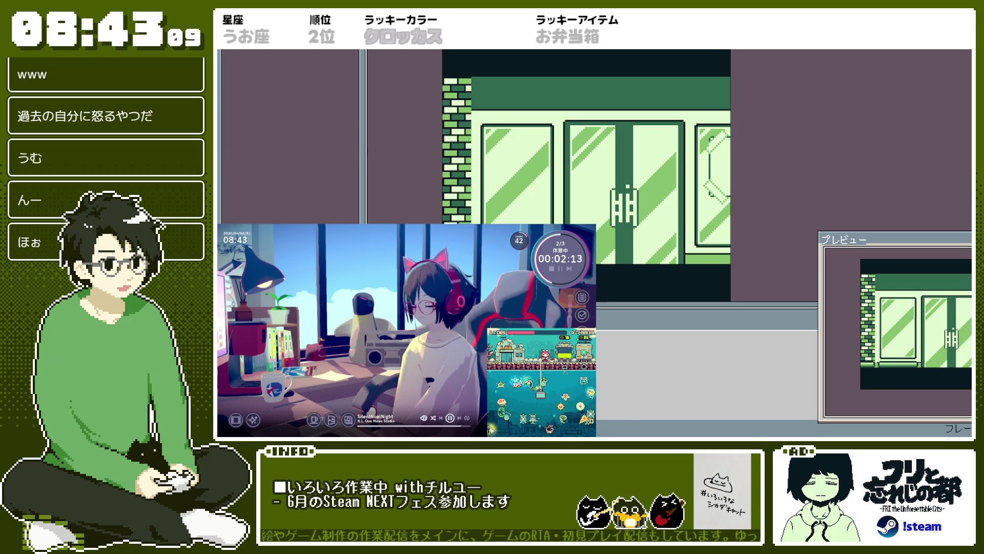
# Step: Zoom in on the door handle and open the Outline effect with colour Idx-3
pyautogui.scroll(3, 595, 175)
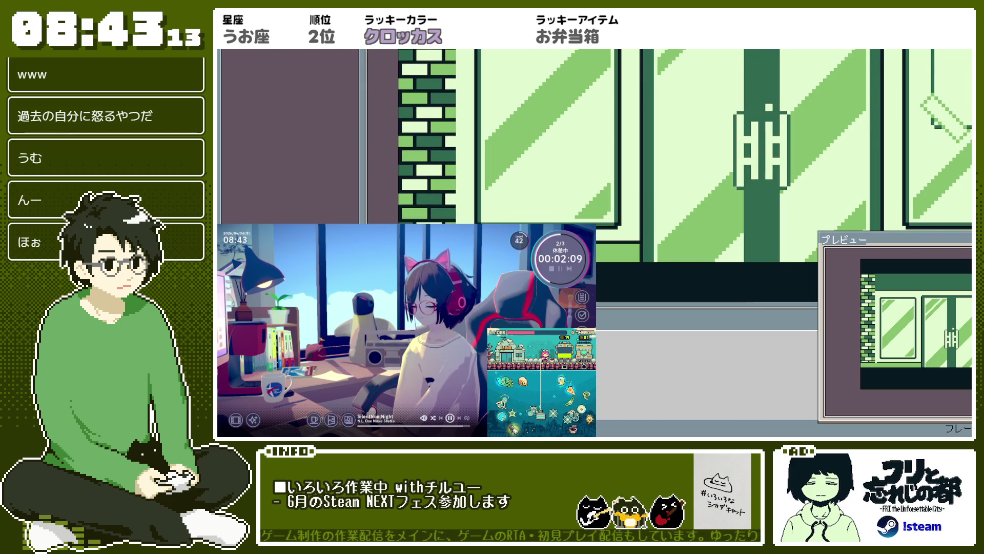
pyautogui.scroll(1, 472, 236)
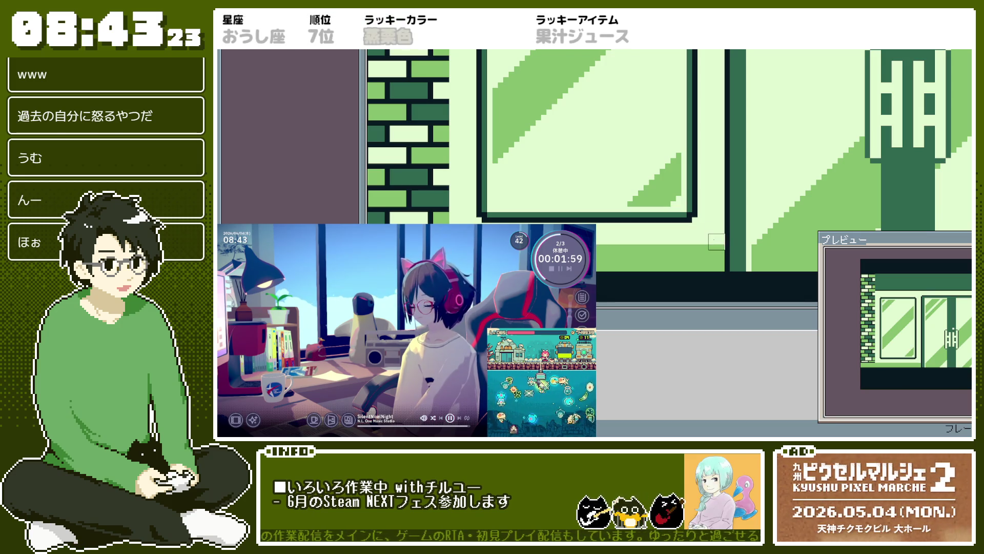
pyautogui.scroll(-3, 558, 184)
pyautogui.scroll(3, 566, 202)
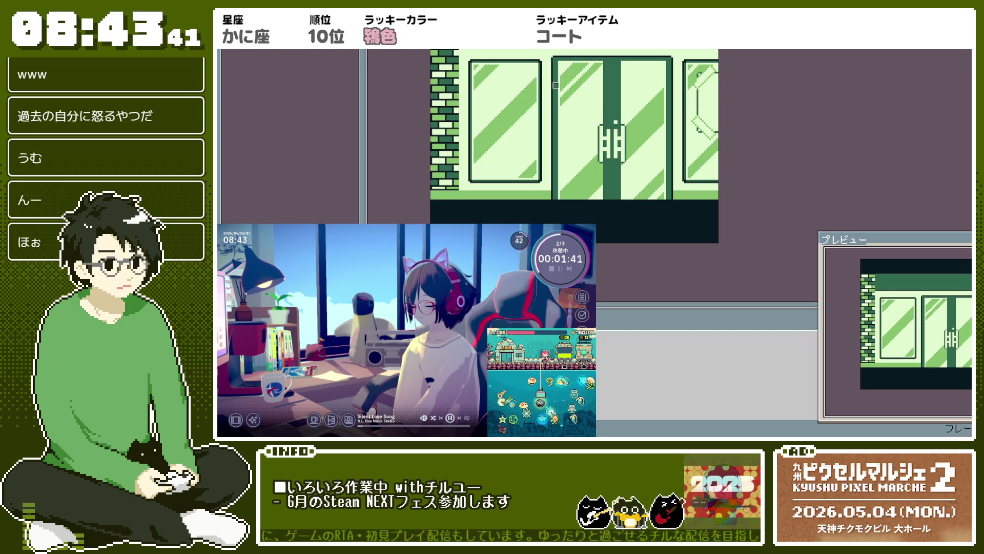
pyautogui.hotkey('shift', 'o')
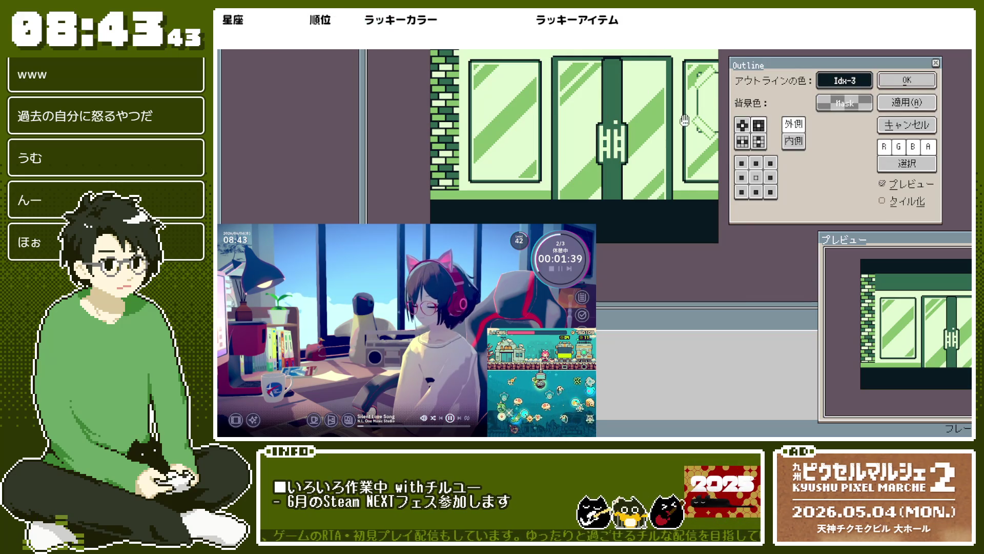
# Step: Dismiss the outline preview and recentre the canvas on the door handle
pyautogui.scroll(1, 664, 119)
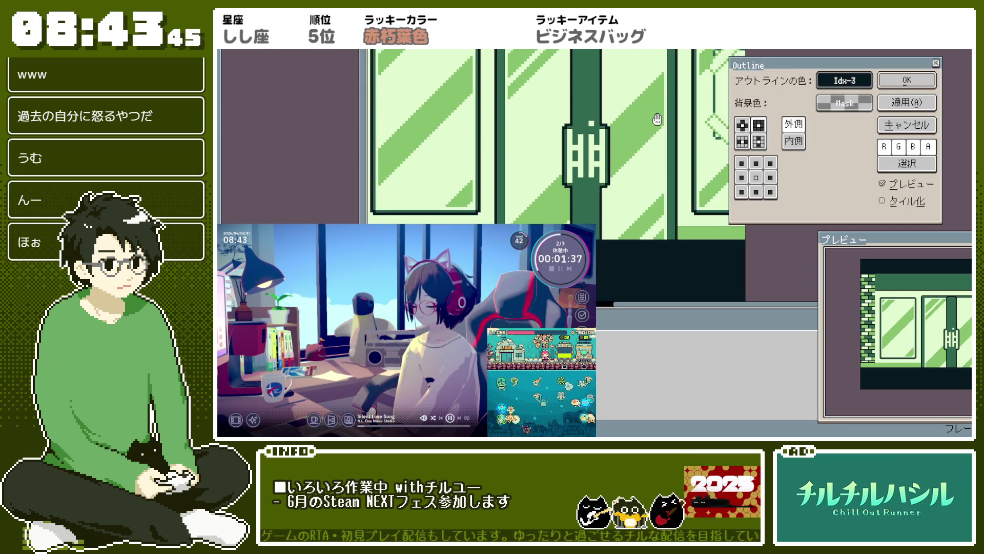
pyautogui.press('Return')
pyautogui.scroll(-1, 651, 134)
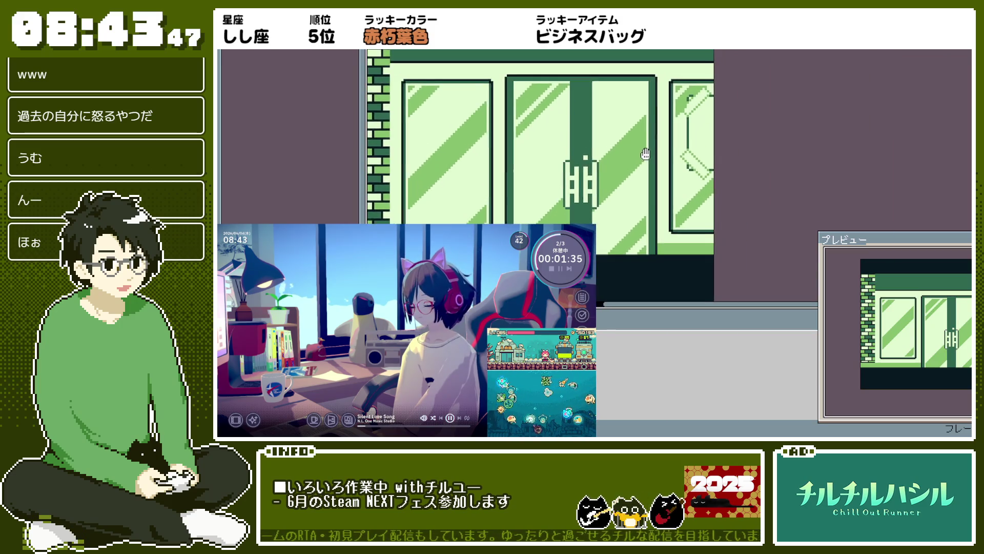
pyautogui.moveTo(645, 151); pyautogui.dragTo(659, 136)
pyautogui.scroll(1, 607, 180)
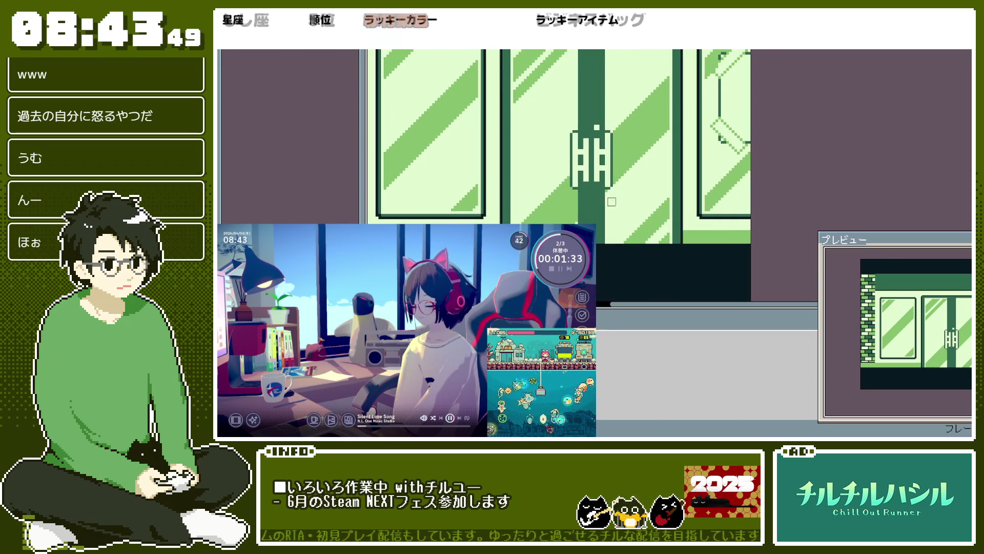
# Step: Apply an Inside outline with the cross matrix to the door handle
pyautogui.hotkey('ctrl', 'shift', 'o')
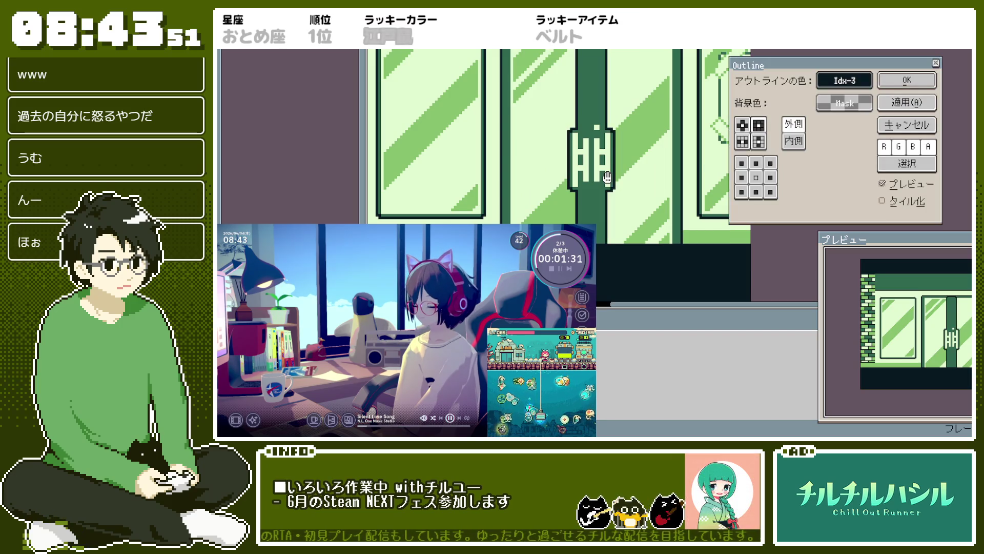
pyautogui.click(799, 143)
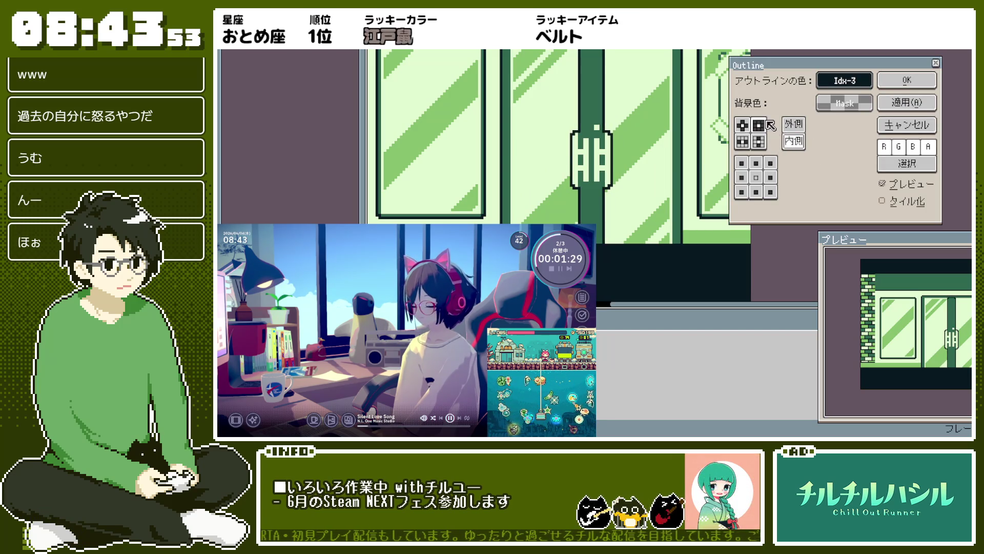
pyautogui.click(743, 125)
pyautogui.scroll(-1, 692, 117)
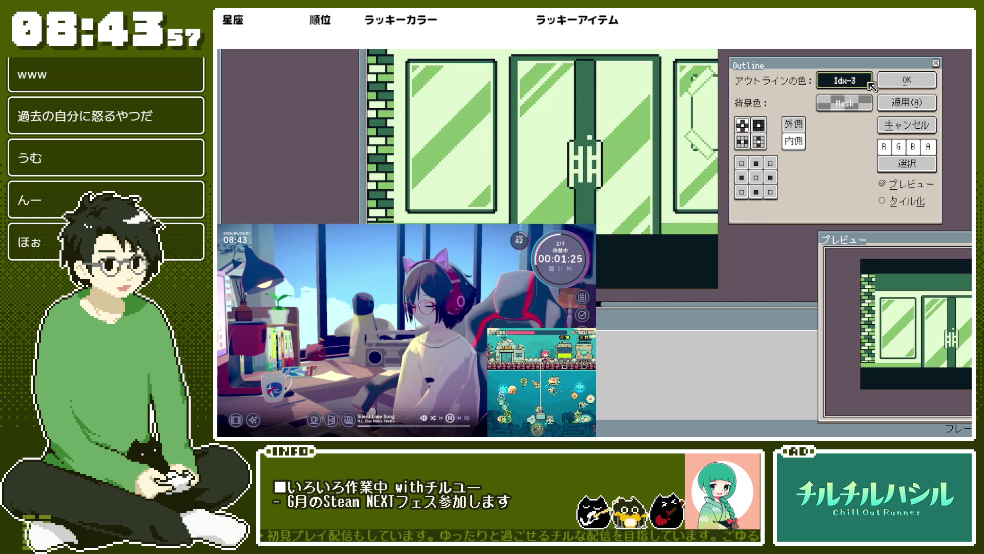
pyautogui.click(907, 80)
pyautogui.scroll(2, 556, 93)
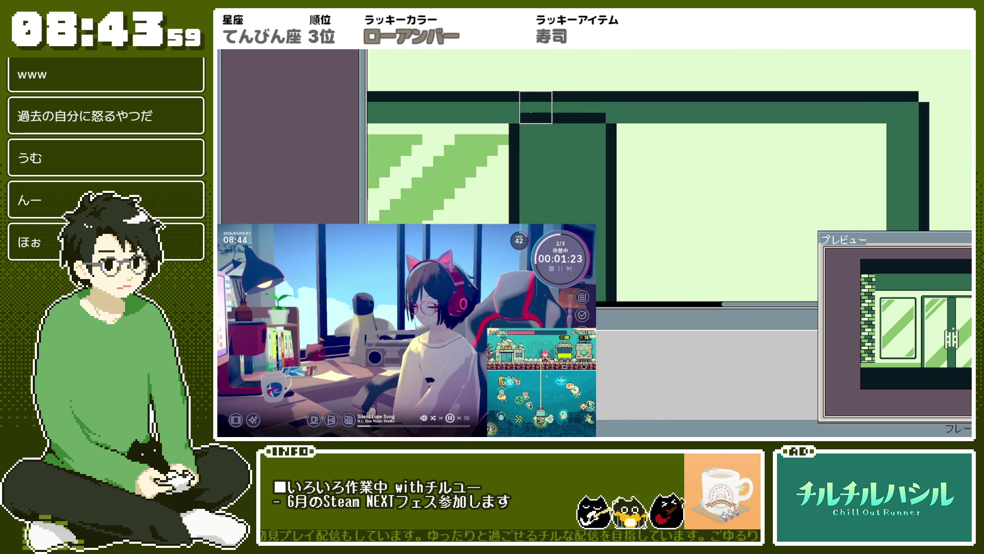
pyautogui.scroll(-3, 656, 109)
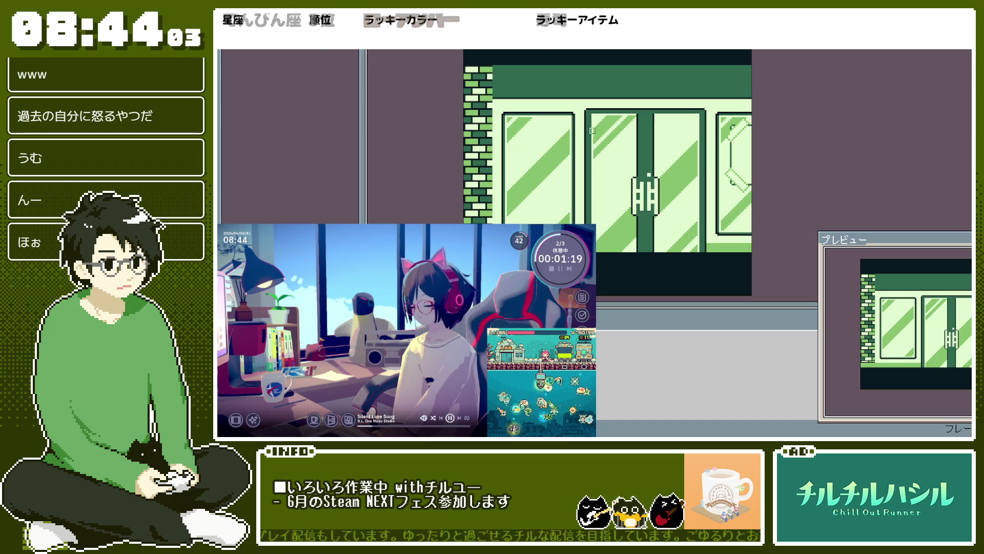
pyautogui.scroll(2, 649, 174)
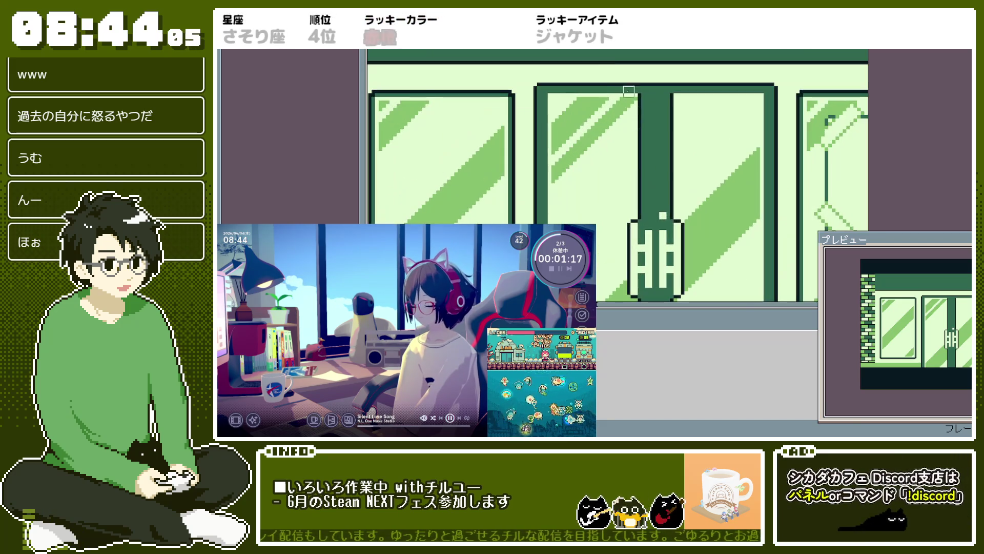
pyautogui.scroll(2, 650, 154)
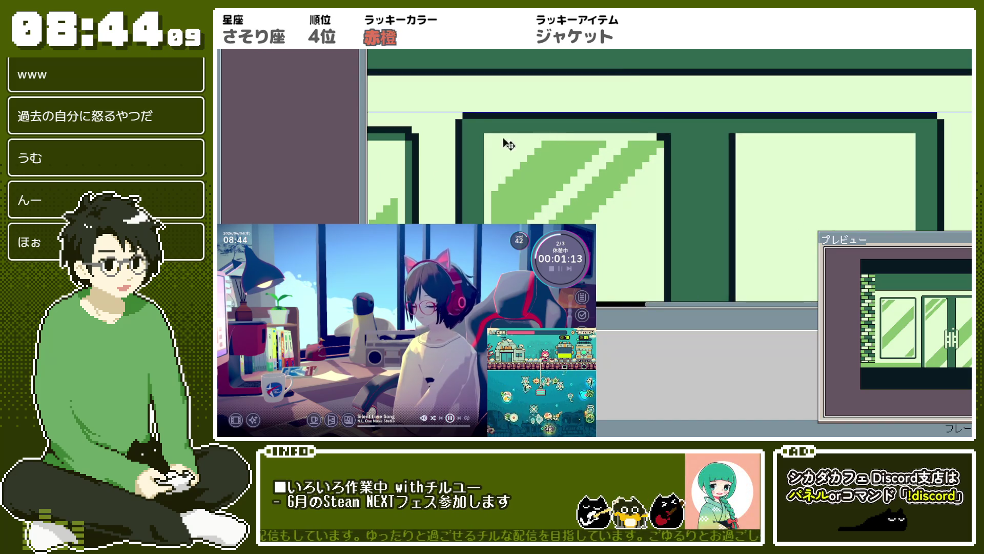
pyautogui.scroll(-2, 490, 137)
pyautogui.scroll(3, 512, 174)
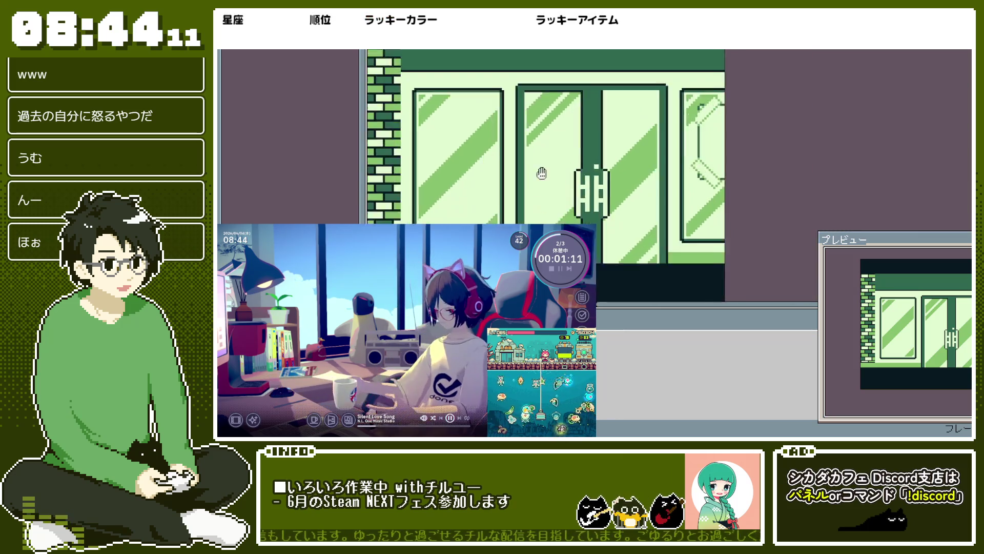
pyautogui.scroll(-3, 534, 209)
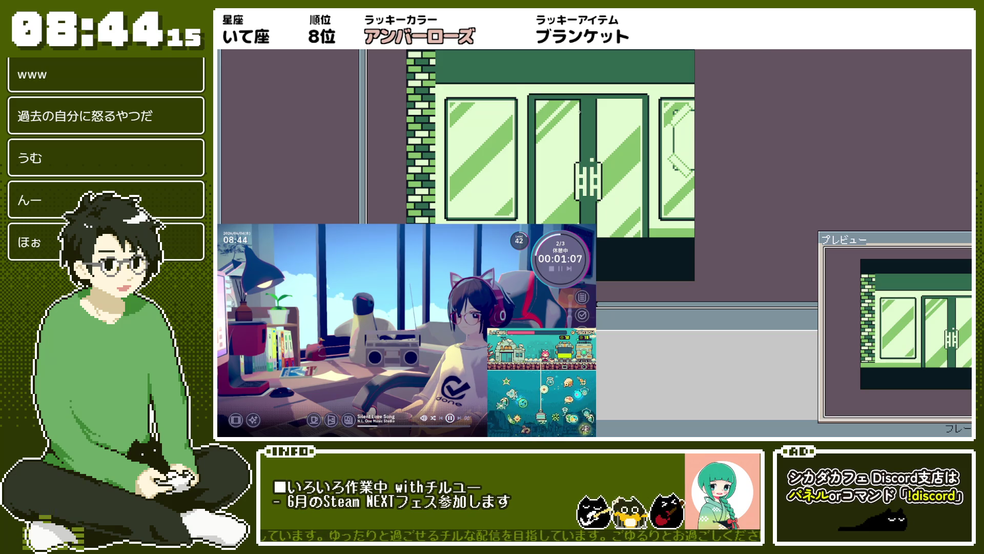
pyautogui.scroll(3, 579, 114)
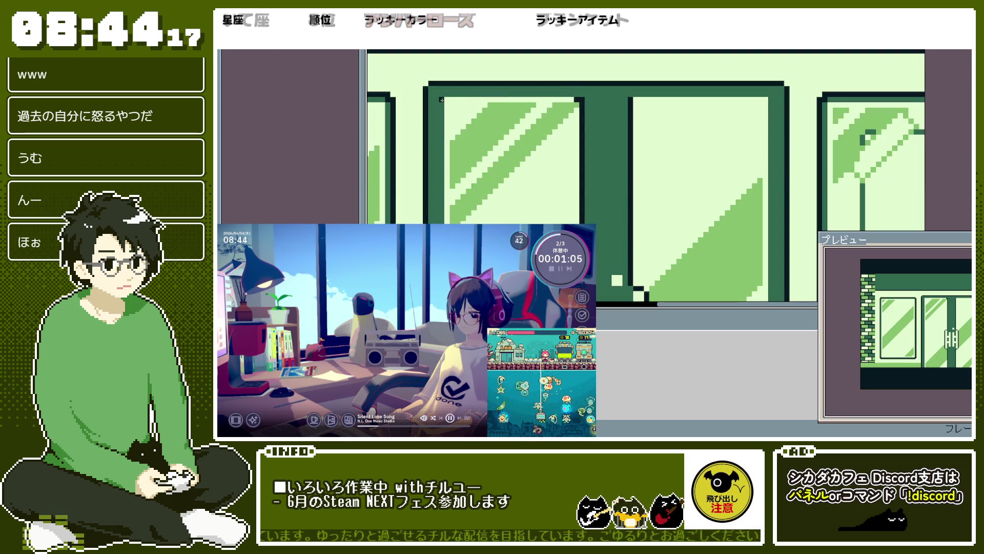
pyautogui.scroll(-3, 452, 148)
pyautogui.scroll(3, 517, 208)
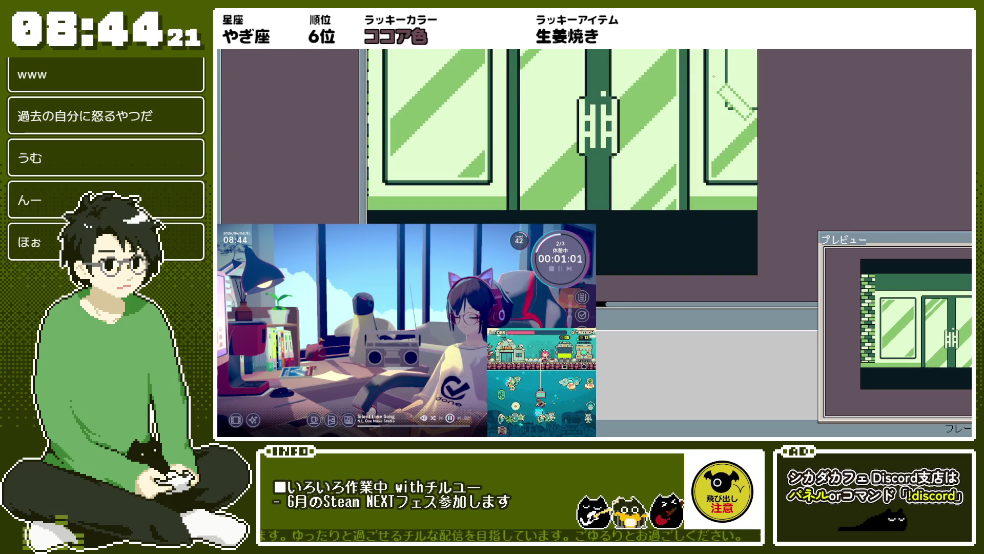
pyautogui.scroll(-3, 714, 77)
pyautogui.scroll(3, 581, 129)
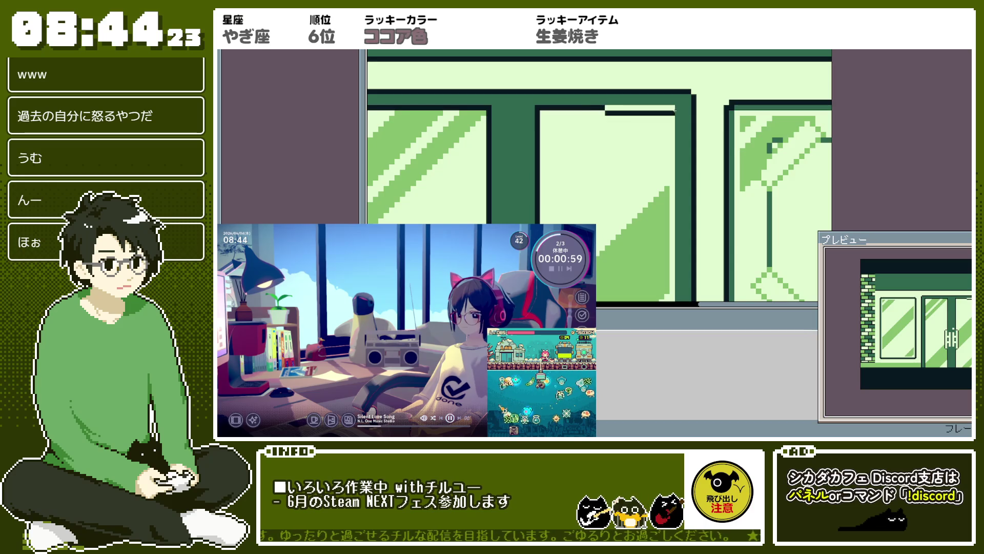
pyautogui.scroll(-3, 675, 194)
pyautogui.scroll(3, 675, 193)
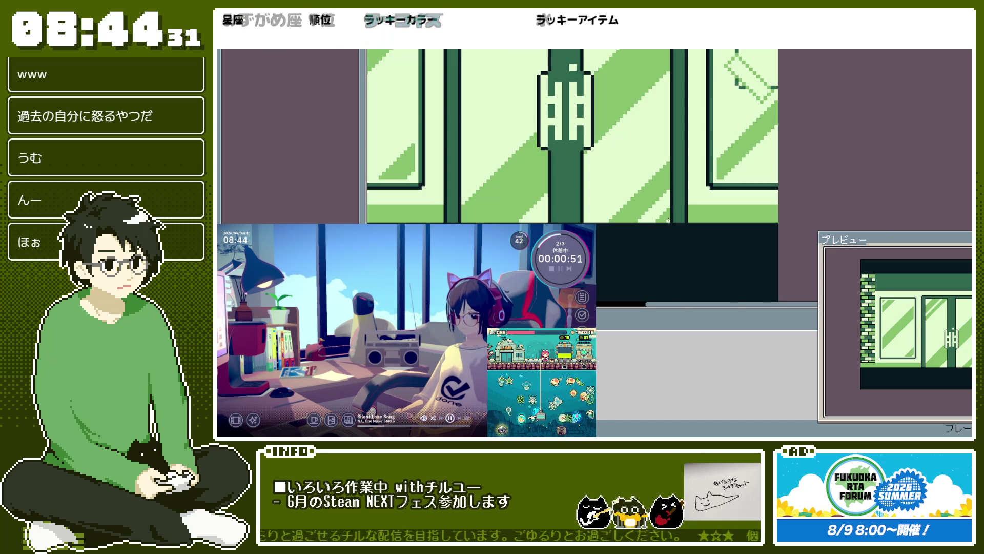
pyautogui.scroll(2, 668, 145)
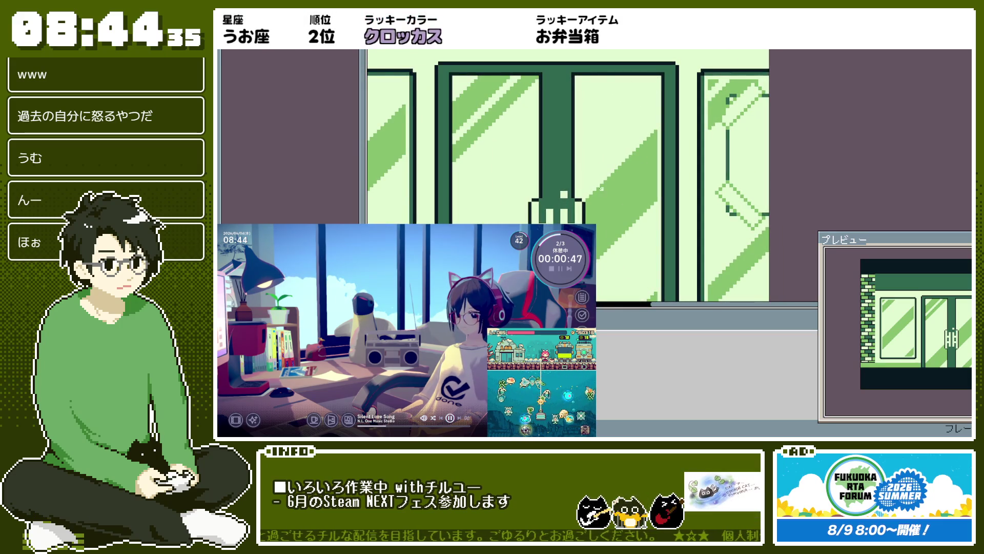
pyautogui.scroll(4, 583, 118)
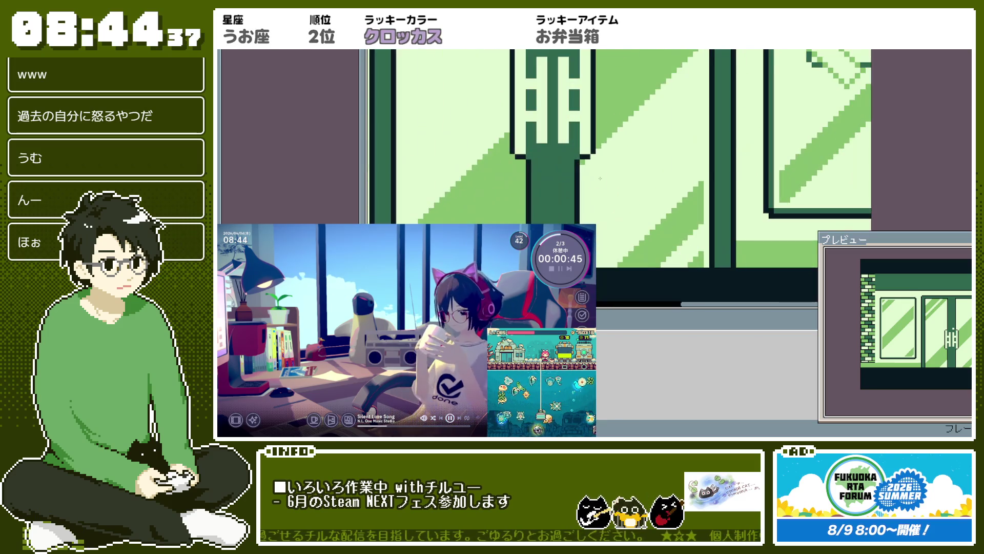
pyautogui.scroll(-2, 564, 169)
pyautogui.hscroll(-3, 512, 205)
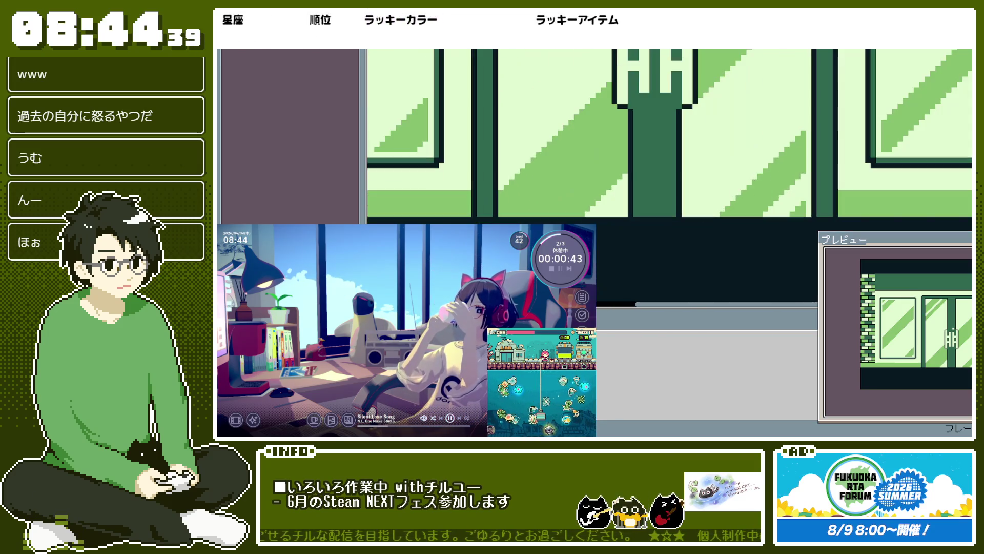
pyautogui.scroll(-3, 500, 214)
pyautogui.scroll(3, 511, 113)
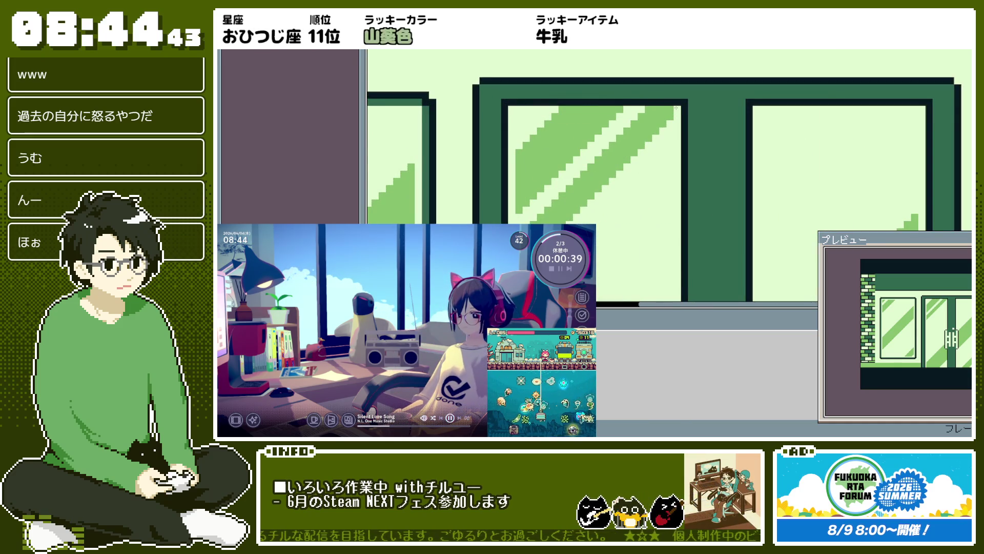
pyautogui.scroll(-2, 597, 108)
pyautogui.scroll(3, 597, 108)
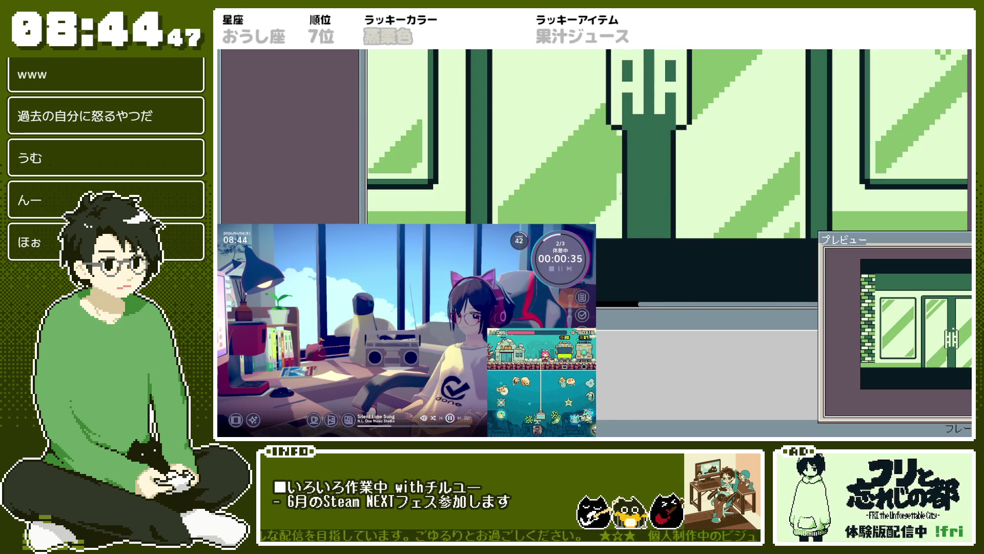
pyautogui.scroll(-2, 621, 179)
pyautogui.scroll(4, 613, 174)
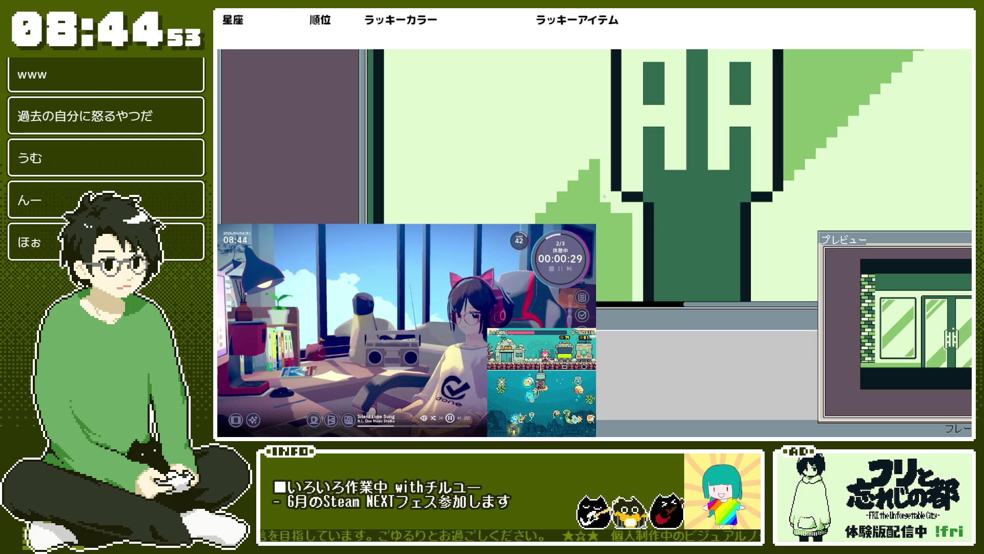
pyautogui.scroll(-3, 604, 196)
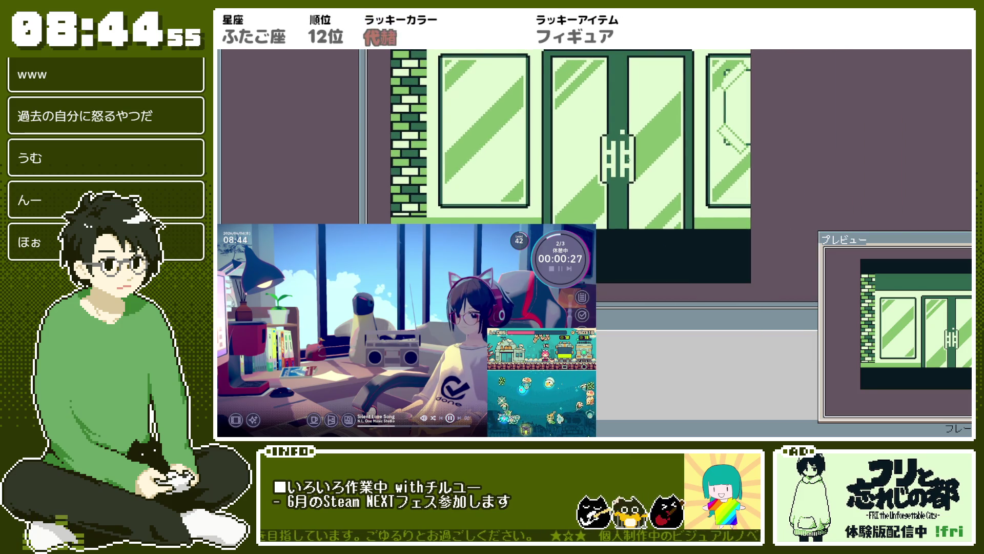
pyautogui.scroll(-2, 627, 159)
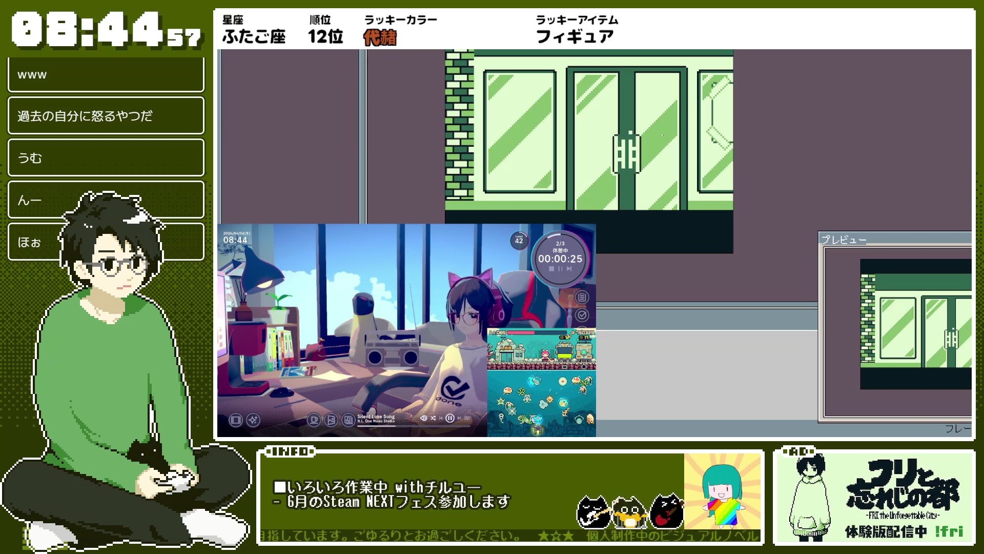
pyautogui.scroll(3, 662, 135)
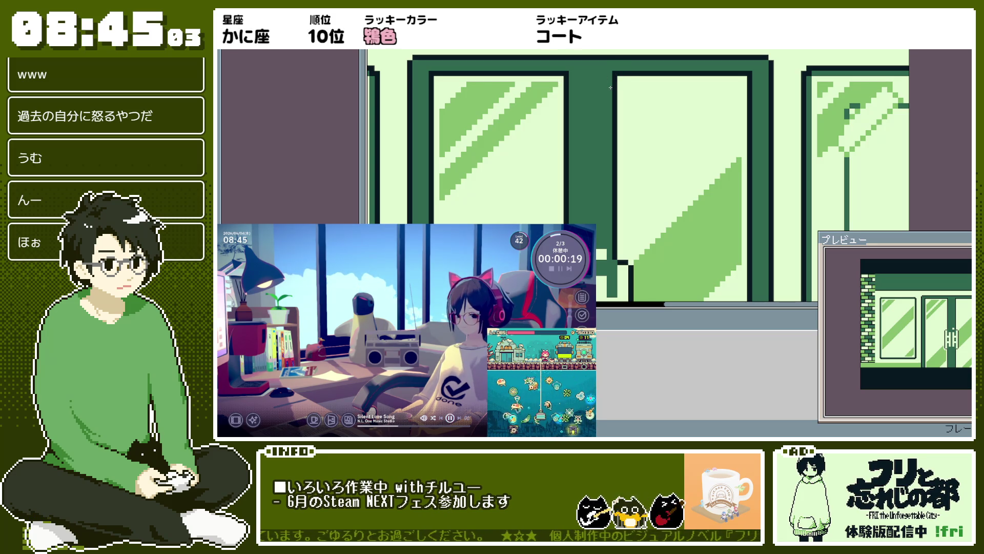
pyautogui.hotkey('ctrl', 'z')
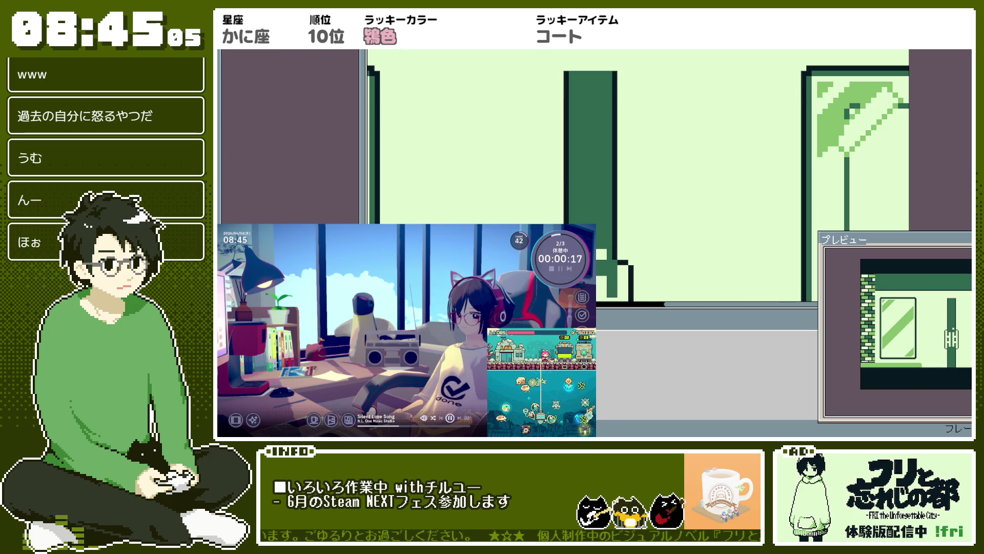
pyautogui.hotkey('ctrl', 'y')
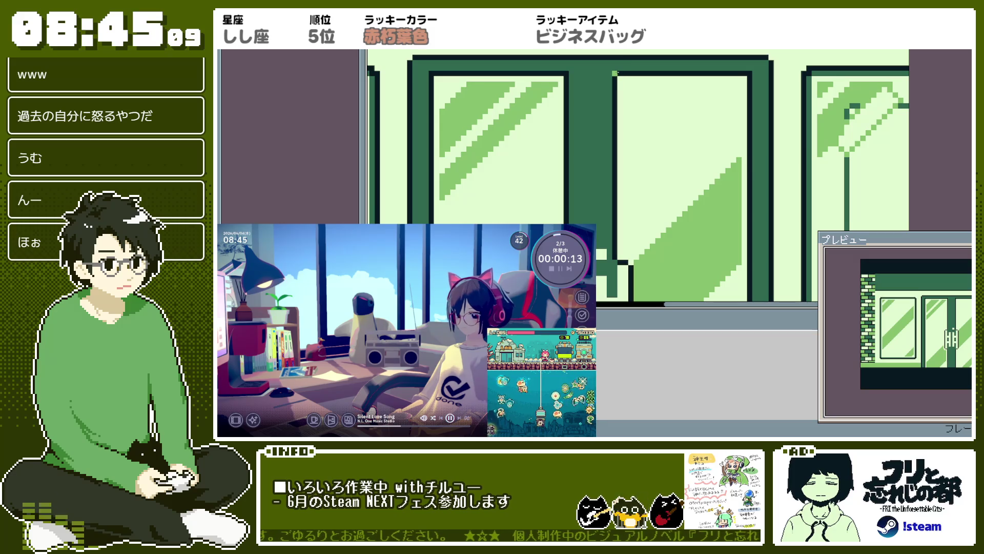
pyautogui.scroll(-2, 737, 75)
pyautogui.scroll(2, 736, 76)
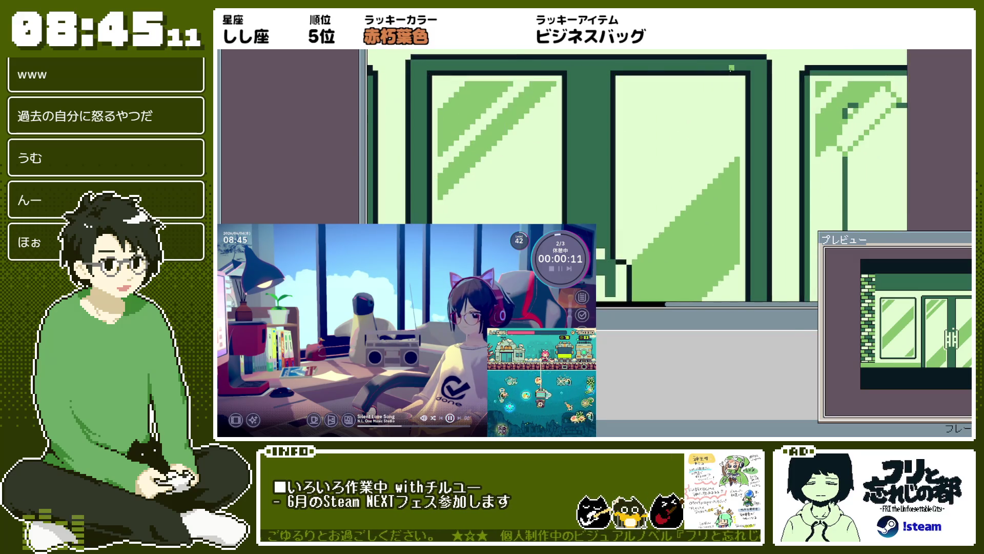
pyautogui.scroll(-2, 736, 76)
pyautogui.scroll(3, 651, 76)
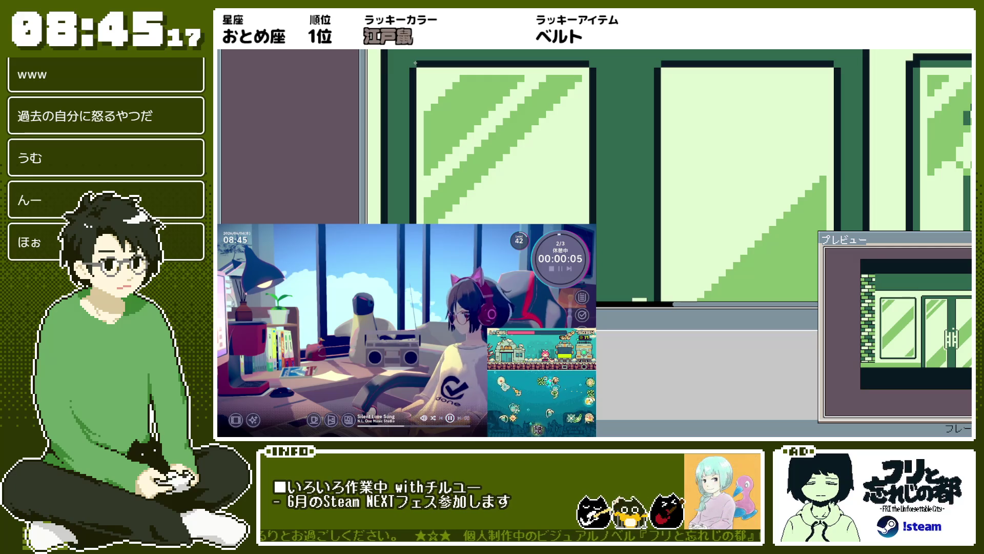
pyautogui.scroll(-2, 600, 77)
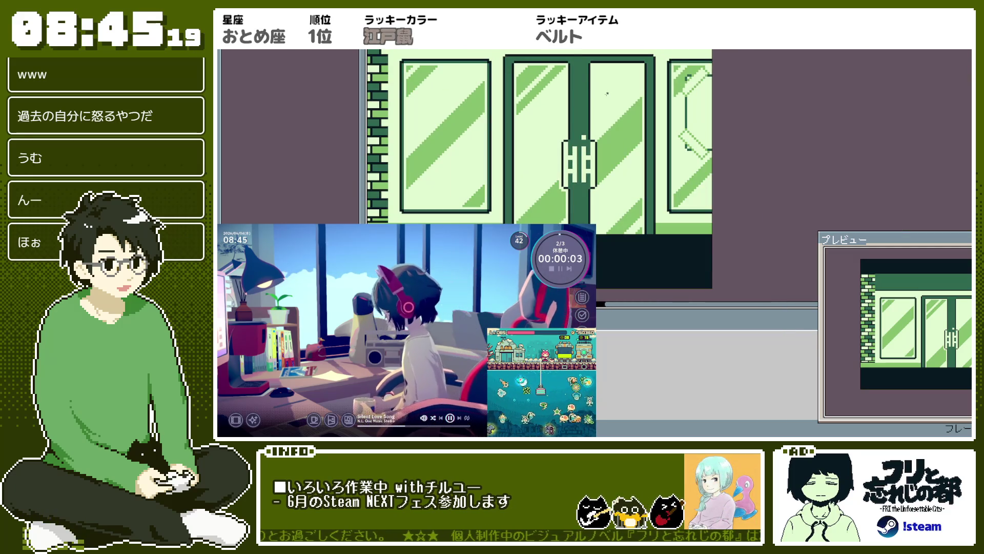
pyautogui.scroll(-1, 524, 72)
pyautogui.scroll(3, 524, 72)
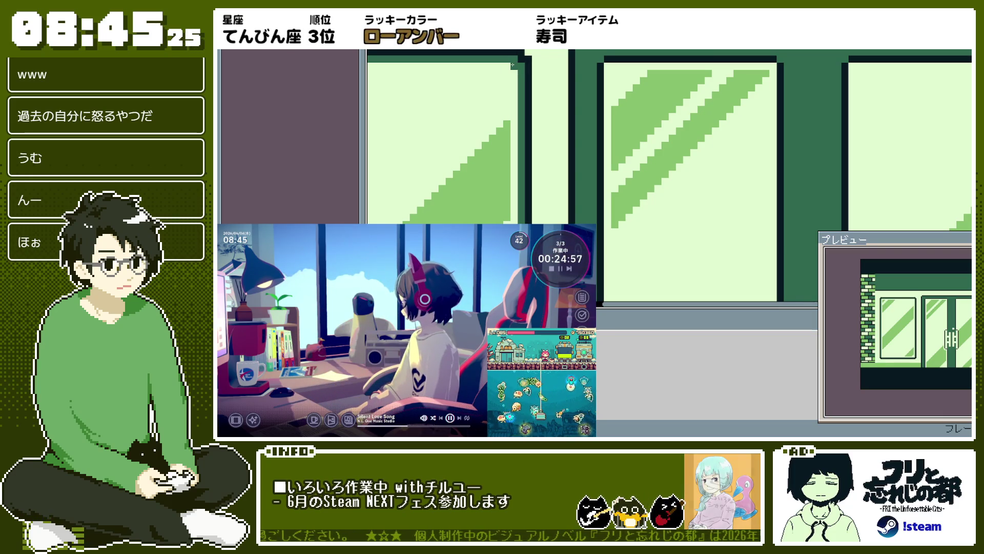
pyautogui.scroll(-1, 507, 66)
pyautogui.scroll(1, 428, 75)
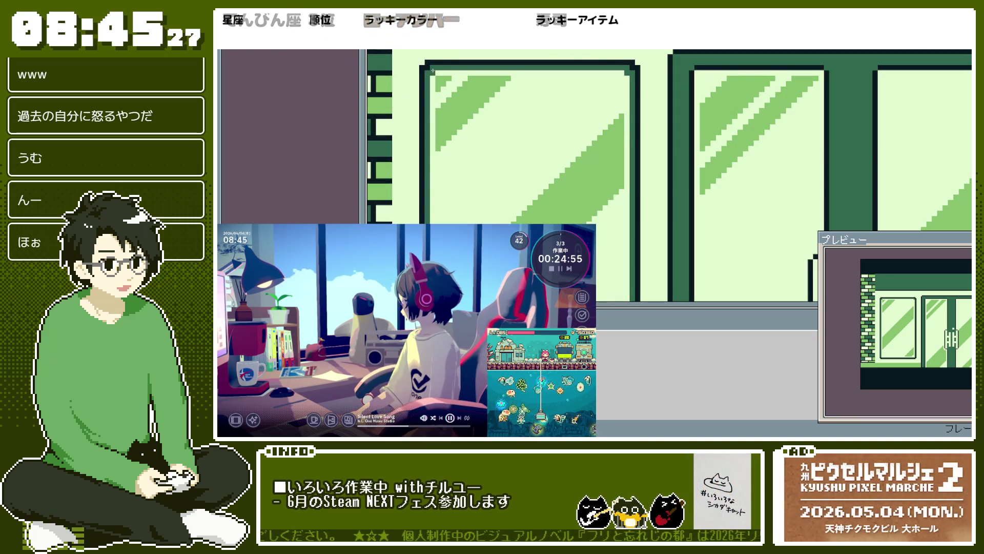
pyautogui.scroll(-1, 513, 66)
pyautogui.scroll(-1, 556, 64)
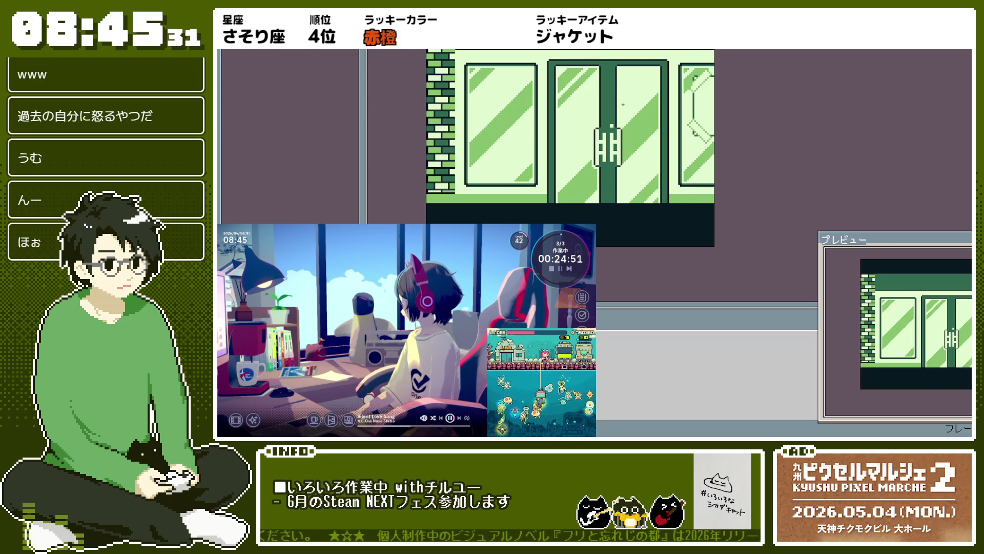
pyautogui.scroll(-1, 623, 104)
pyautogui.scroll(-1, 594, 125)
pyautogui.scroll(1, 569, 141)
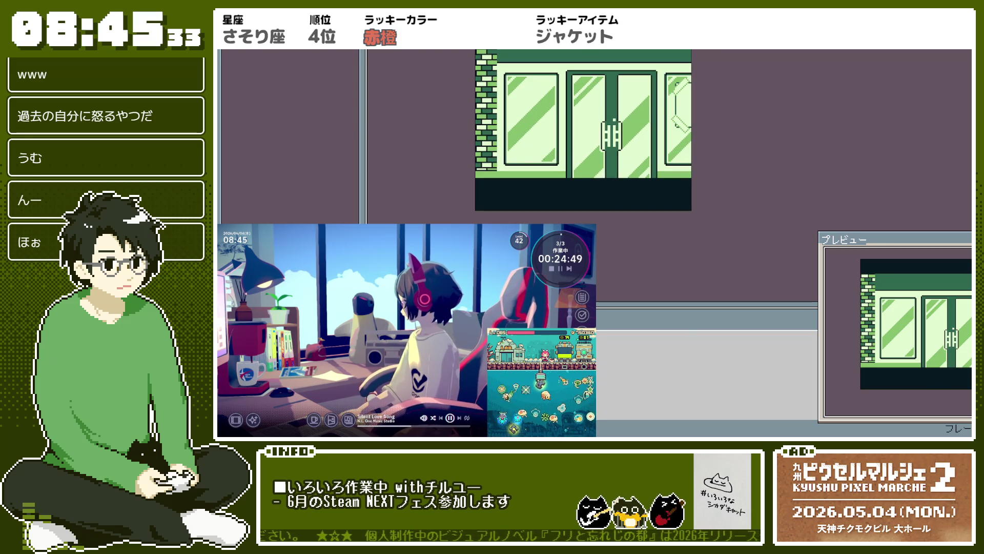
pyautogui.scroll(3, 546, 158)
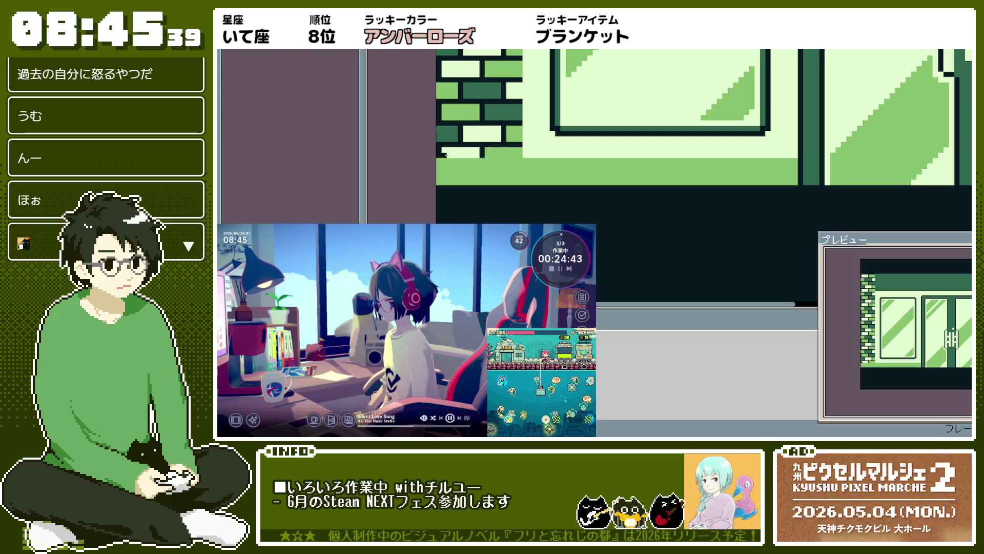
pyautogui.scroll(-3, 509, 129)
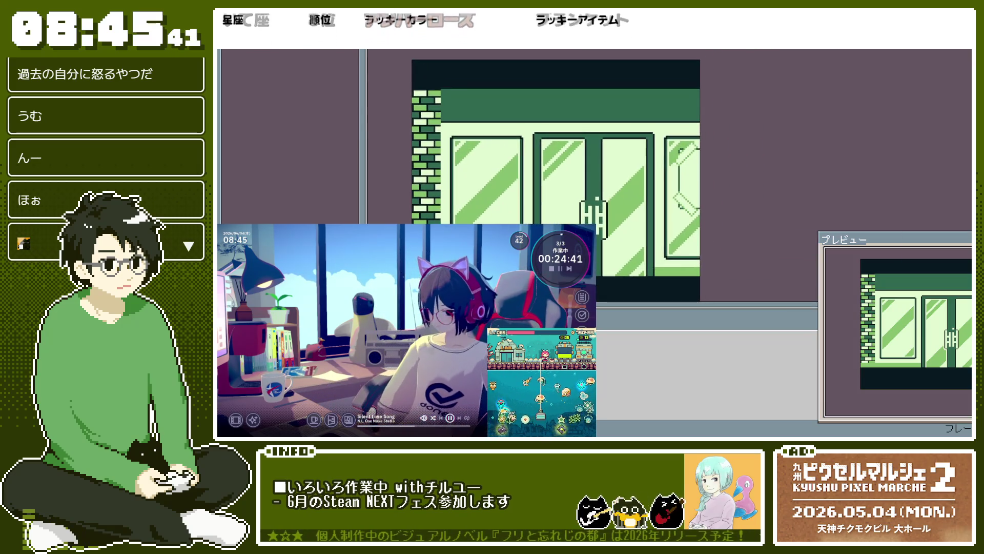
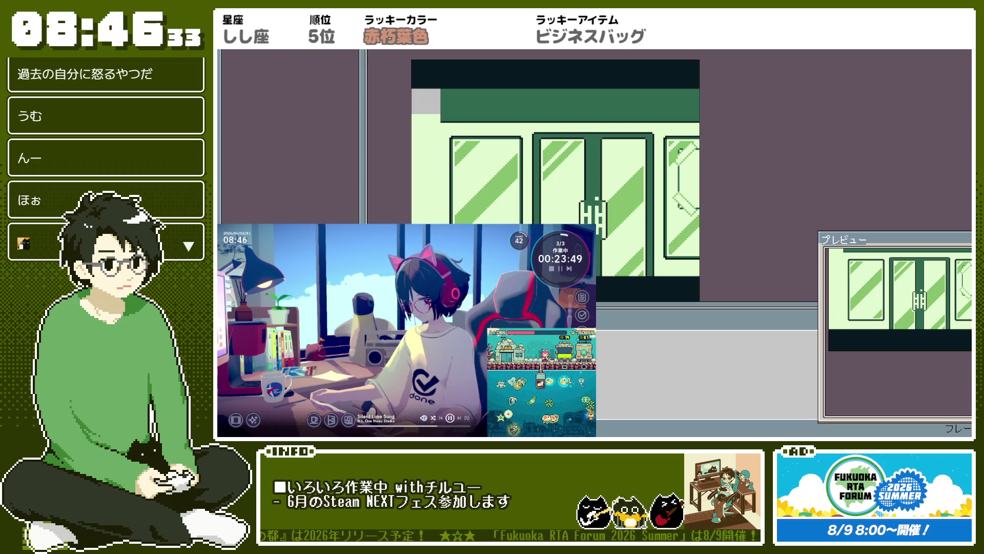
# Step: Undo the brick-wall erase and bring the brick tiles back into the grey block
pyautogui.hotkey('ctrl', 'z')
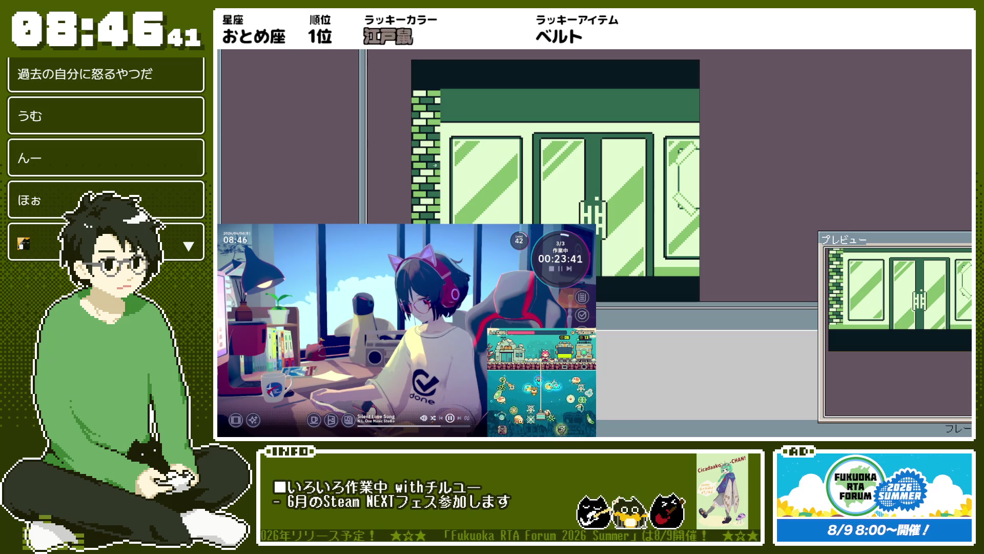
pyautogui.scroll(1, 451, 107)
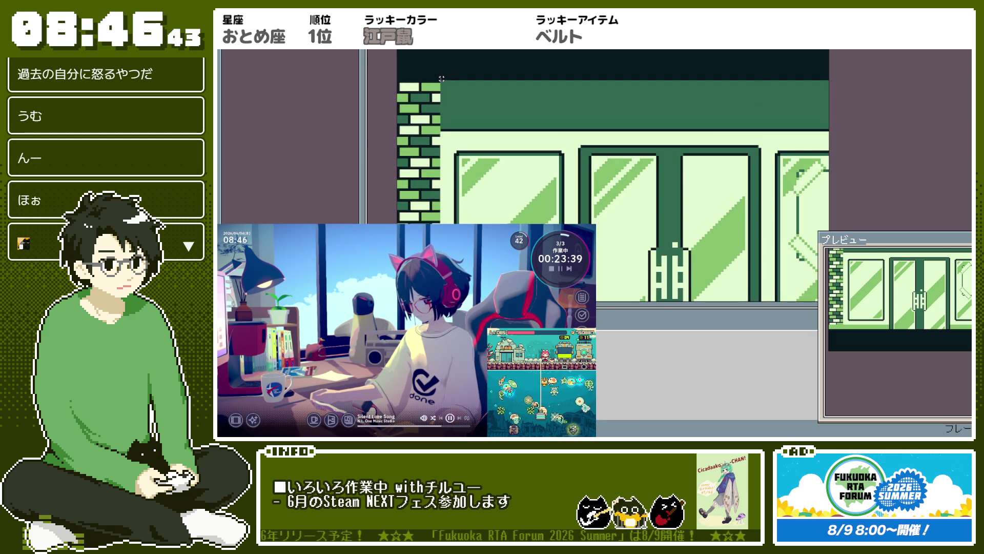
pyautogui.scroll(-3, 429, 142)
pyautogui.scroll(2, 430, 141)
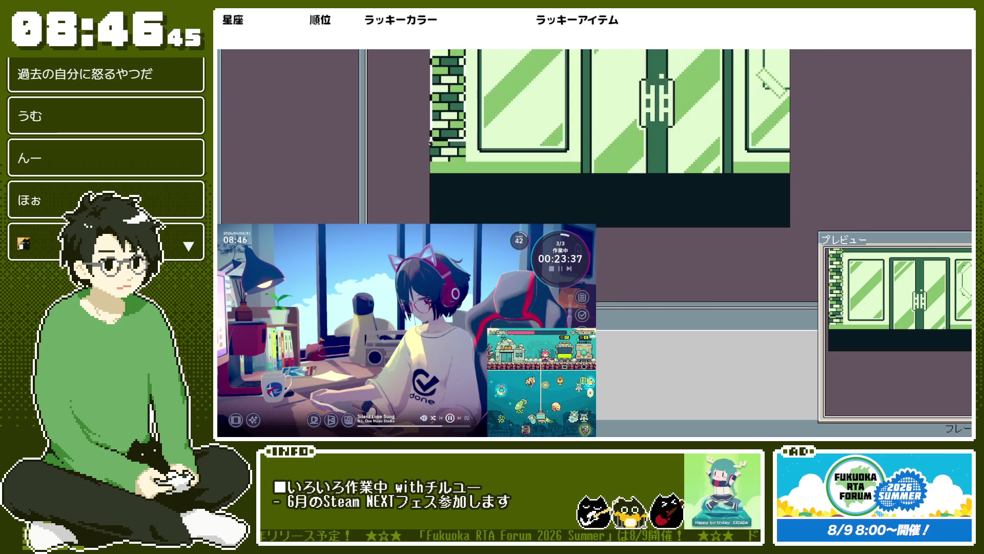
pyautogui.scroll(2, 429, 141)
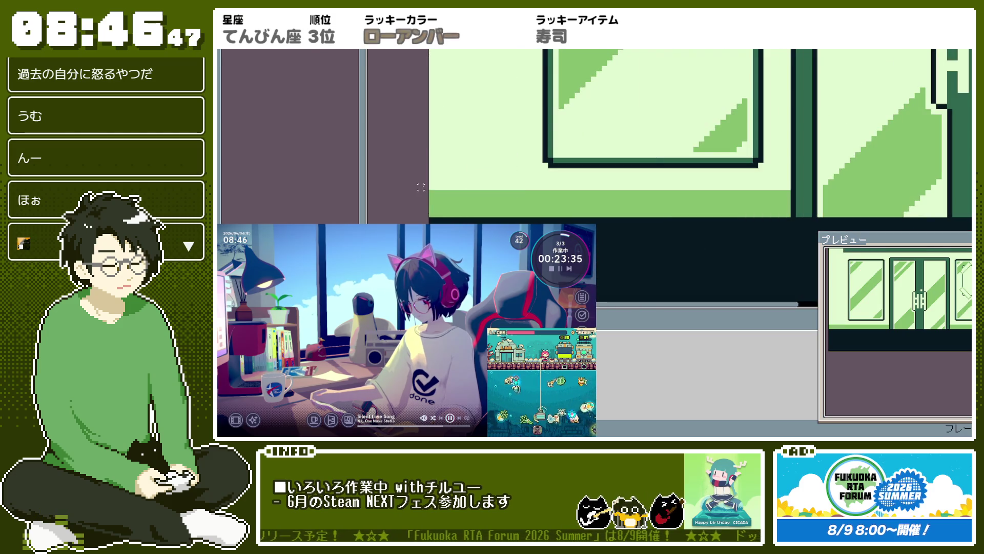
pyautogui.scroll(-3, 421, 187)
pyautogui.scroll(2, 527, 80)
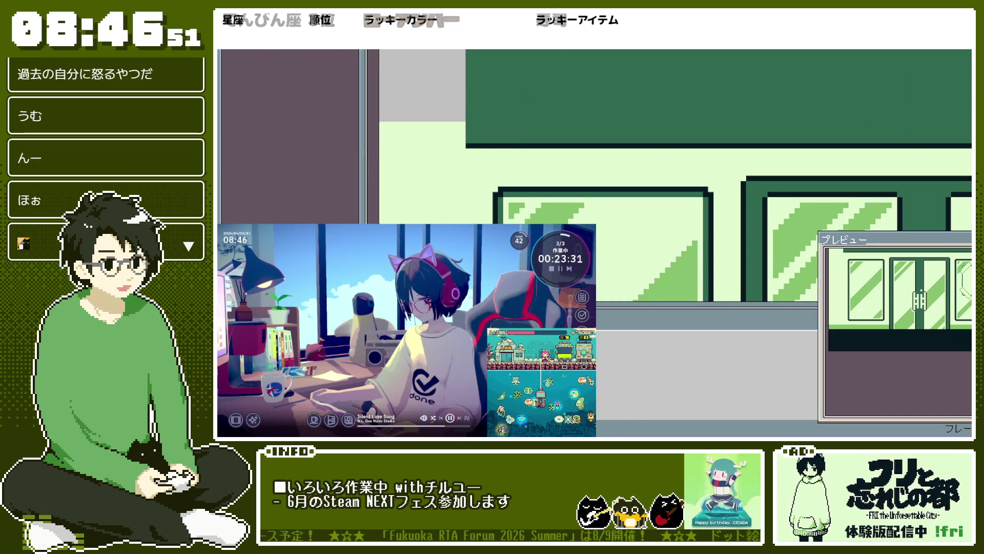
pyautogui.scroll(2, 478, 108)
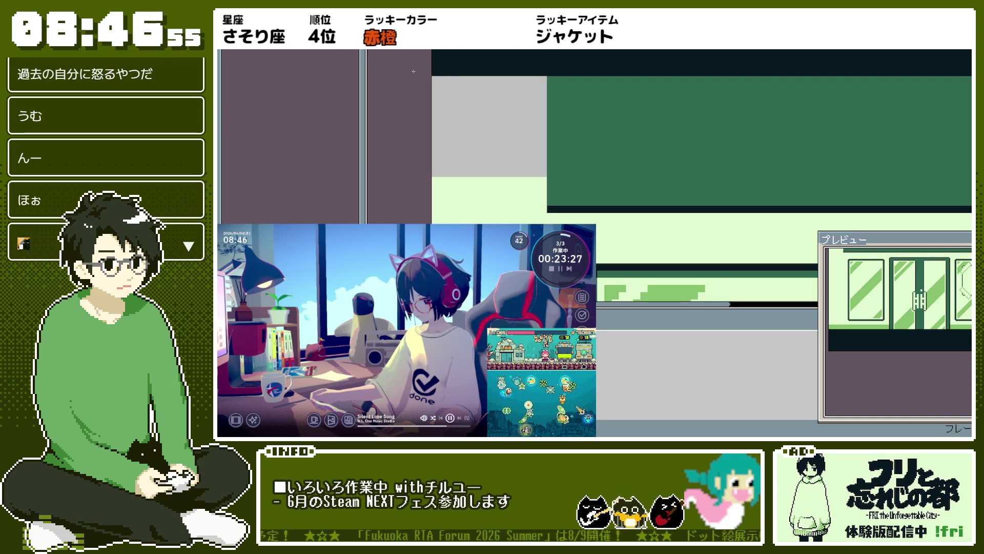
pyautogui.hotkey('ctrl', 'z')
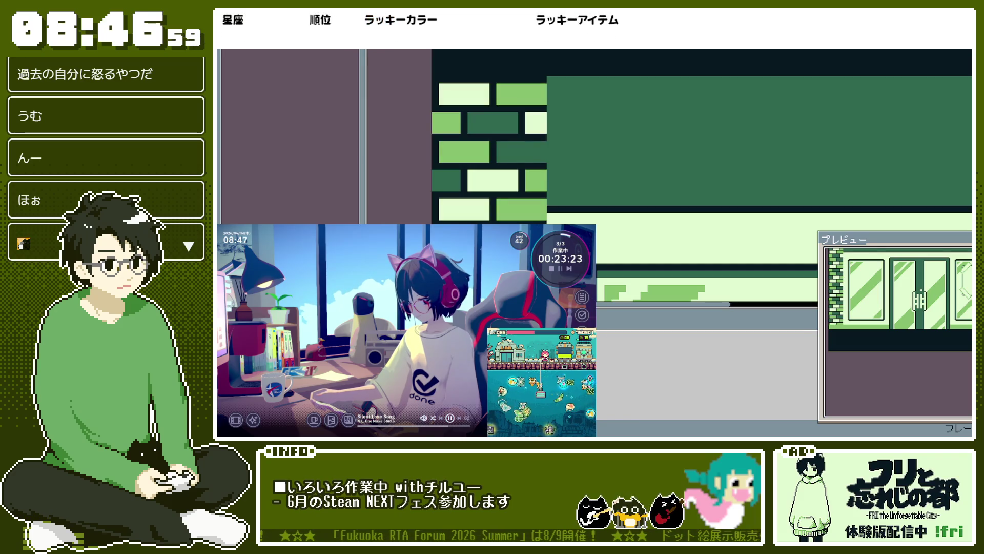
# Step: Set the EDGE2 grid width to 16 pixels in Grid Settings
pyautogui.click(538, 36)
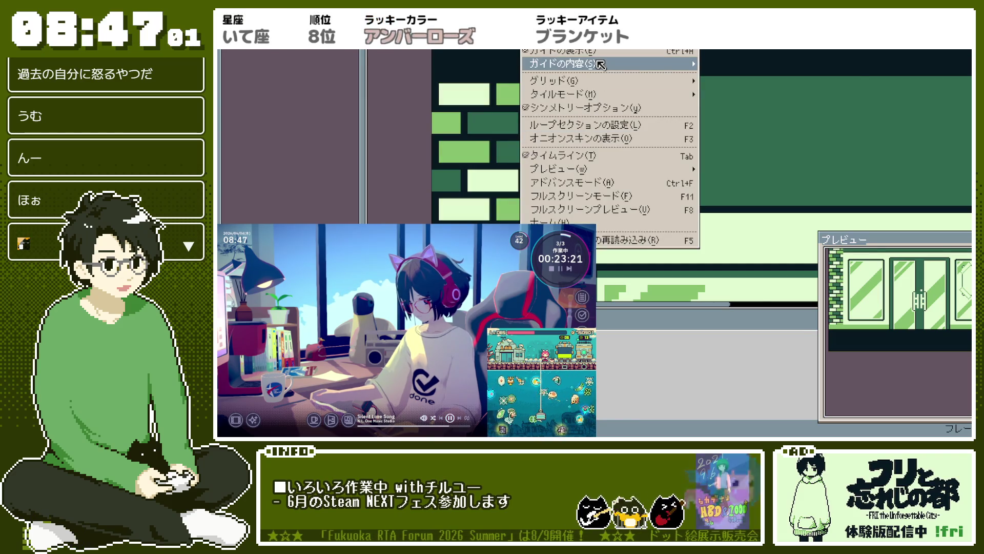
pyautogui.moveTo(628, 84)
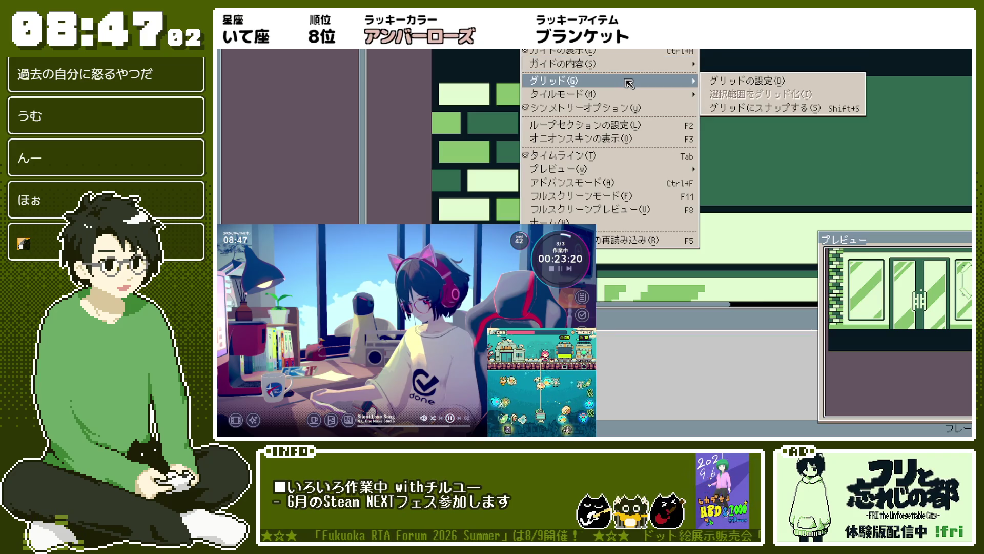
pyautogui.click(748, 83)
pyautogui.press('Tab')
pyautogui.press('Tab')
pyautogui.write('16')
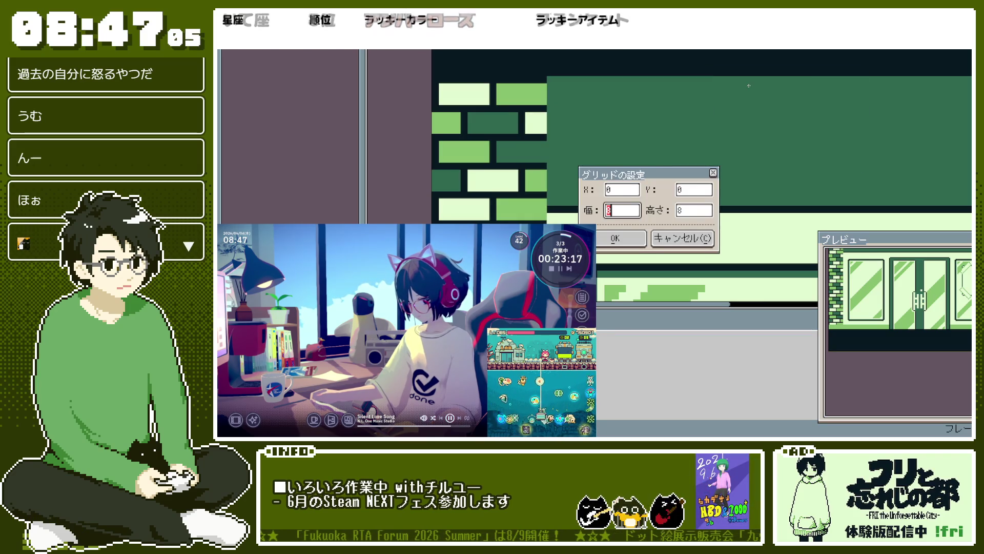
pyautogui.press('Return')
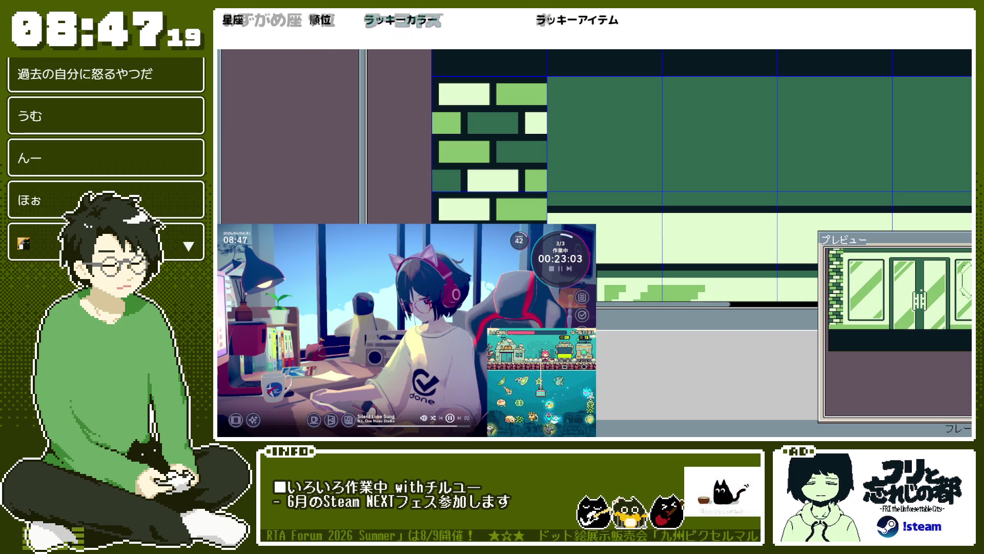
# Step: Remove the brick tiles and draw a dark top bar across the grey block
pyautogui.hotkey('ctrl', 'z')
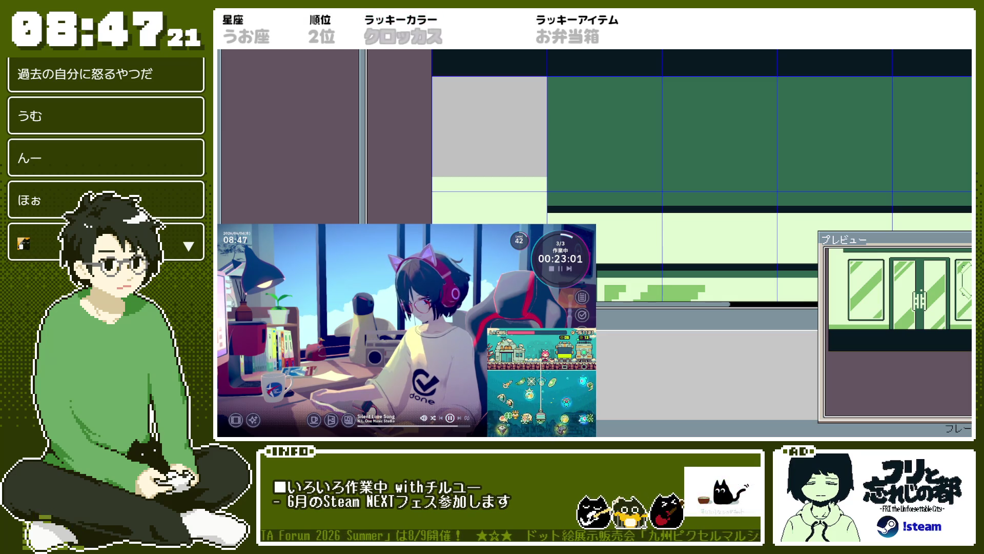
pyautogui.scroll(1, 495, 111)
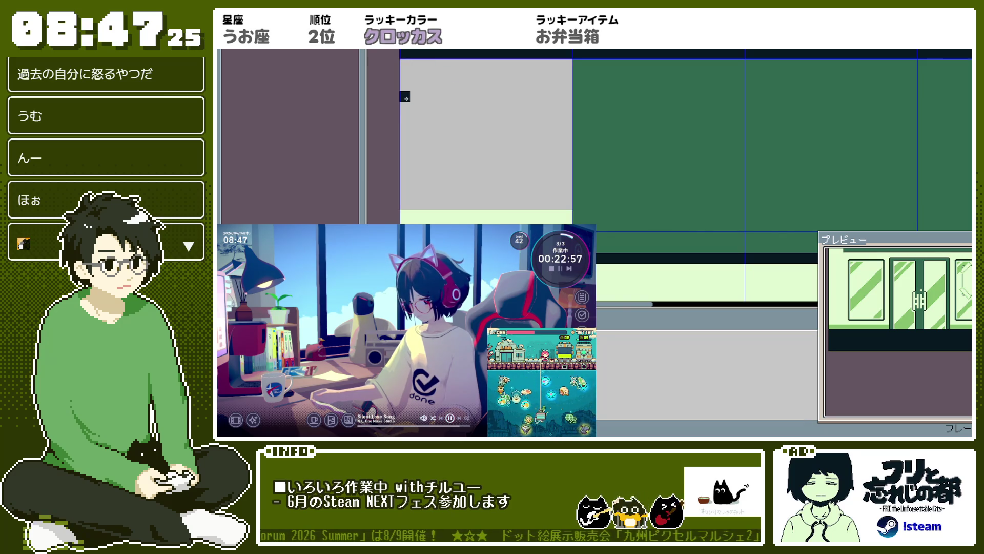
pyautogui.moveTo(406, 98)
pyautogui.mouseDown()
pyautogui.moveTo(516, 86)
pyautogui.moveTo(430, 96)
pyautogui.moveTo(572, 97)
pyautogui.mouseUp()
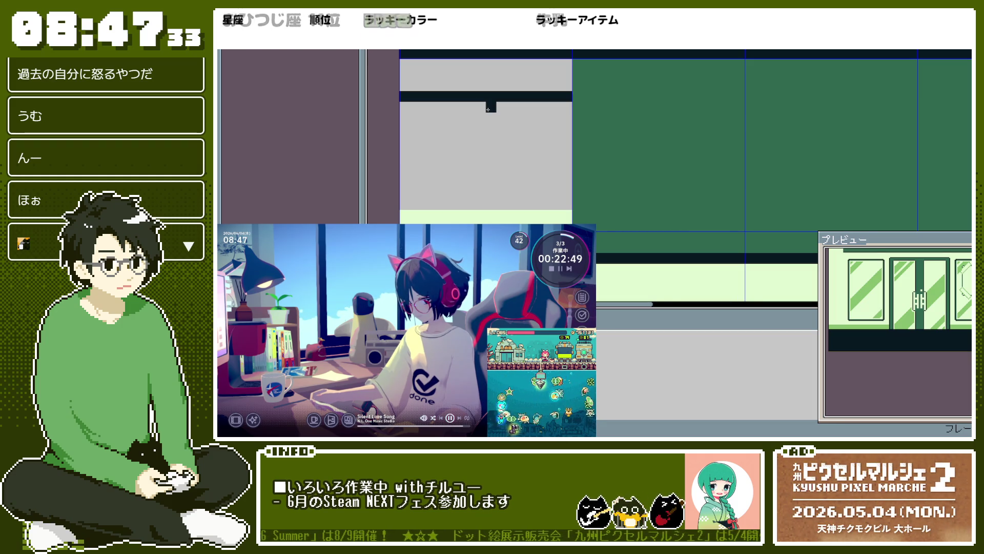
# Step: Draw the dark vertical divider and bottom bar to complete the window frame
pyautogui.moveTo(488, 109); pyautogui.dragTo(489, 137)
pyautogui.hotkey('ctrl', 'z')
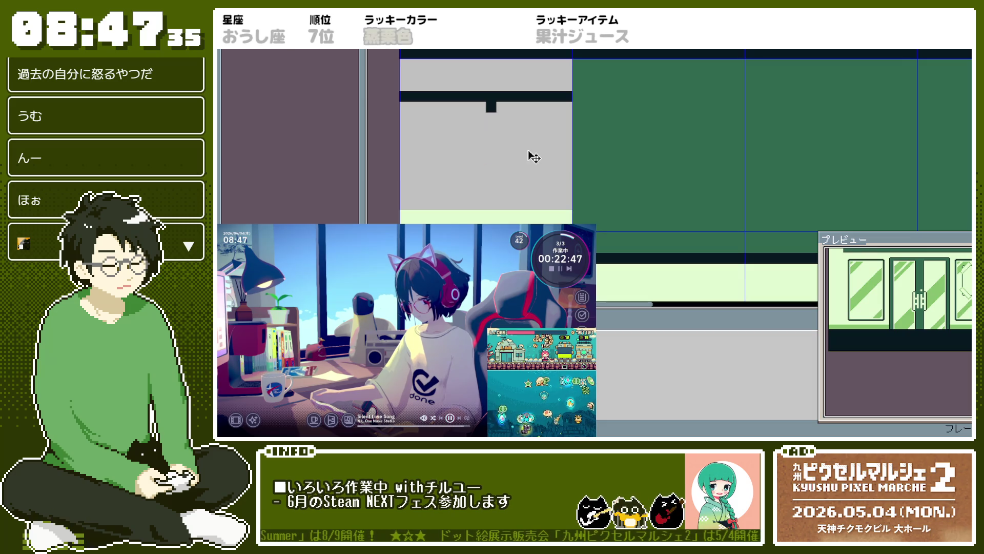
pyautogui.moveTo(535, 108); pyautogui.dragTo(534, 129)
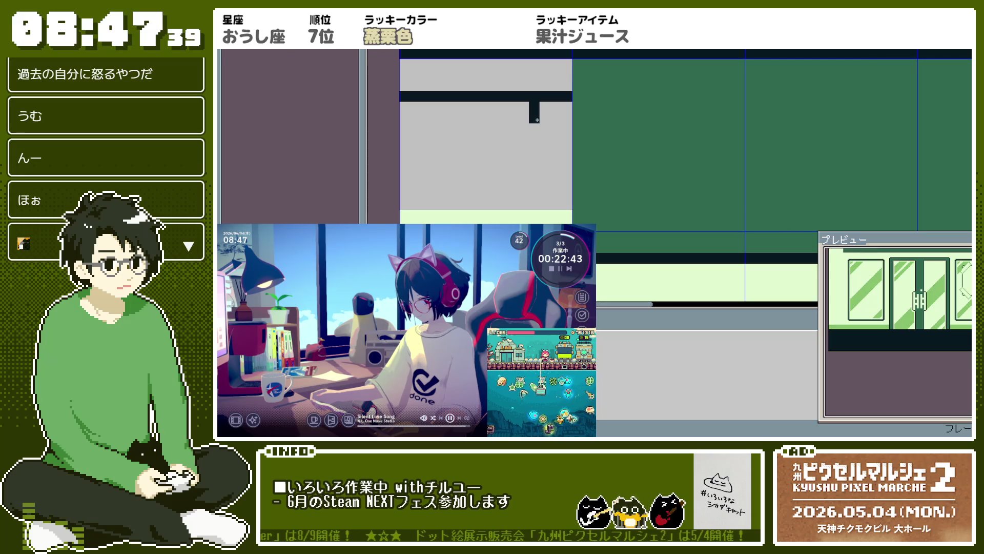
pyautogui.moveTo(537, 119); pyautogui.dragTo(538, 182)
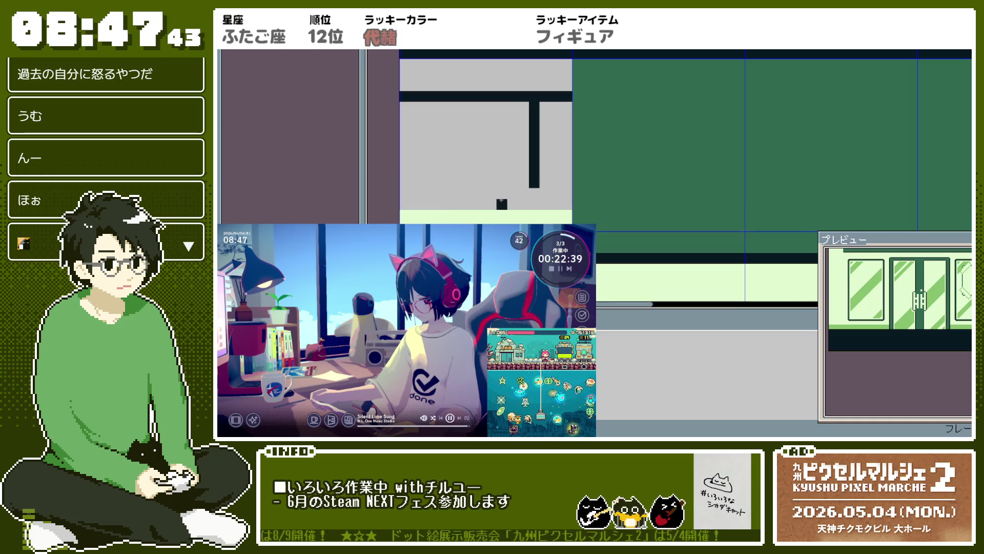
pyautogui.moveTo(418, 194)
pyautogui.mouseDown()
pyautogui.moveTo(403, 193)
pyautogui.moveTo(453, 196)
pyautogui.mouseUp()
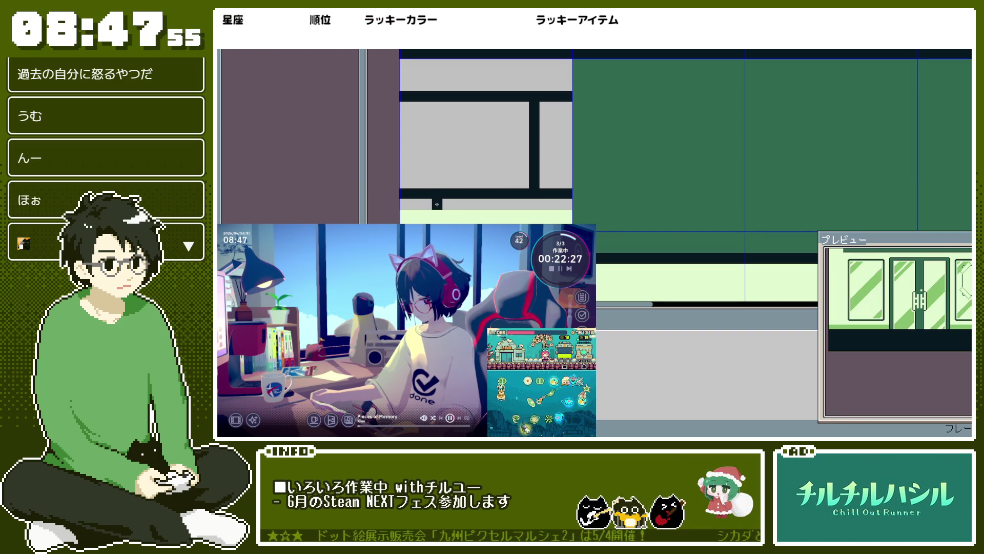
pyautogui.scroll(-1, 436, 204)
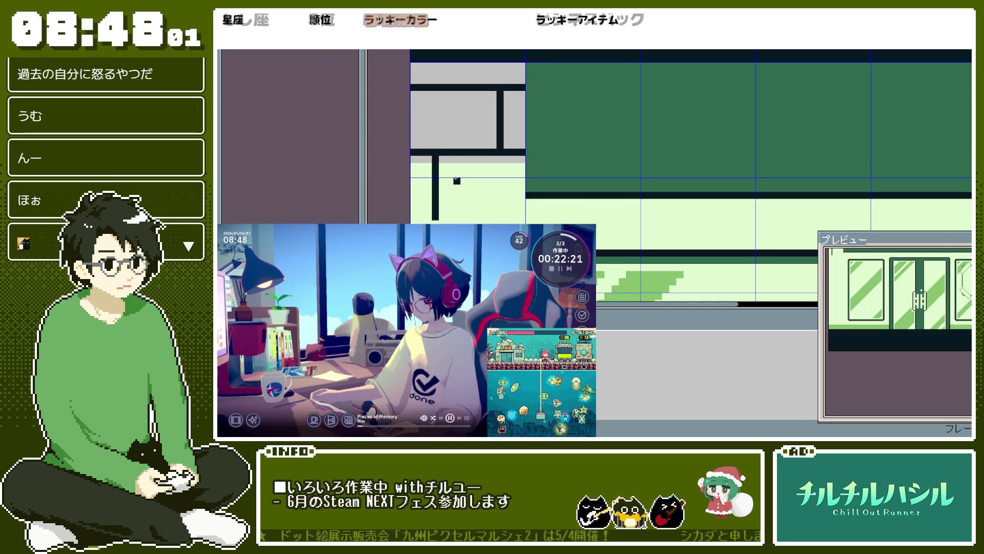
# Step: Draw a dark horizontal frame line lower on the storefront
pyautogui.moveTo(425, 217); pyautogui.dragTo(522, 216)
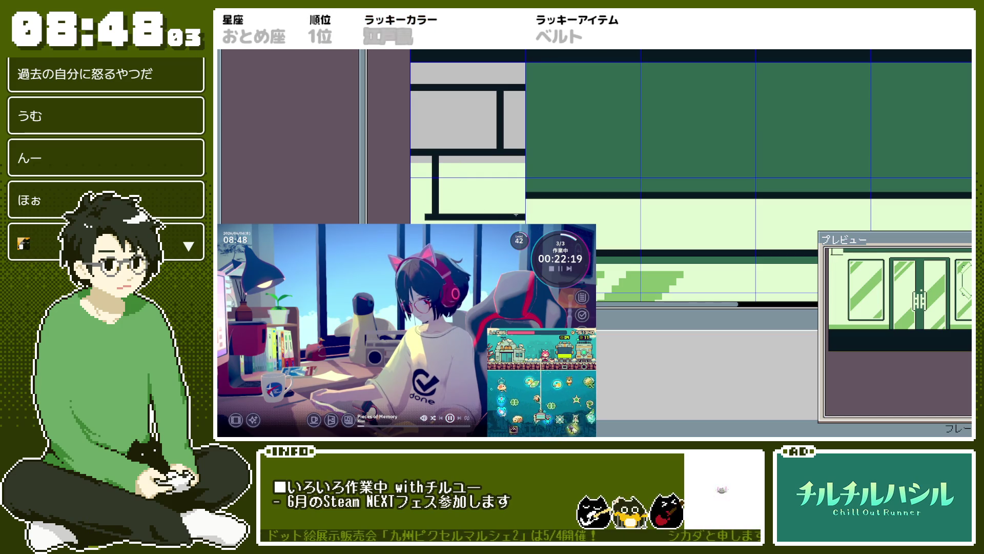
pyautogui.scroll(1, 433, 85)
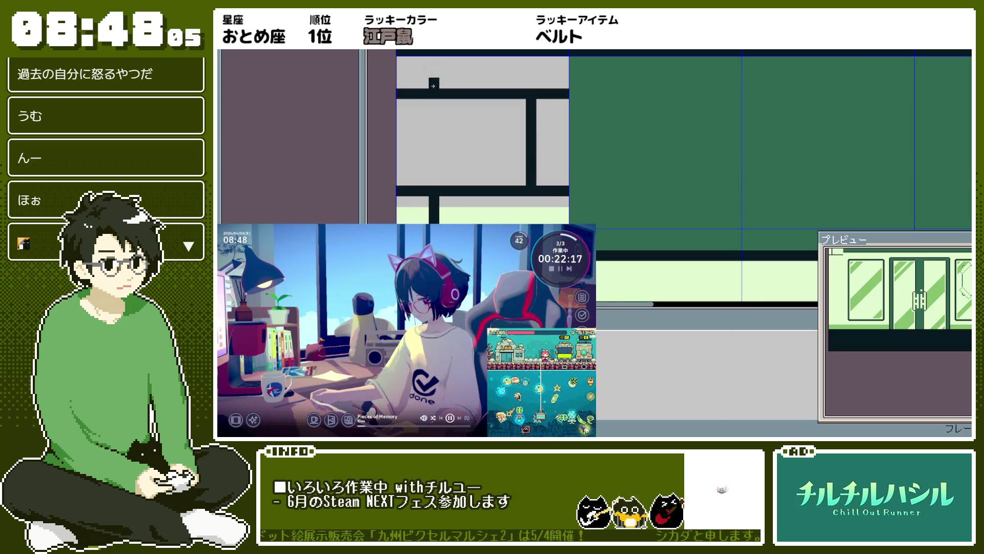
pyautogui.scroll(-3, 433, 62)
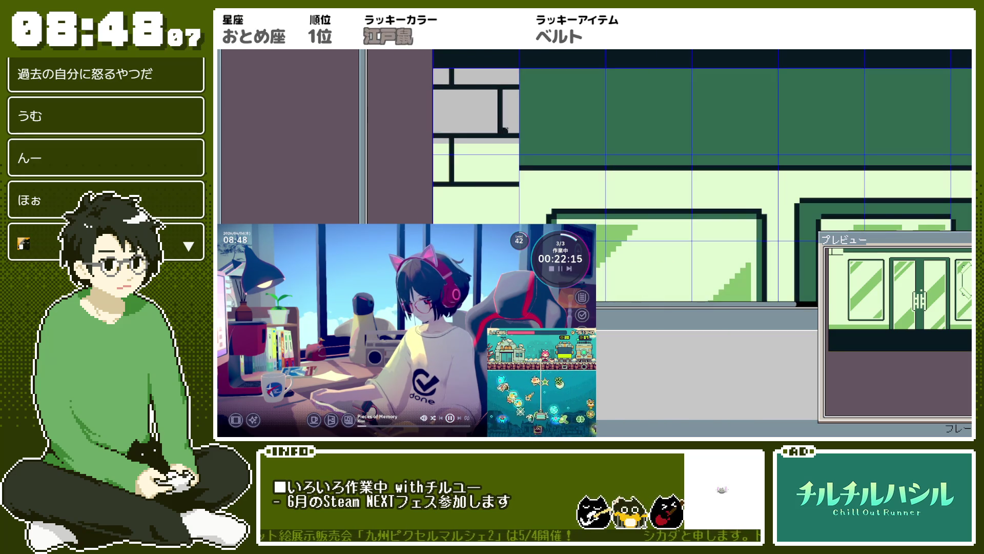
pyautogui.scroll(-1, 510, 130)
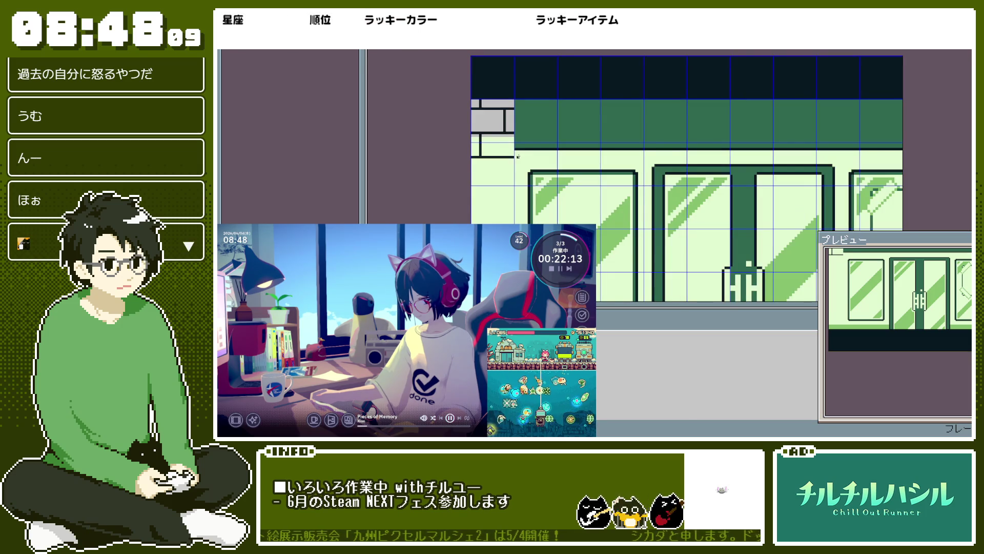
pyautogui.moveTo(518, 156); pyautogui.dragTo(502, 112)
pyautogui.scroll(2, 502, 108)
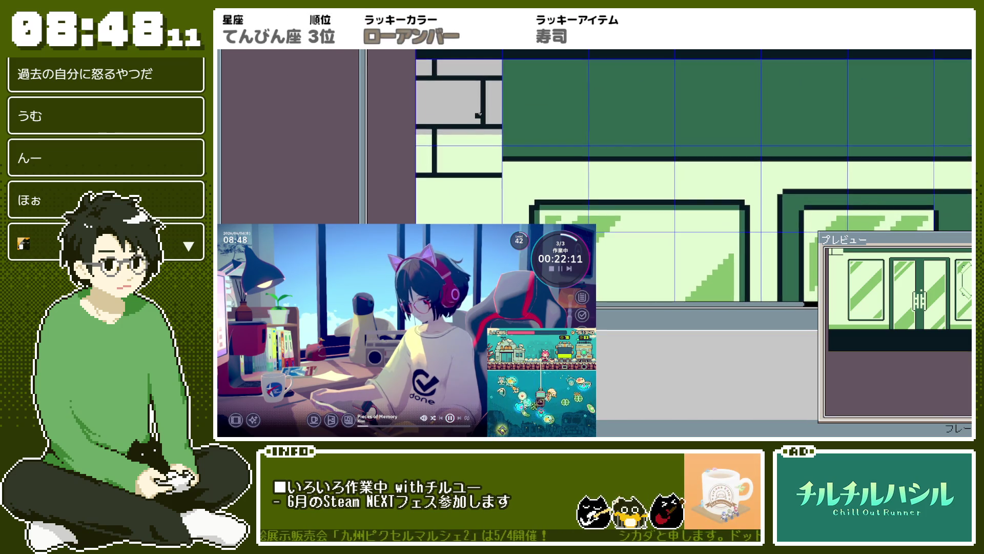
pyautogui.scroll(1, 436, 99)
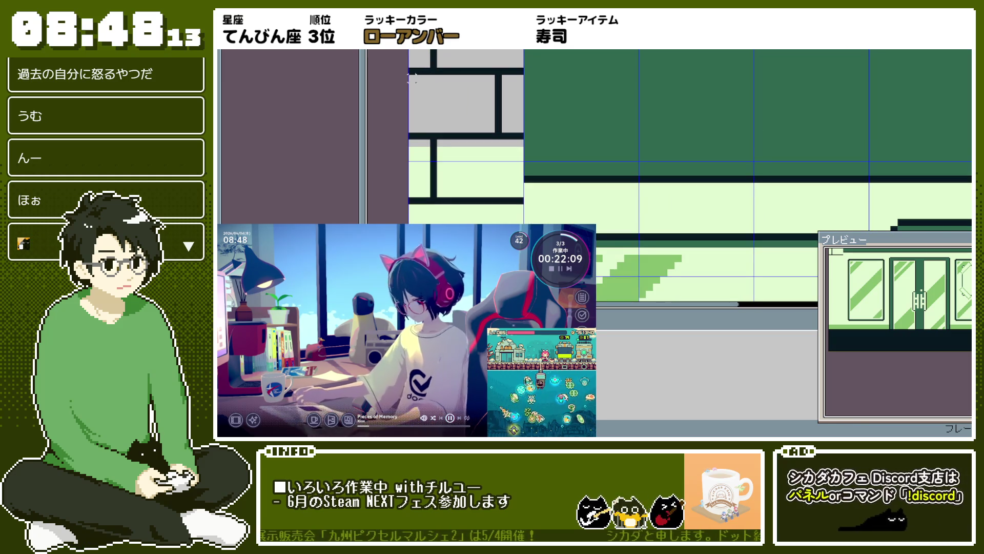
# Step: Draw black rectangle outlines over the grey window block
pyautogui.moveTo(410, 71); pyautogui.dragTo(475, 121)
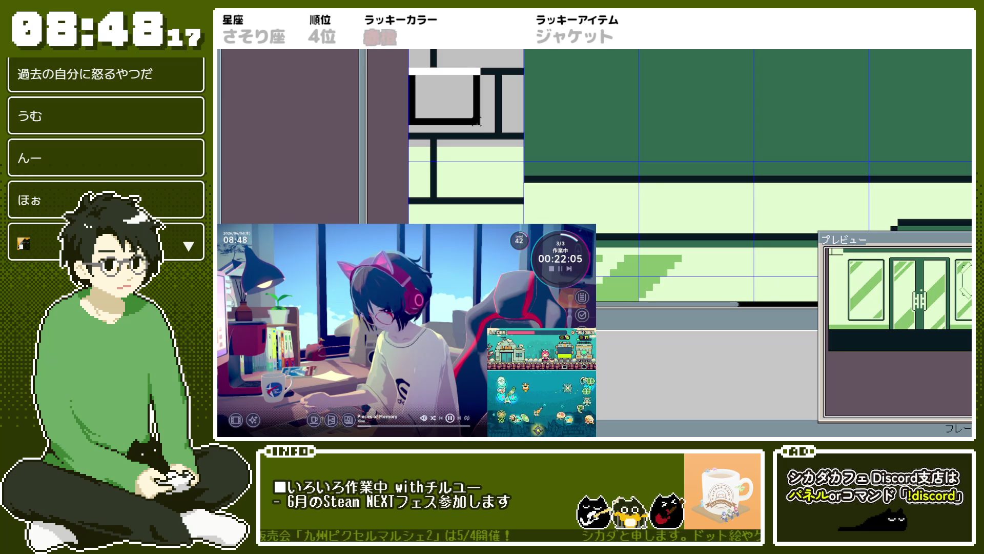
pyautogui.moveTo(476, 121); pyautogui.dragTo(490, 127)
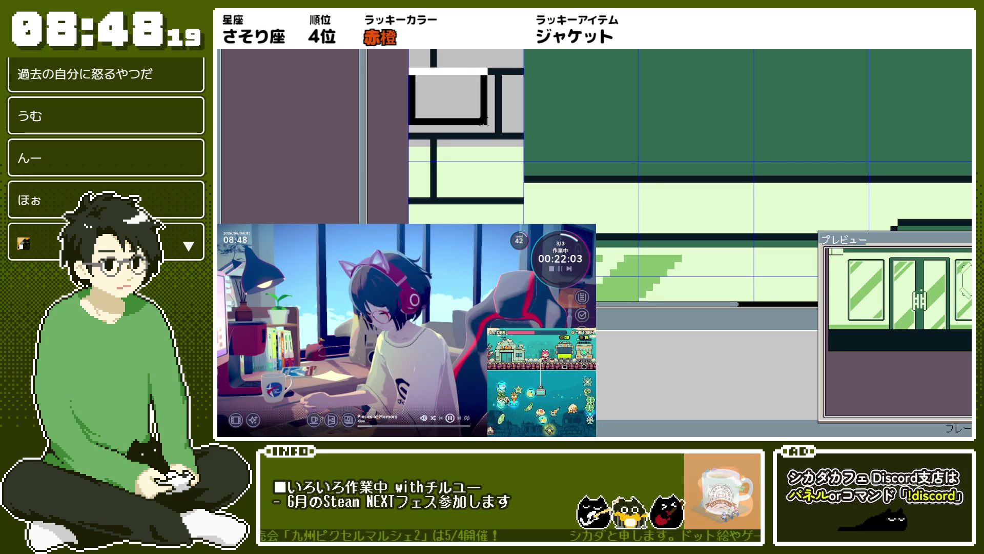
pyautogui.click(519, 106)
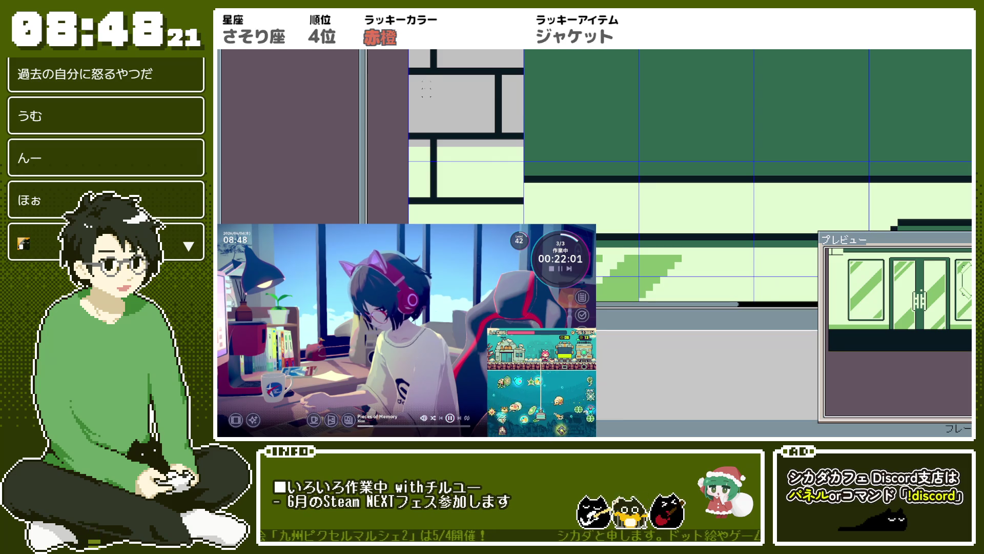
pyautogui.scroll(1, 460, 87)
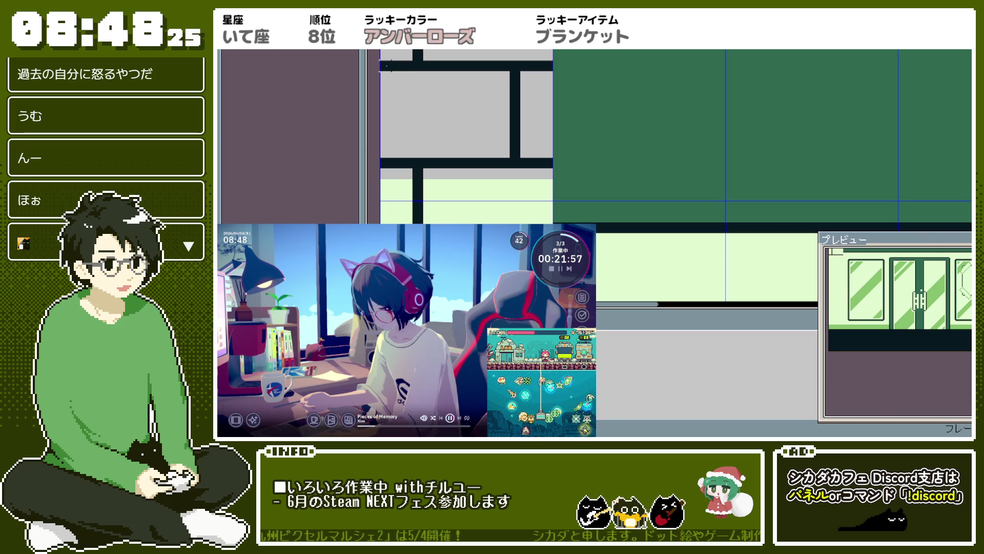
pyautogui.moveTo(385, 65)
pyautogui.mouseDown()
pyautogui.moveTo(500, 200)
pyautogui.moveTo(547, 228)
pyautogui.mouseUp()
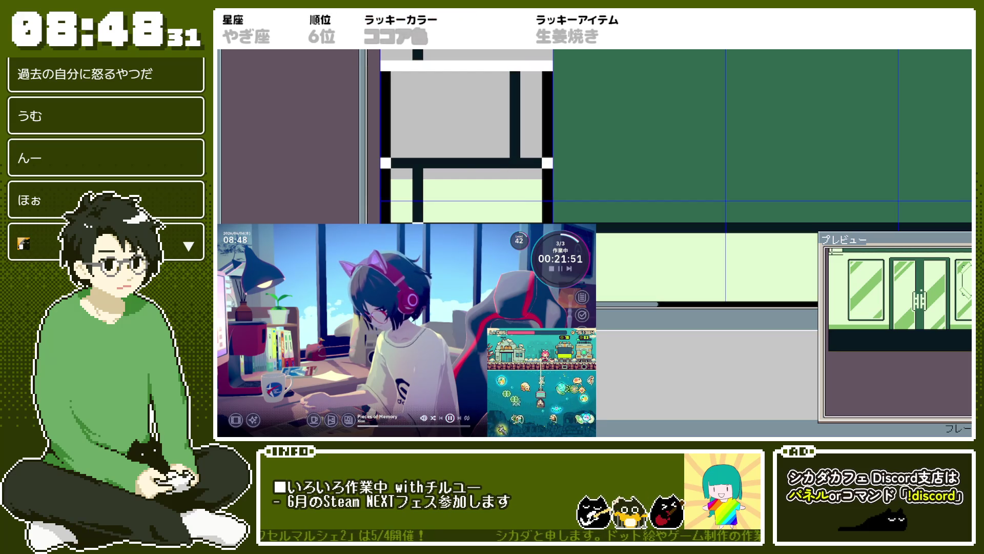
# Step: Try dark rectangle outlines over the grey window panes and undo them
pyautogui.scroll(-2, 468, 106)
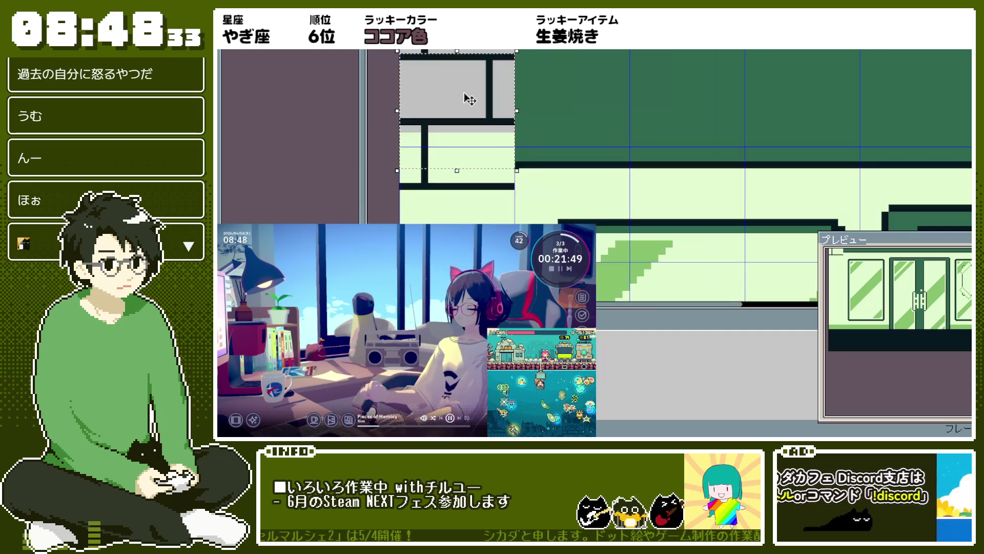
pyautogui.scroll(2, 455, 83)
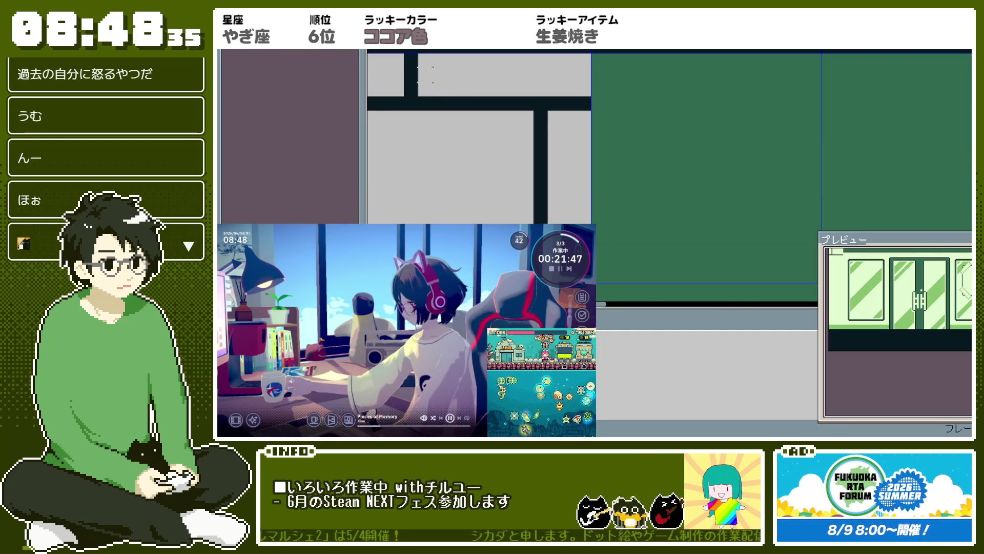
pyautogui.moveTo(404, 64)
pyautogui.mouseDown()
pyautogui.moveTo(489, 157)
pyautogui.moveTo(498, 208)
pyautogui.mouseUp()
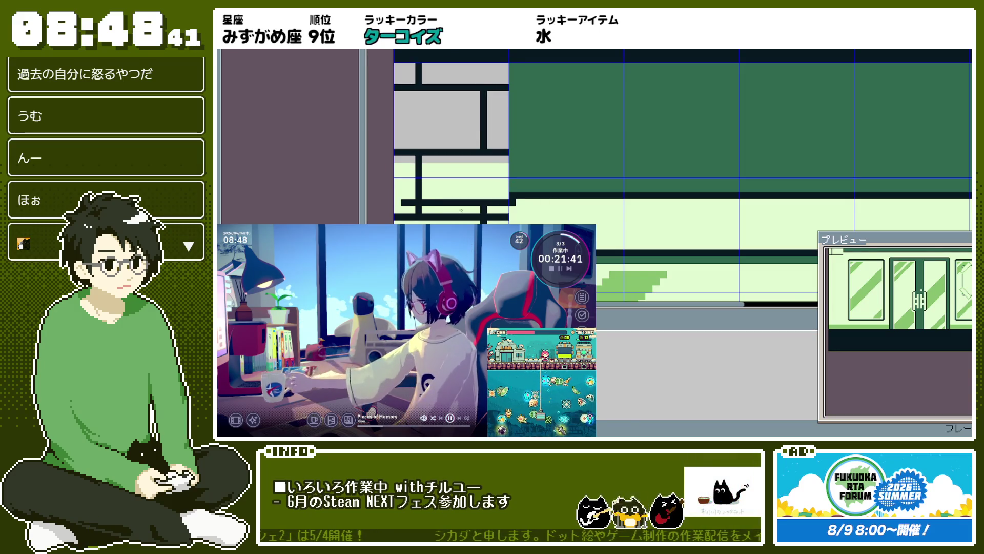
pyautogui.hotkey('ctrl', 'z')
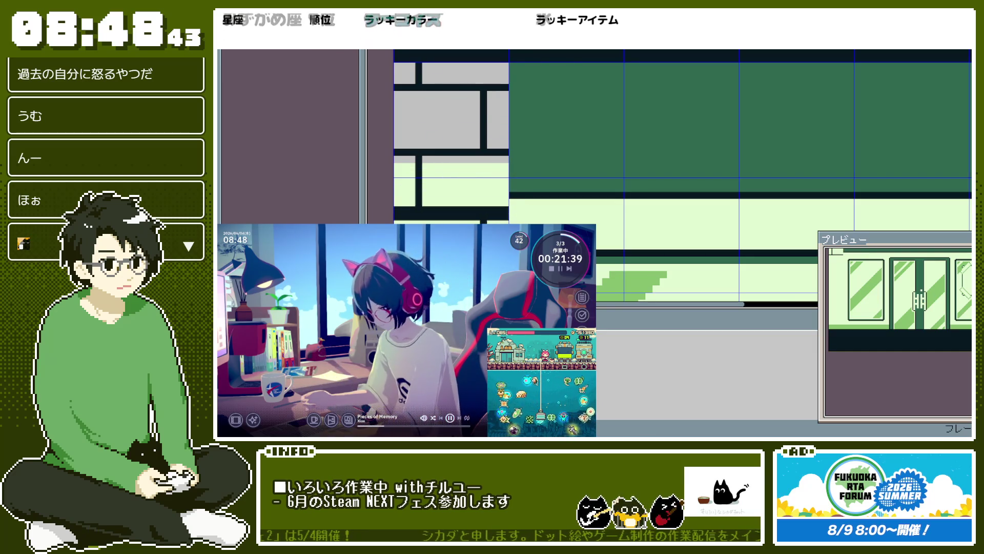
pyautogui.scroll(-2, 455, 263)
pyautogui.hotkey('ctrl', 'z')
pyautogui.hotkey('ctrl', 'z')
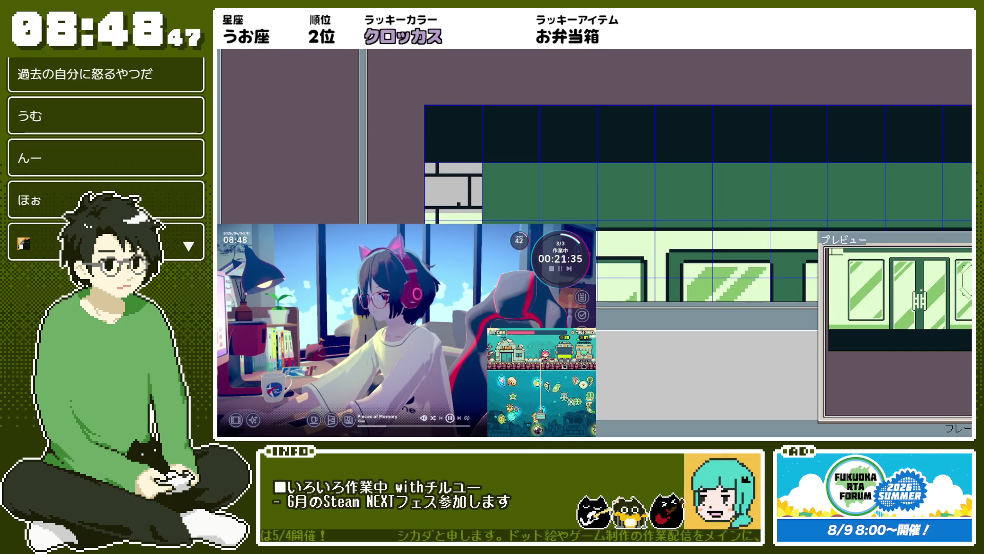
pyautogui.scroll(2, 459, 204)
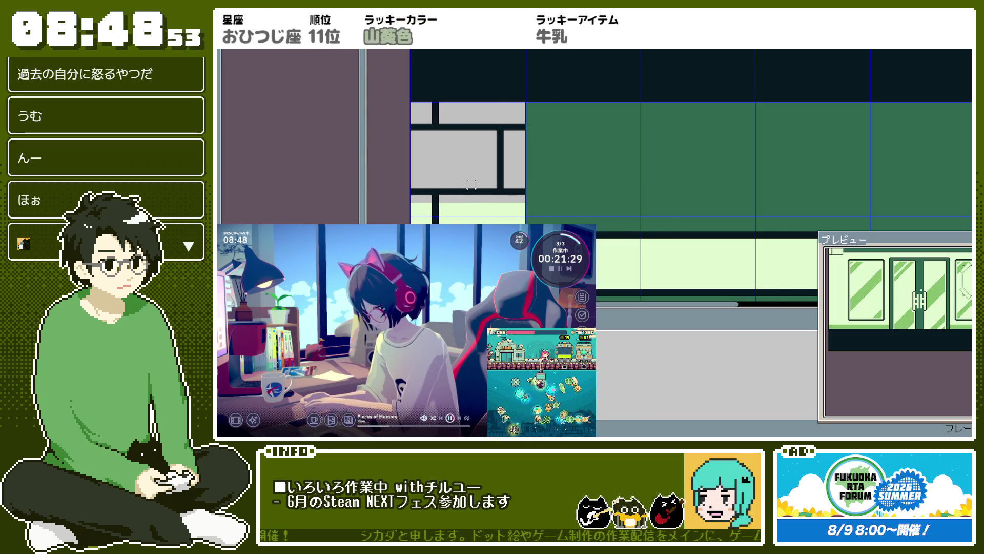
pyautogui.scroll(1, 471, 177)
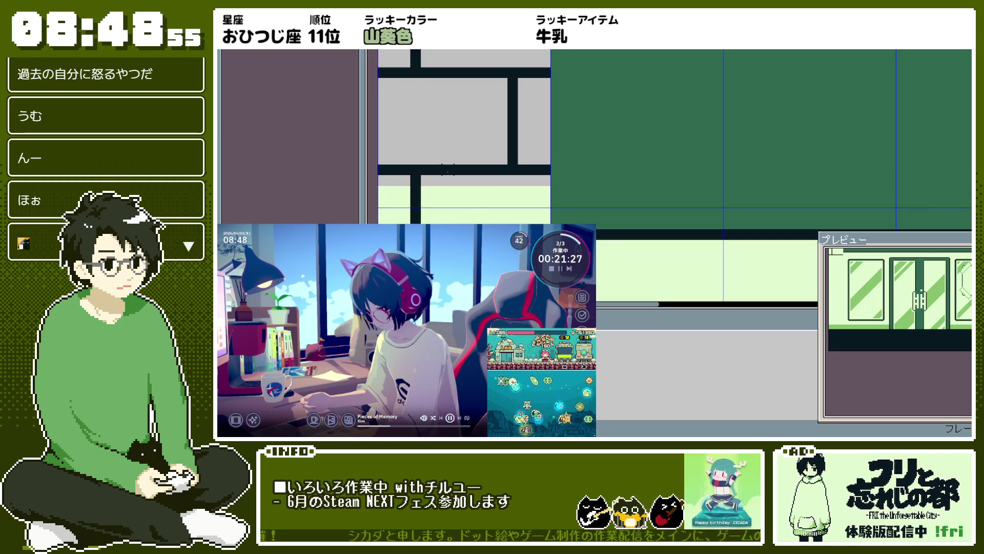
pyautogui.moveTo(421, 189); pyautogui.dragTo(504, 231)
pyautogui.hotkey('ctrl', 'z')
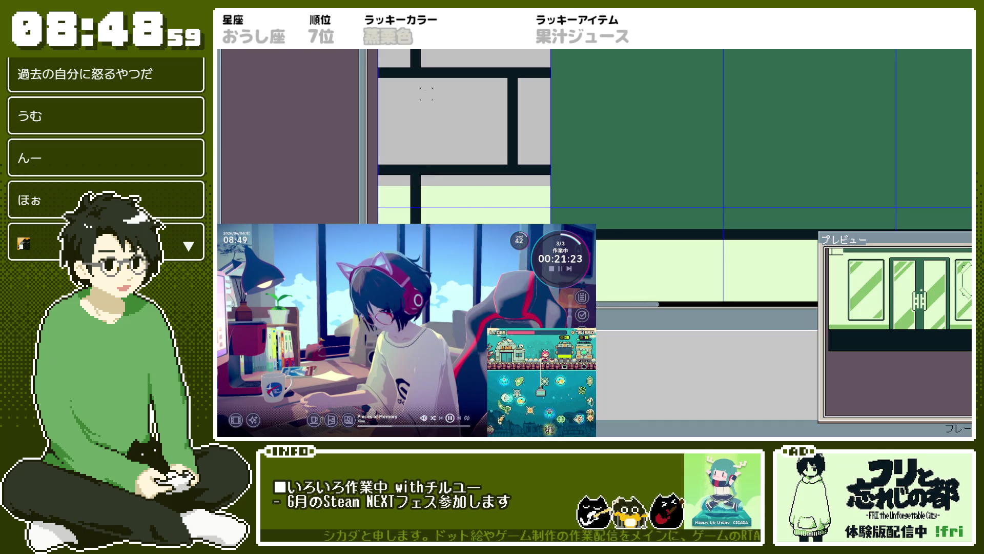
pyautogui.moveTo(427, 82); pyautogui.dragTo(511, 166)
pyautogui.hotkey('ctrl', 'z')
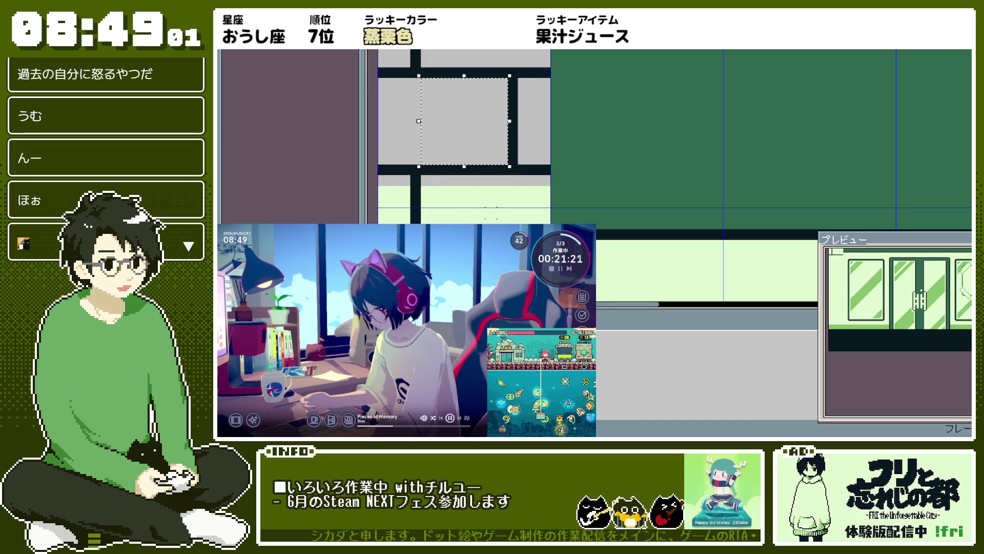
pyautogui.scroll(-2, 478, 221)
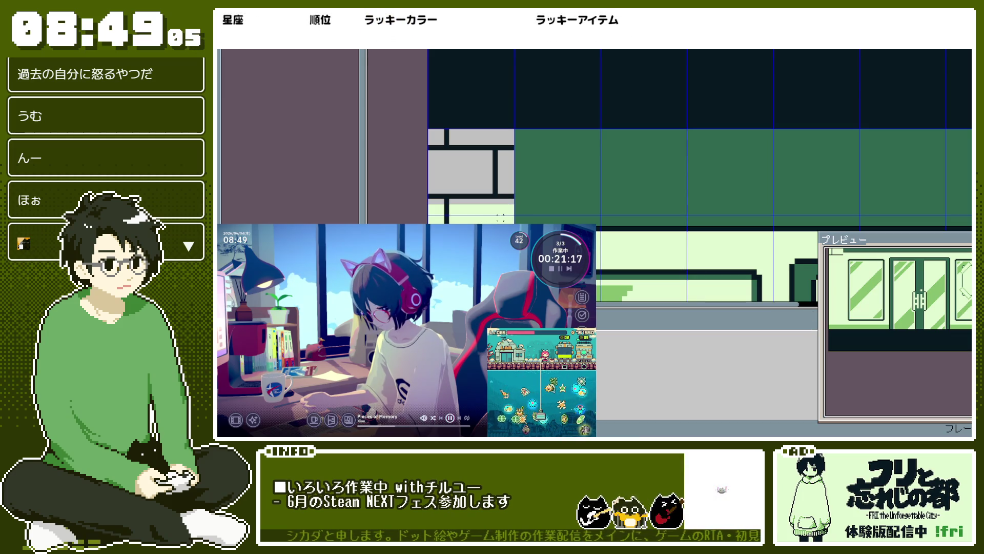
pyautogui.scroll(2, 506, 137)
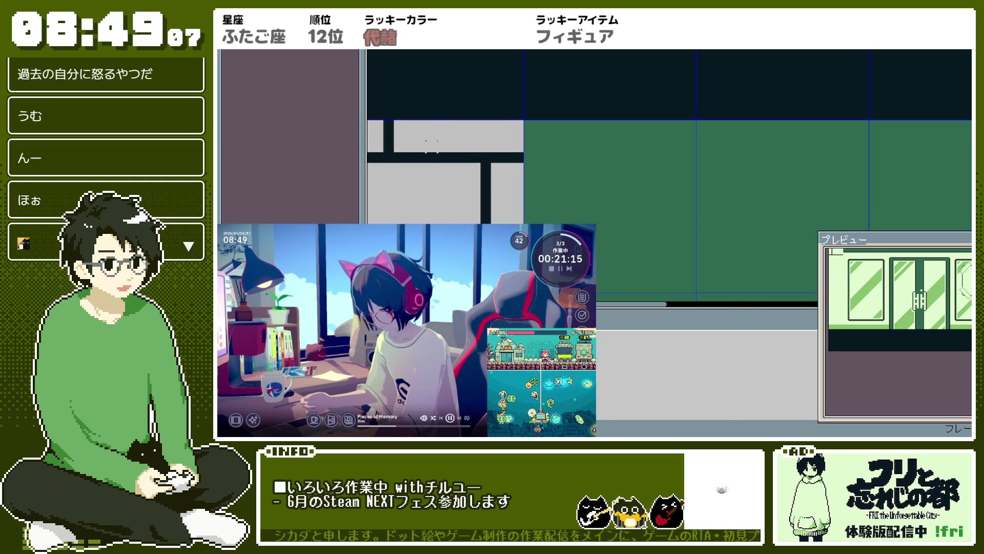
# Step: Select the brick area and copy two brick rows further down the wall
pyautogui.moveTo(423, 93); pyautogui.dragTo(528, 187)
pyautogui.click(528, 187)
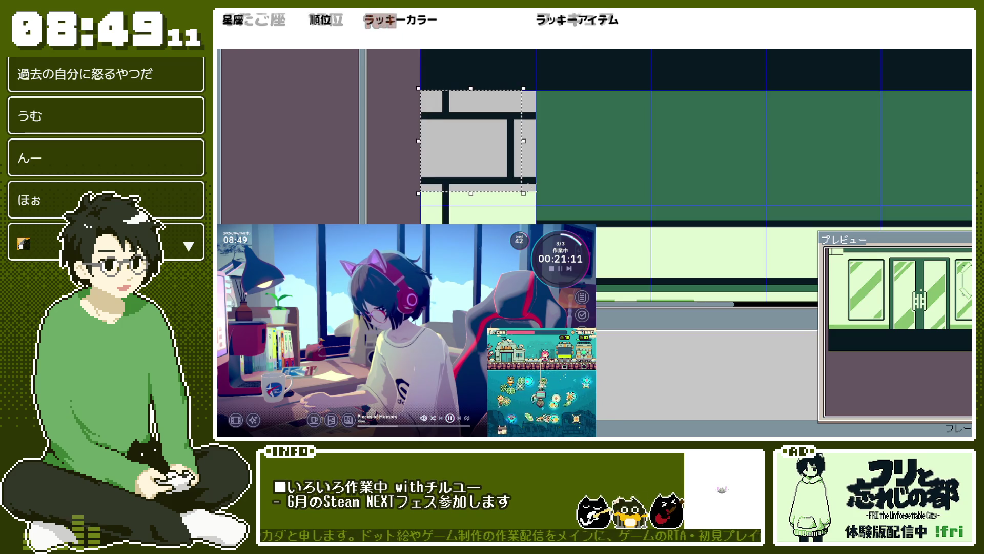
pyautogui.scroll(-3, 526, 169)
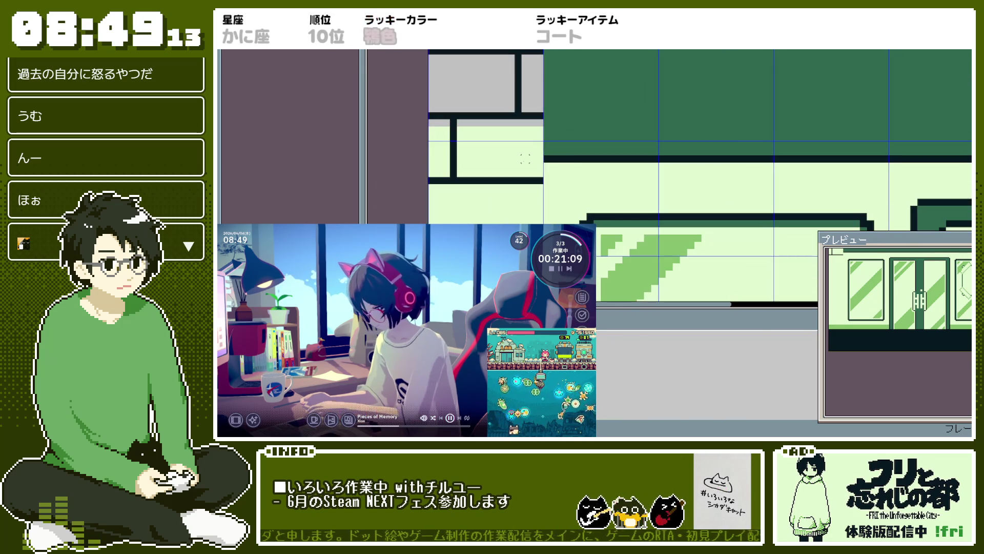
pyautogui.scroll(3, 432, 58)
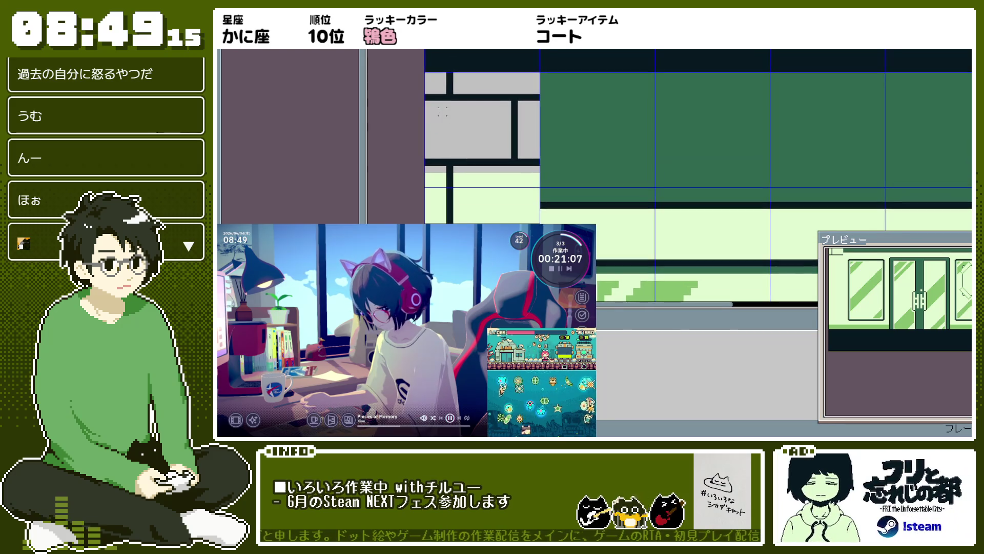
pyautogui.moveTo(425, 92); pyautogui.dragTo(542, 232)
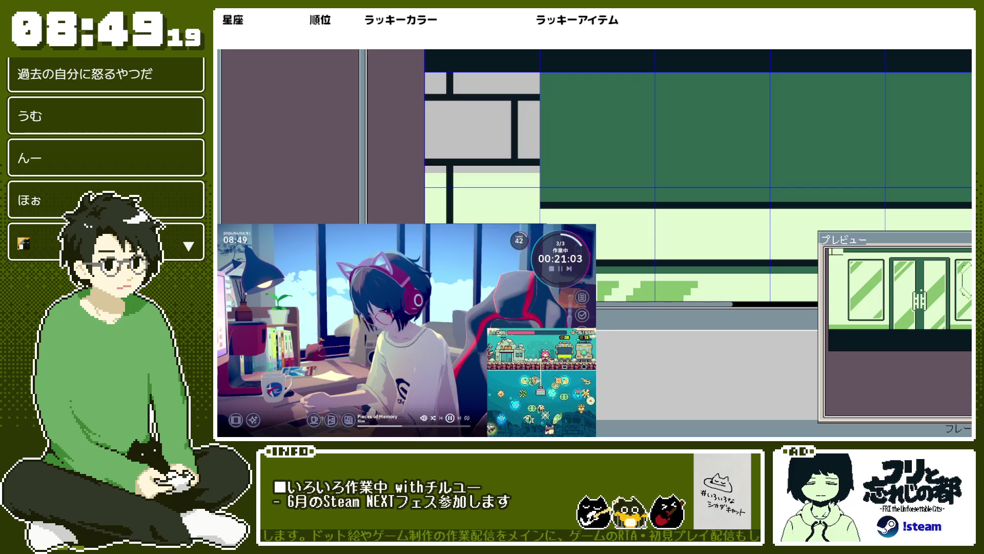
pyautogui.scroll(2, 551, 140)
pyautogui.scroll(-5, 551, 140)
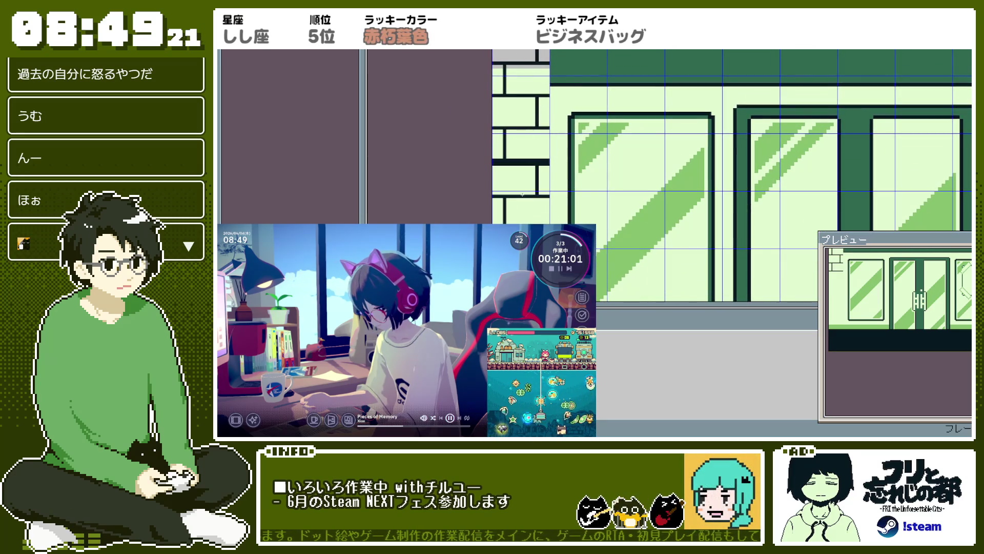
pyautogui.scroll(-5, 590, 201)
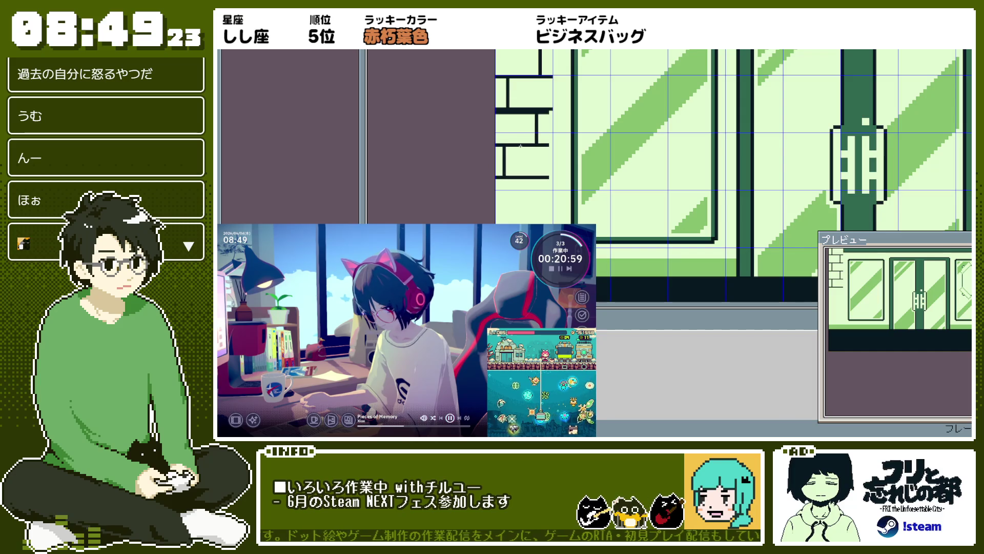
pyautogui.moveTo(524, 142); pyautogui.dragTo(527, 205)
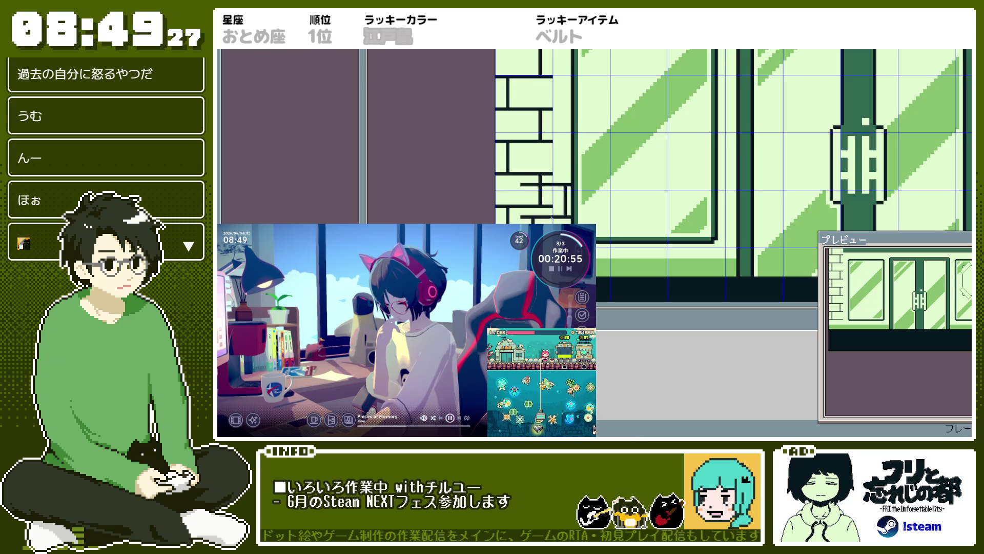
pyautogui.scroll(1, 531, 245)
pyautogui.scroll(-1, 480, 181)
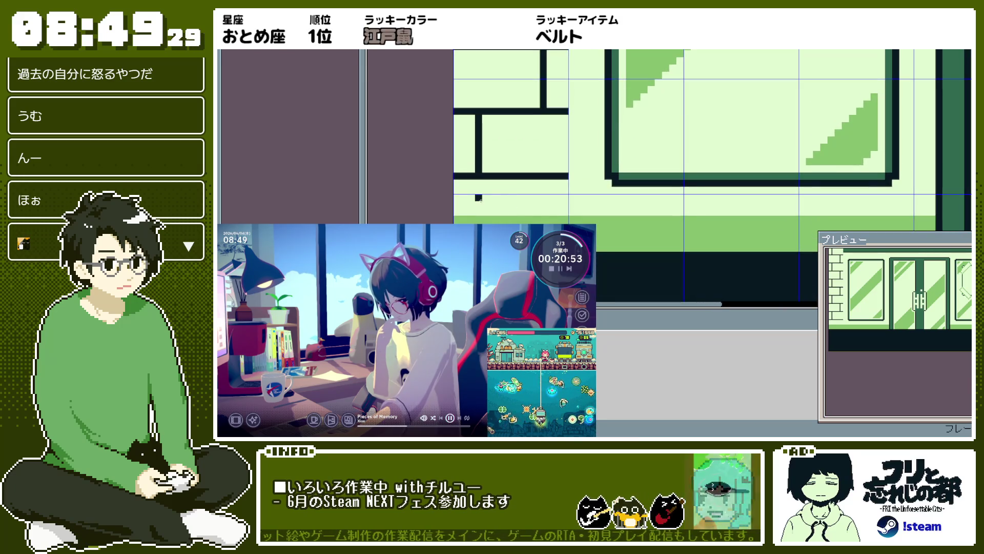
# Step: Extend the dark vertical frame line down to meet the bricks
pyautogui.moveTo(480, 182); pyautogui.dragTo(479, 205)
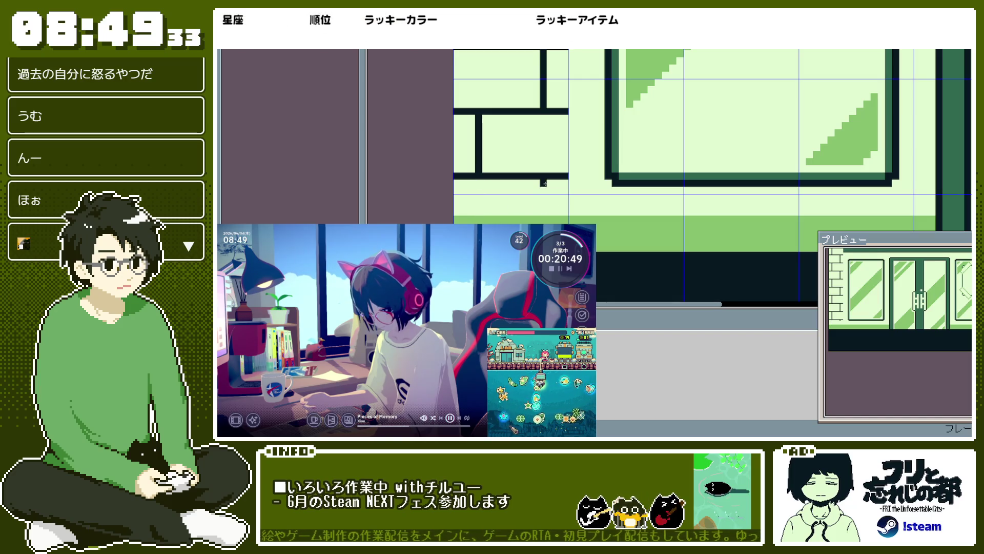
pyautogui.moveTo(544, 183); pyautogui.dragTo(541, 221)
pyautogui.scroll(-3, 544, 211)
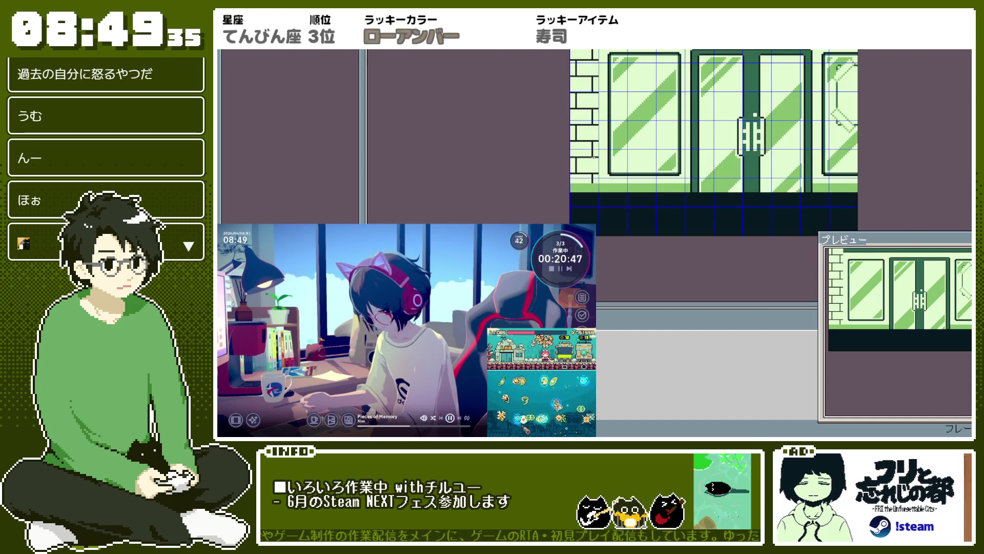
pyautogui.scroll(-2, 544, 212)
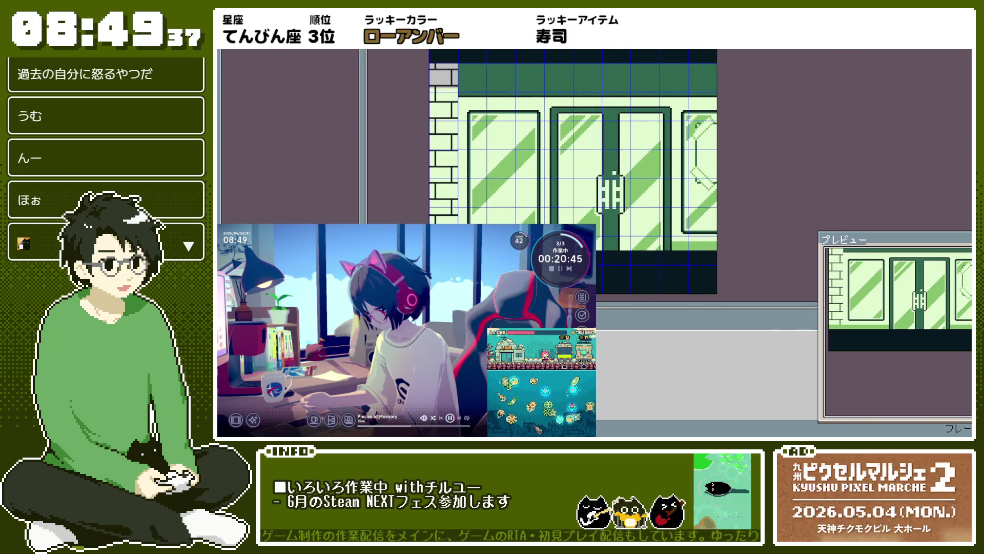
pyautogui.scroll(-2, 568, 157)
pyautogui.scroll(2, 567, 157)
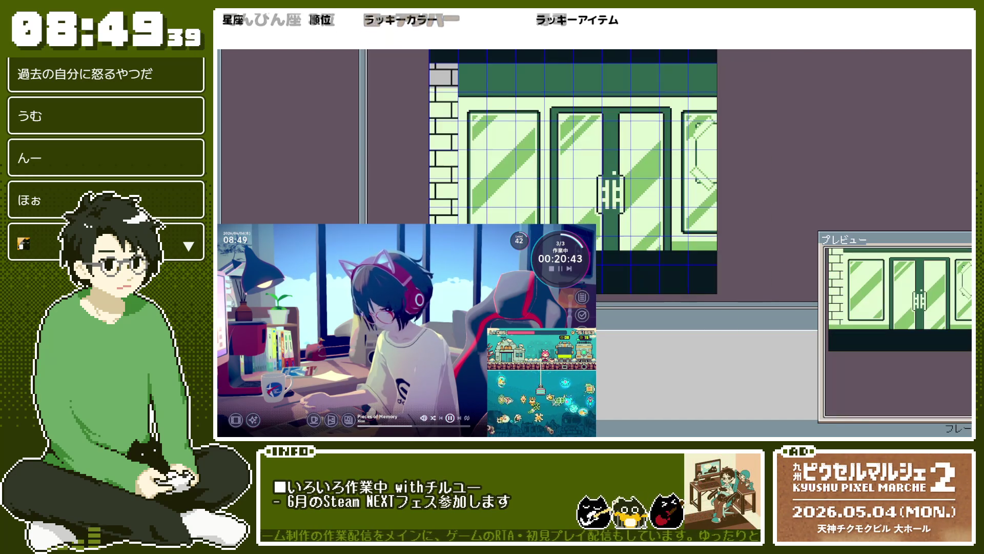
pyautogui.scroll(1, 615, 175)
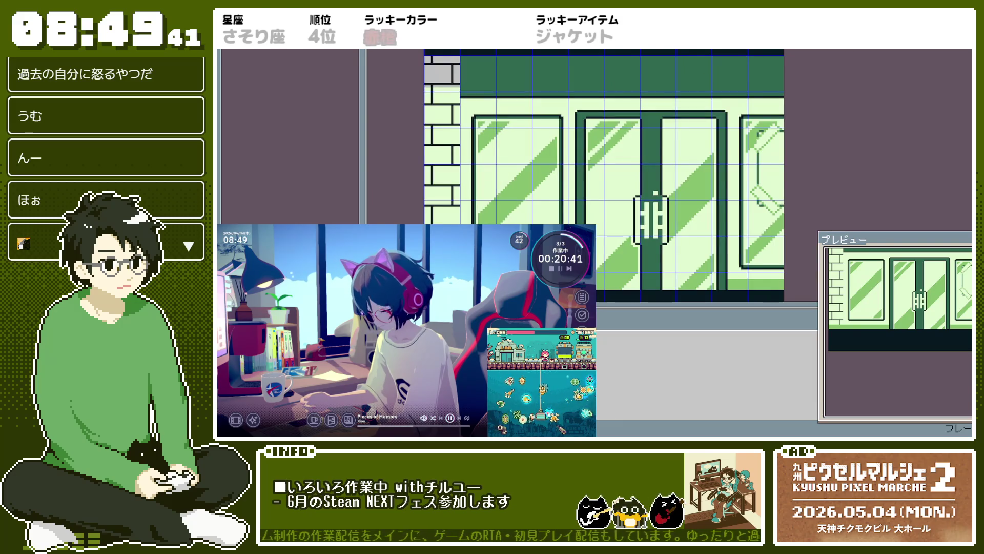
pyautogui.scroll(-2, 576, 175)
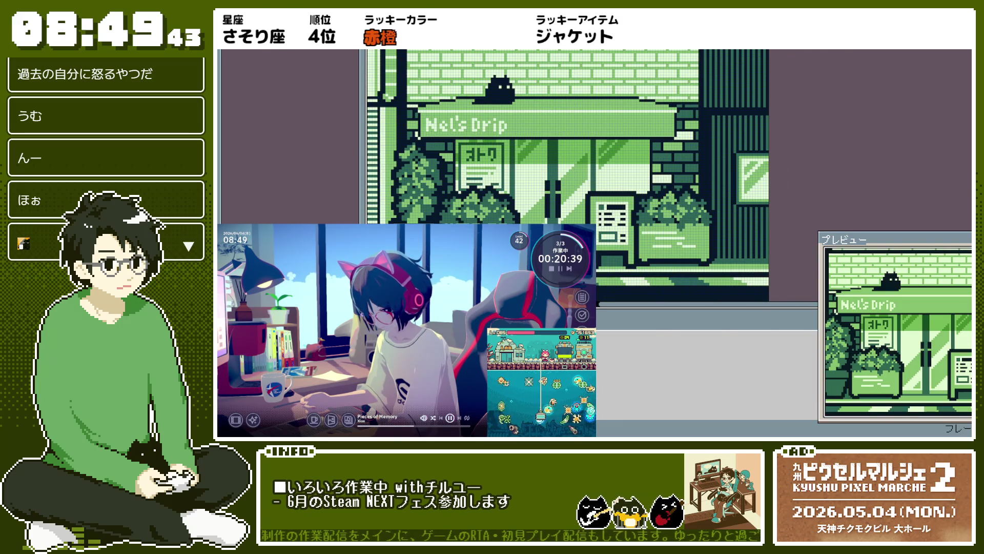
# Step: Fill one brick dark green and recolour the white left-column bricks grey
pyautogui.hotkey('ctrl', 'w')
pyautogui.hotkey('ctrl', 'Tab')
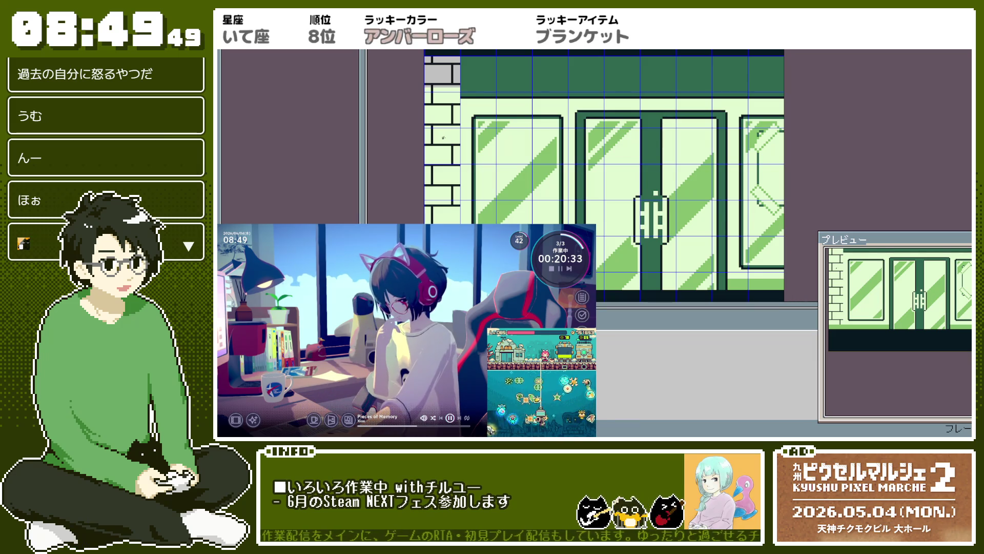
pyautogui.click(455, 134)
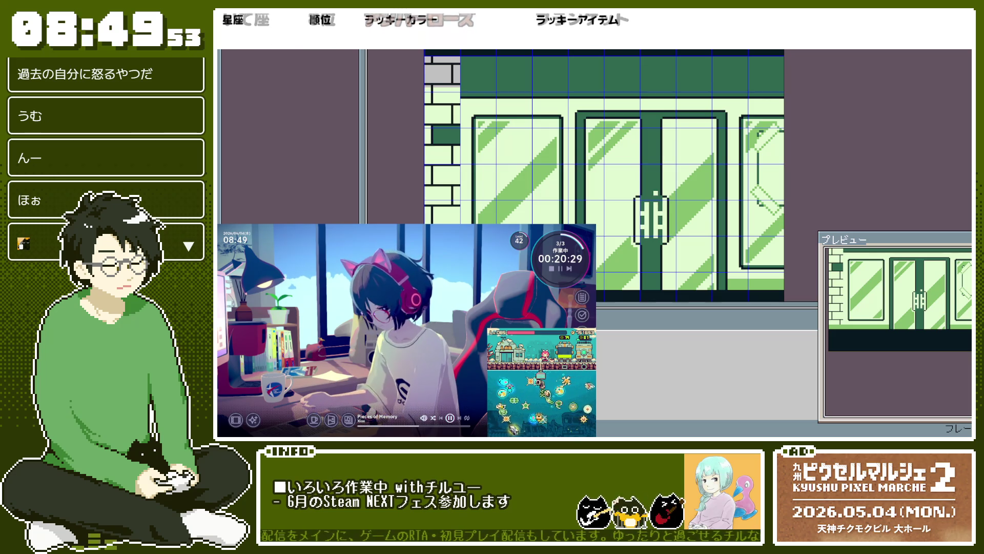
pyautogui.click(443, 154)
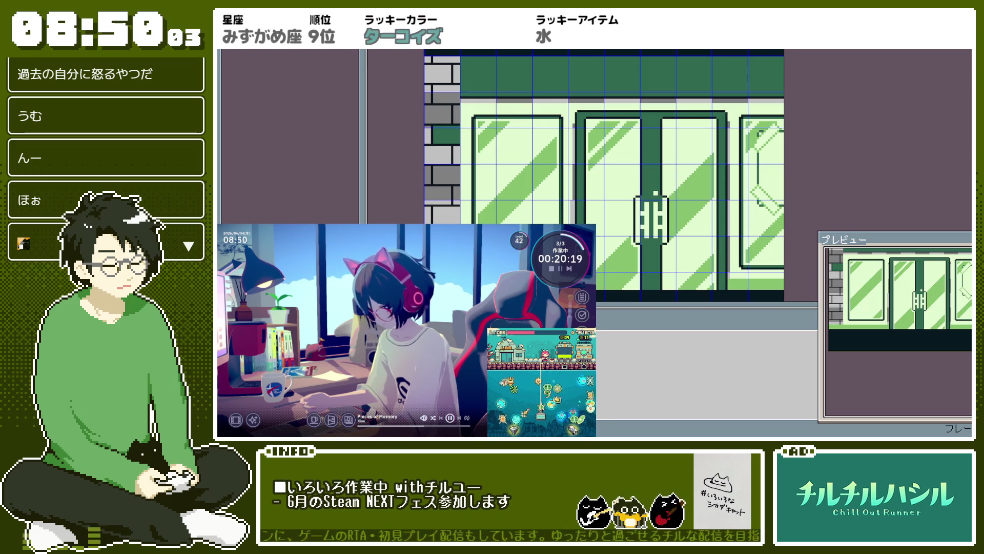
pyautogui.click(526, 101)
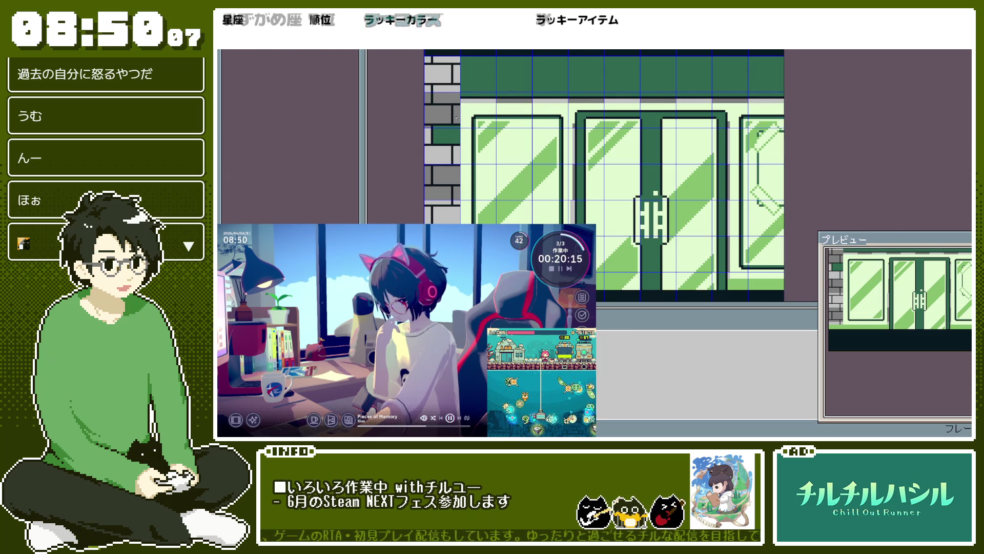
pyautogui.scroll(2, 454, 98)
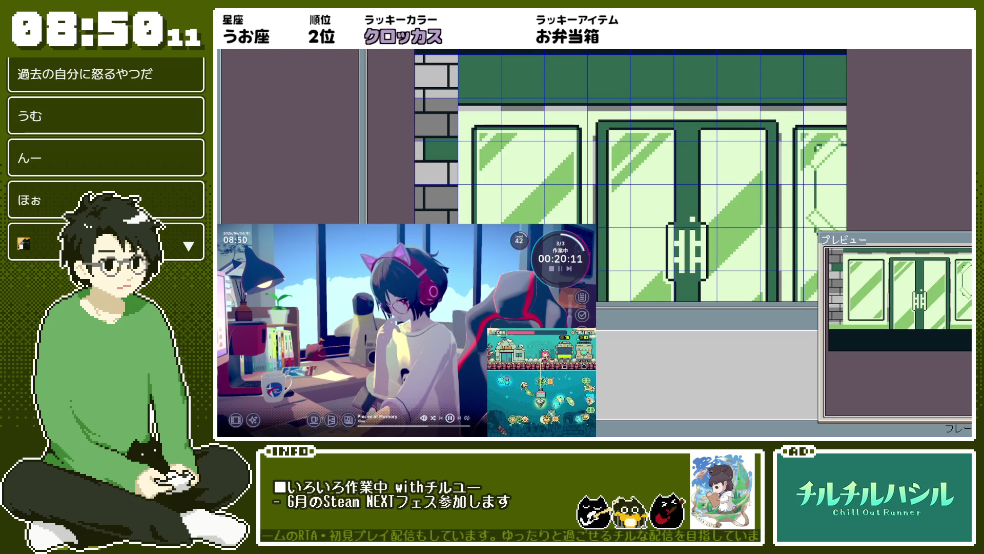
pyautogui.scroll(-2, 630, 174)
pyautogui.scroll(1, 631, 174)
pyautogui.scroll(-1, 630, 175)
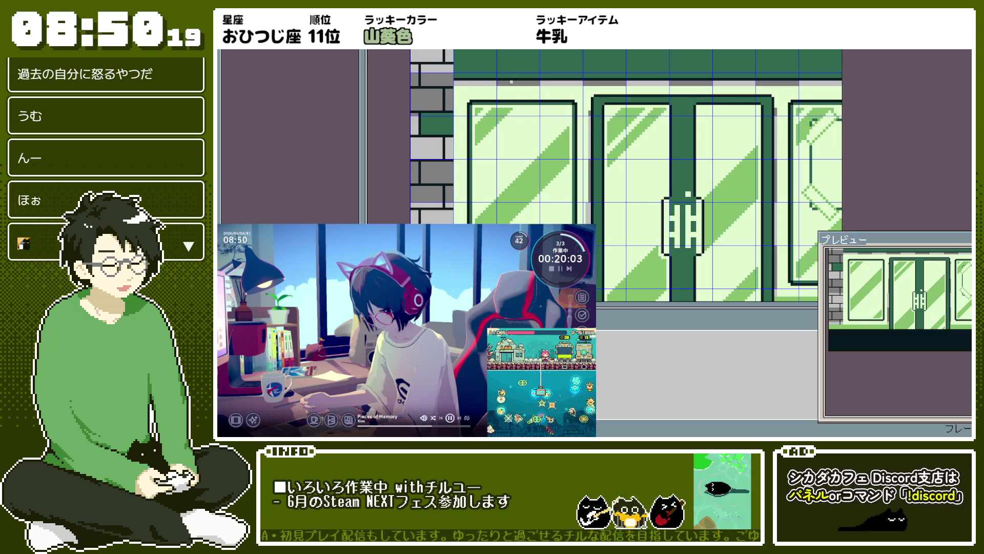
pyautogui.scroll(-1, 631, 174)
pyautogui.scroll(1, 630, 174)
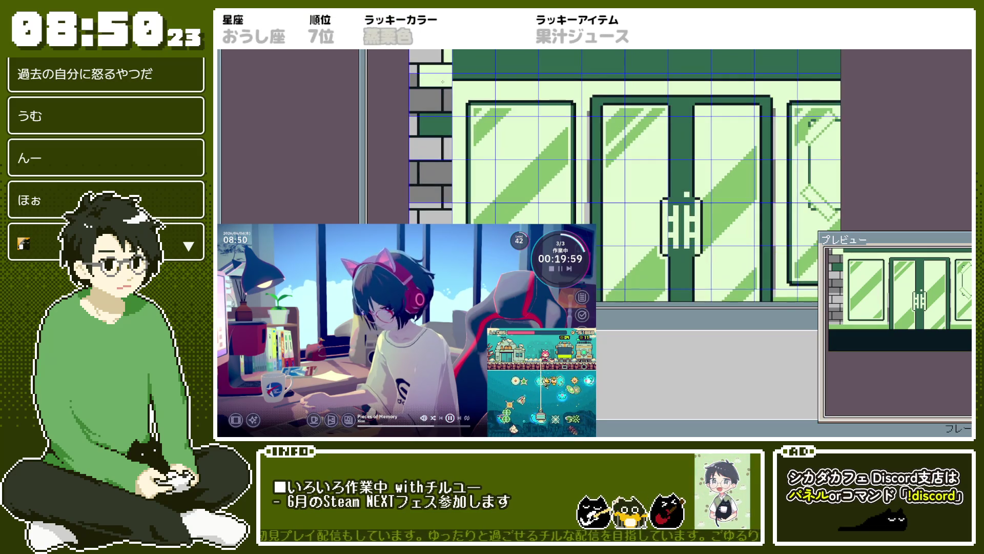
pyautogui.hotkey('ctrl', 'z')
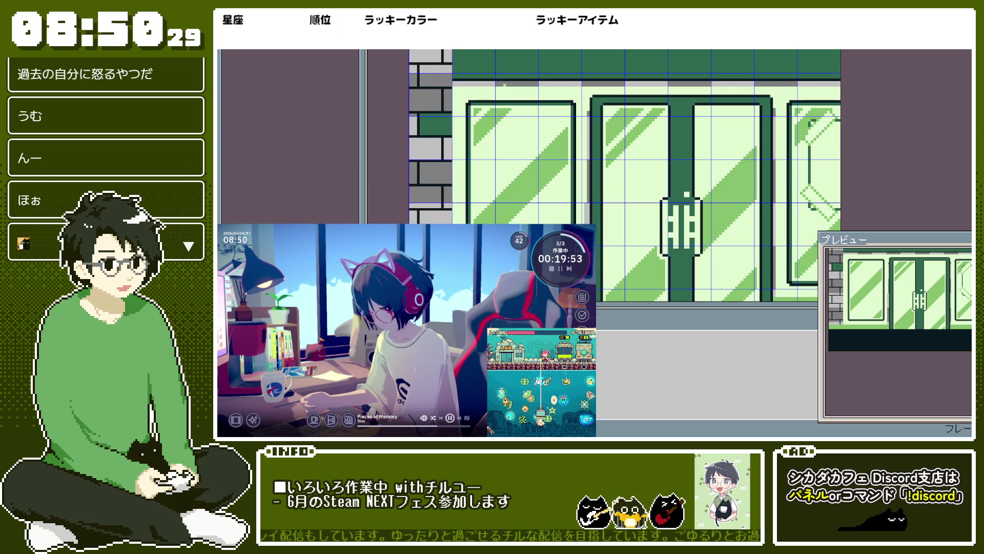
pyautogui.scroll(-1, 555, 105)
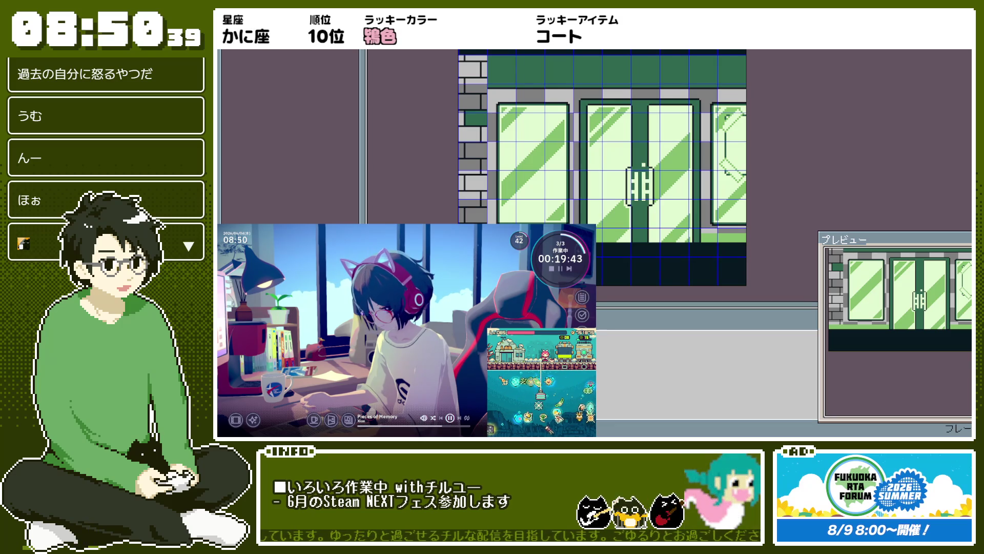
pyautogui.scroll(1, 447, 97)
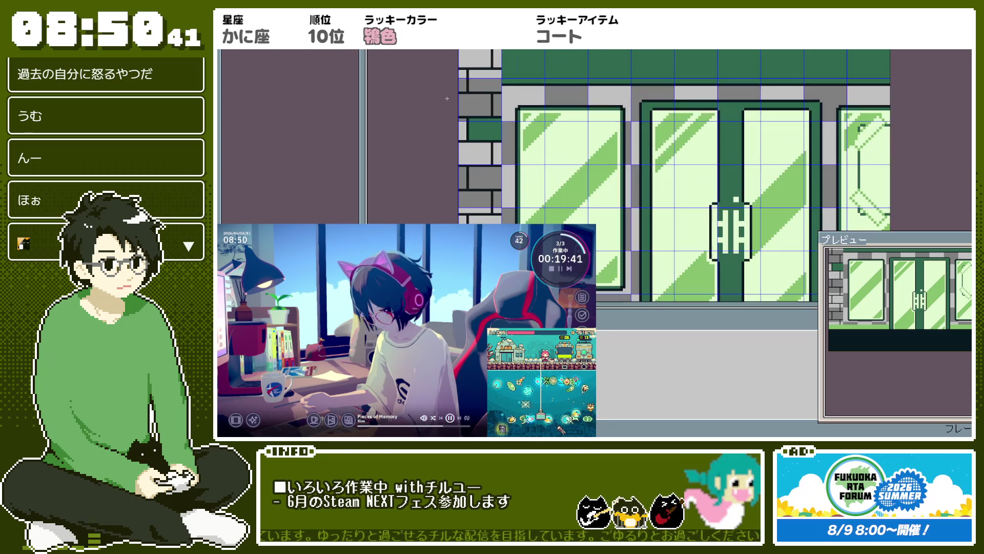
pyautogui.scroll(1, 489, 103)
pyautogui.scroll(-2, 492, 104)
pyautogui.scroll(1, 495, 104)
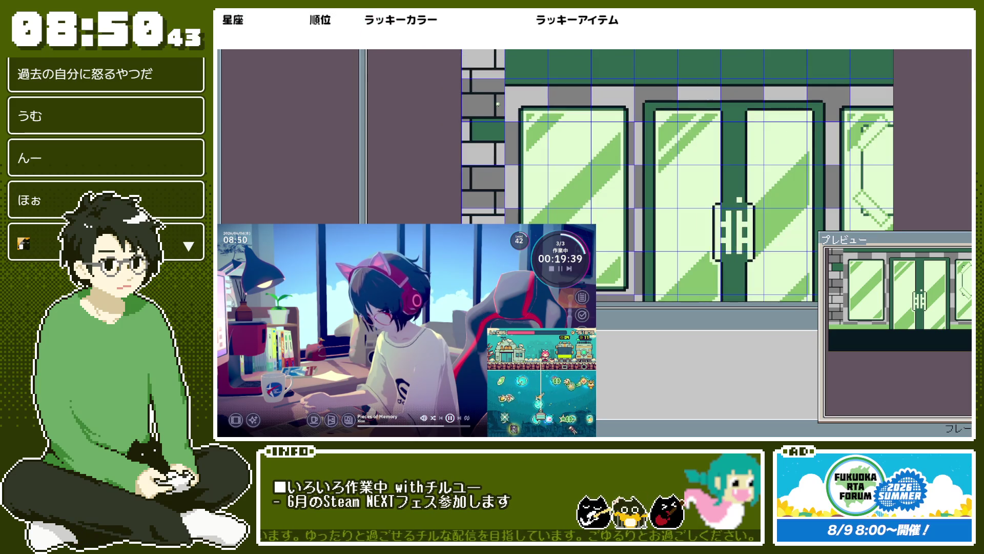
pyautogui.scroll(1, 501, 100)
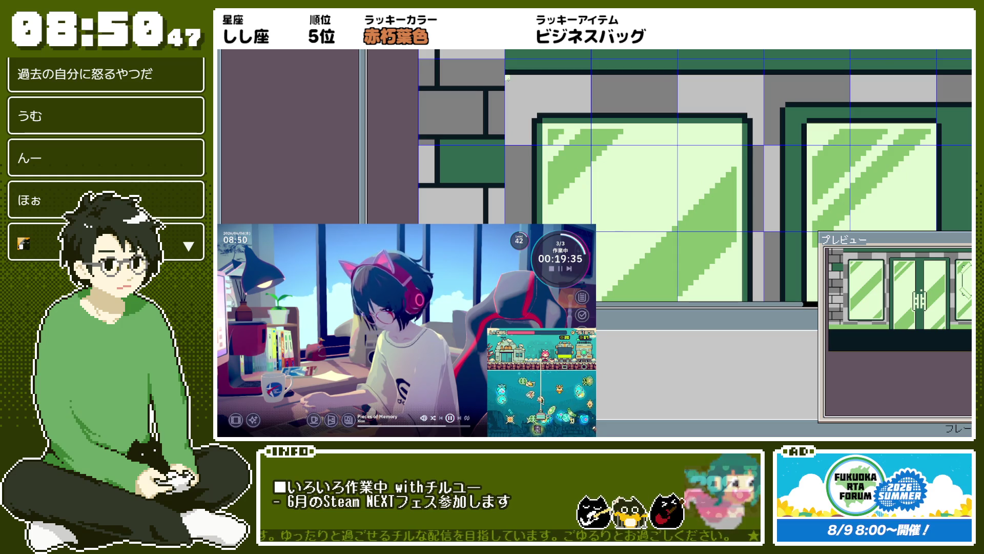
pyautogui.scroll(-1, 507, 81)
pyautogui.scroll(1, 501, 93)
pyautogui.scroll(-1, 501, 93)
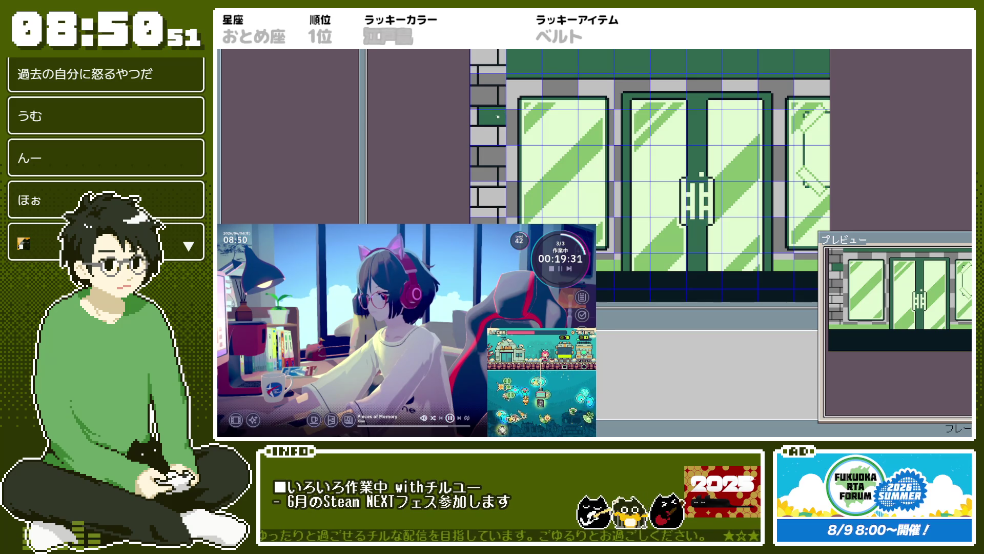
pyautogui.scroll(1, 498, 114)
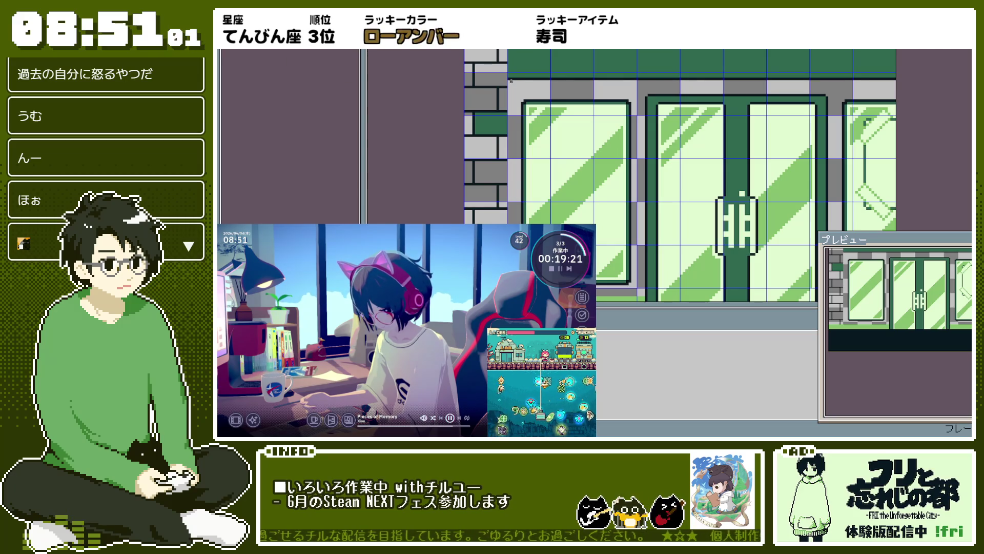
pyautogui.press('-')
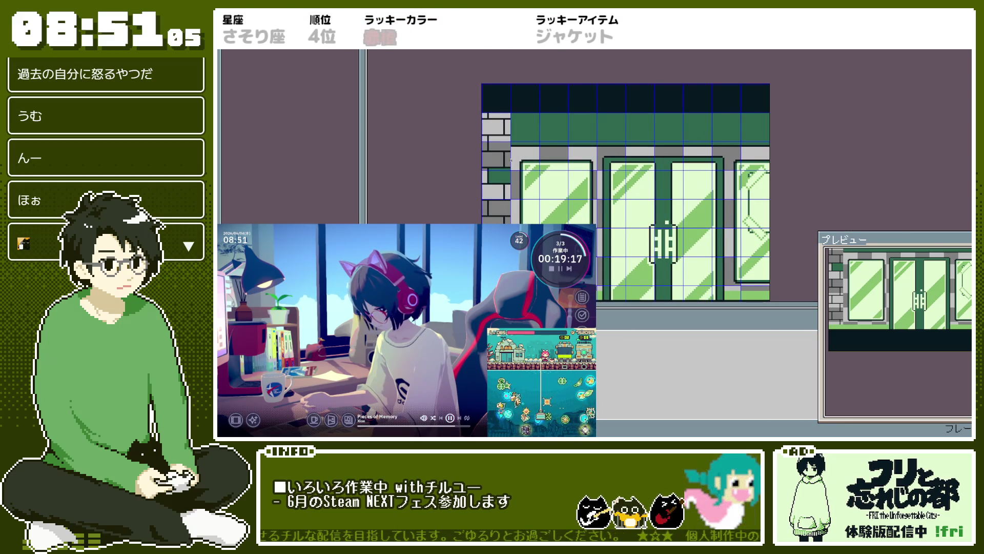
pyautogui.scroll(1, 511, 112)
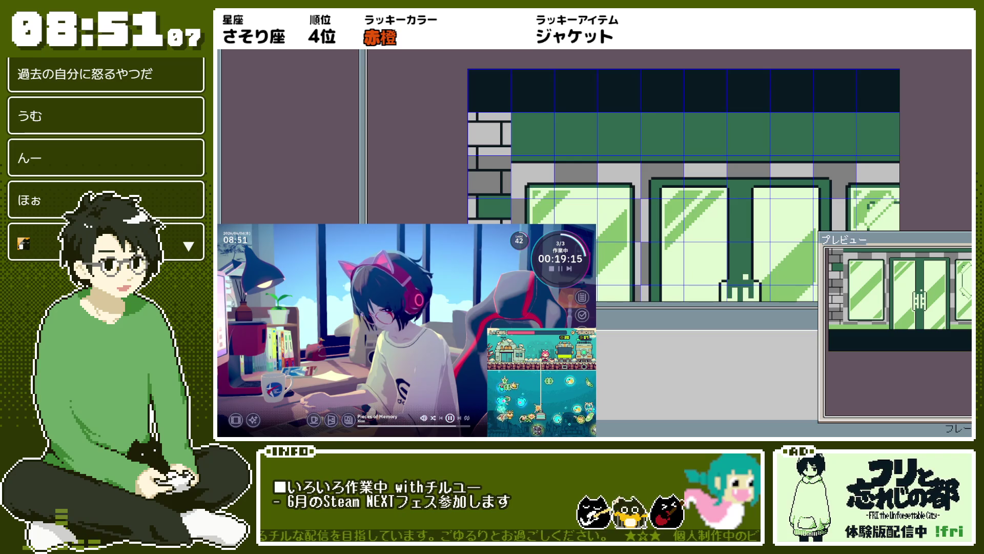
pyautogui.hotkey('ctrl', 'z')
pyautogui.hotkey('ctrl', 'z')
pyautogui.hotkey('ctrl', 'z')
# Step: Remove the storefront tiles and erase the dark top tile row
pyautogui.press('-')
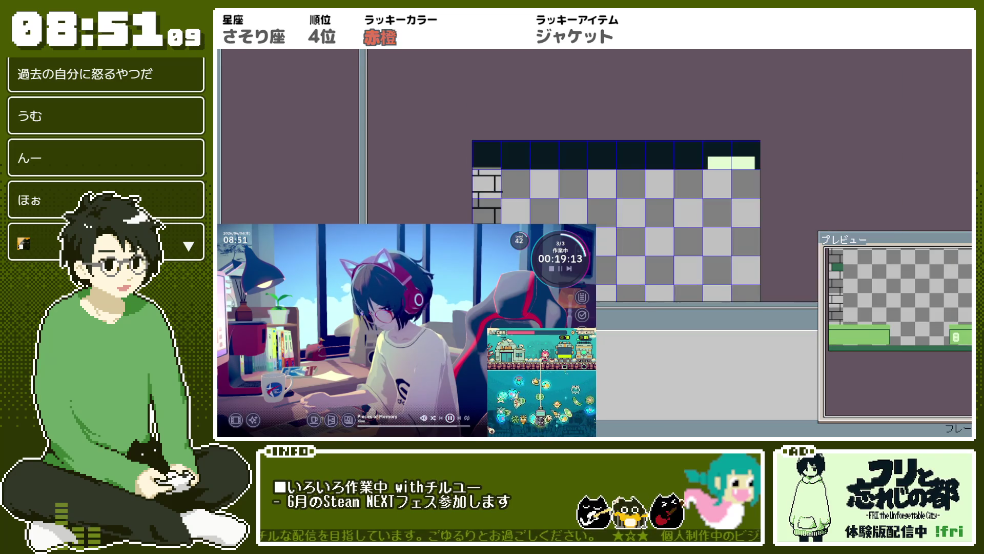
pyautogui.scroll(-2, 629, 216)
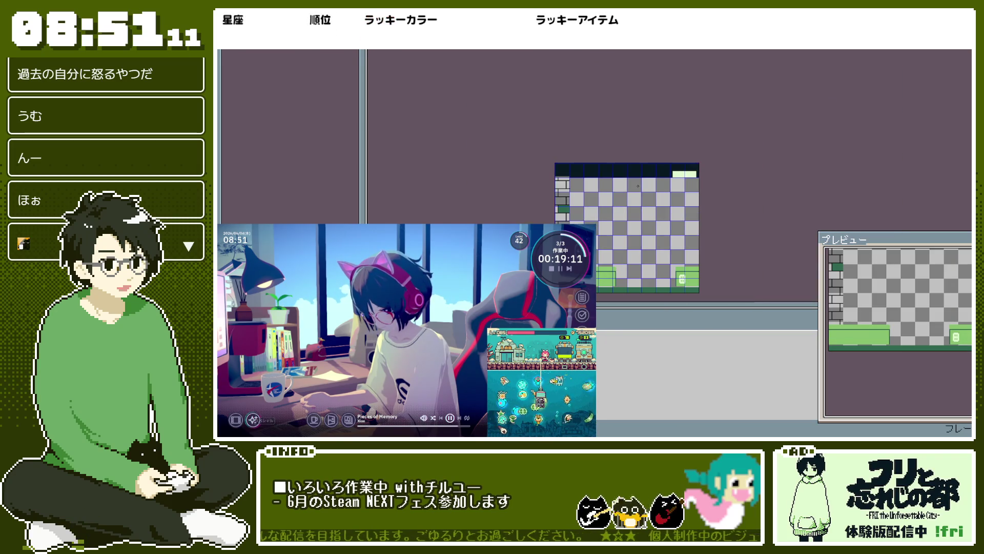
pyautogui.scroll(1, 630, 215)
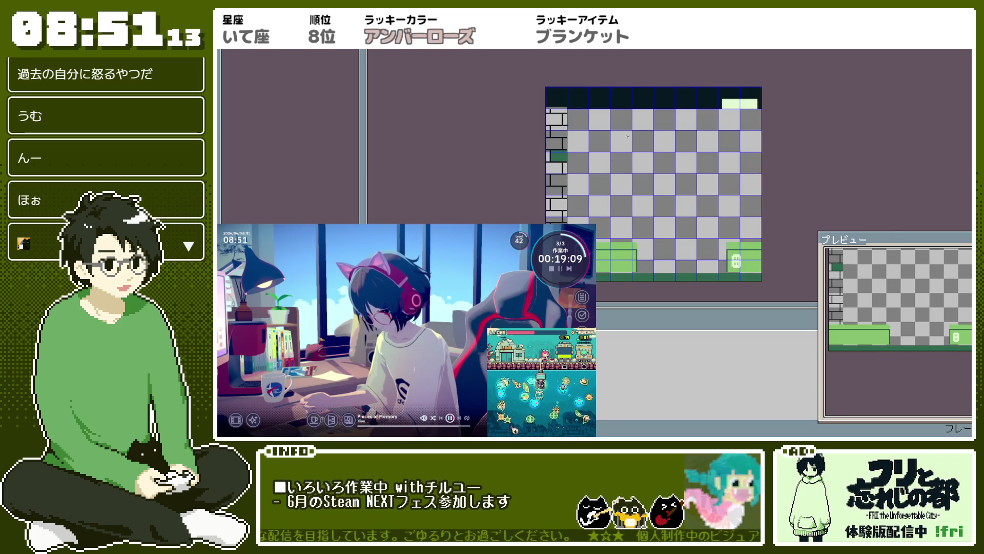
pyautogui.scroll(1, 610, 85)
pyautogui.moveTo(611, 86); pyautogui.dragTo(591, 116)
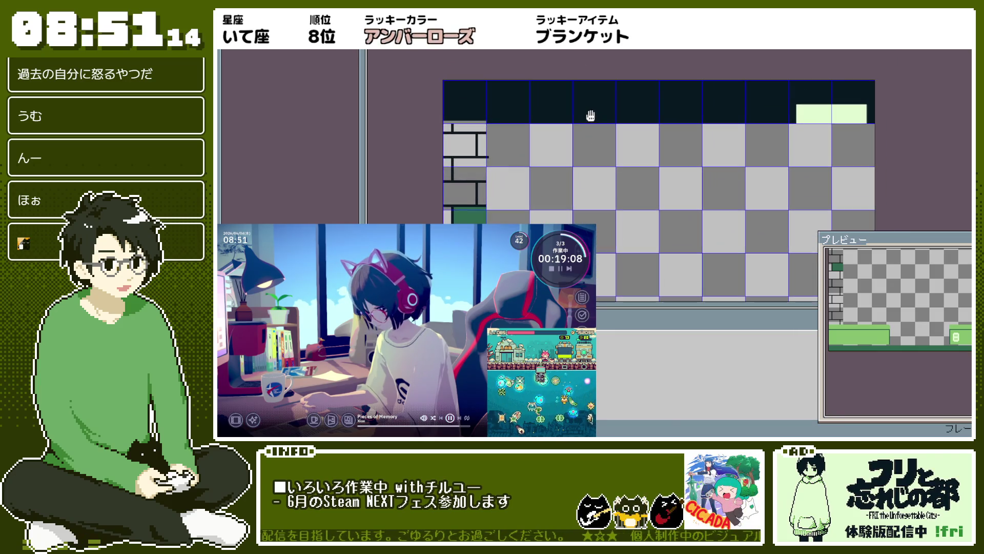
pyautogui.click(627, 96)
pyautogui.scroll(-1, 836, 129)
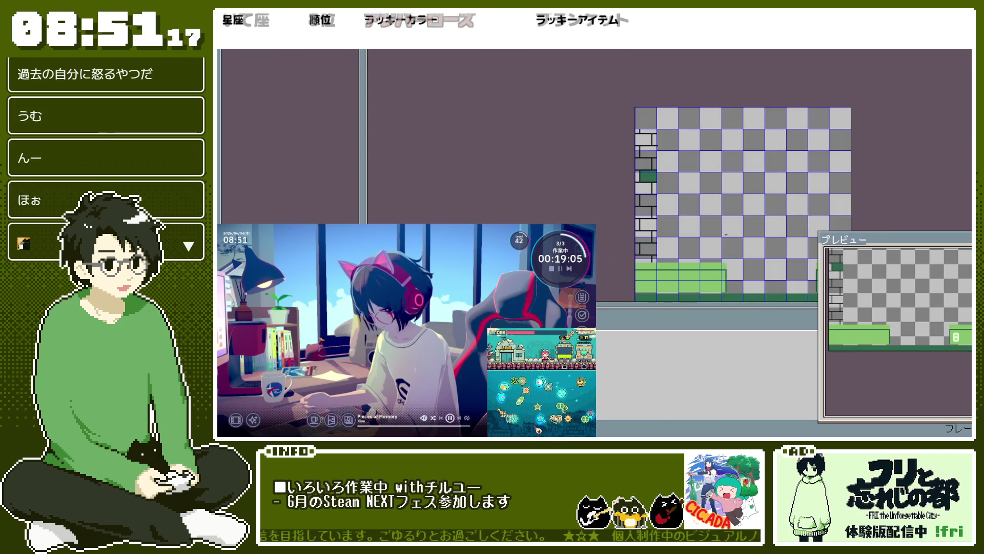
pyautogui.moveTo(713, 253); pyautogui.dragTo(602, 202)
pyautogui.scroll(2, 605, 200)
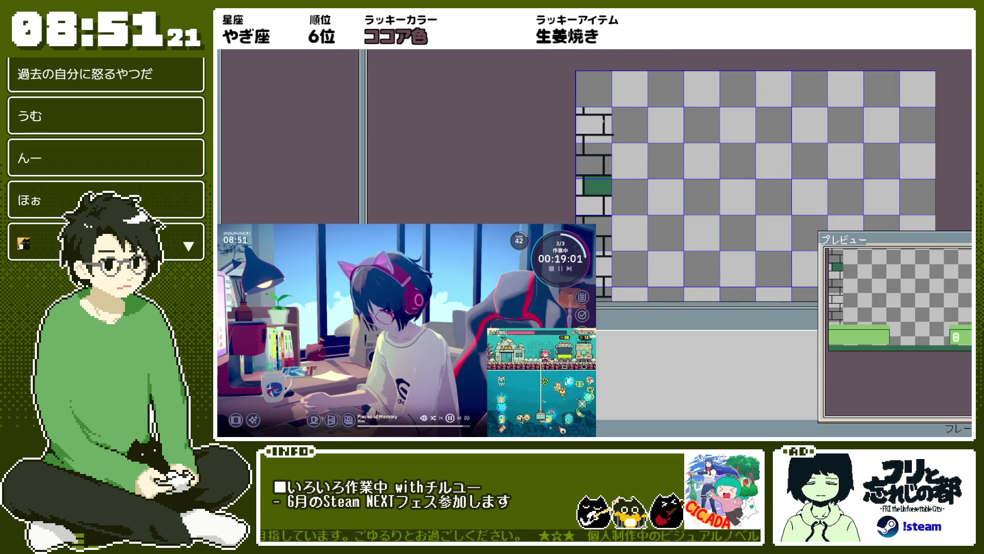
pyautogui.scroll(4, 602, 121)
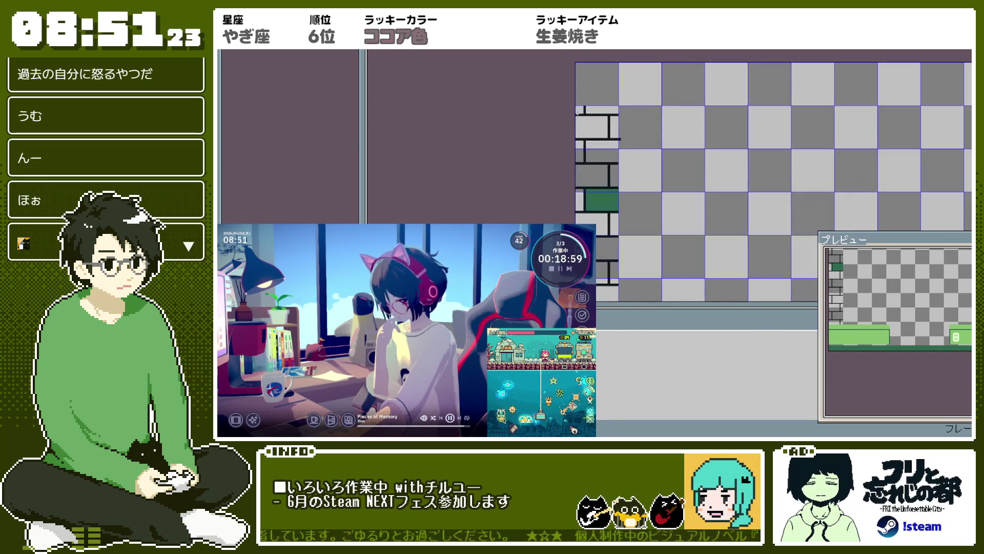
# Step: Draw dark lines across the brick tile's top and down the column's edge
pyautogui.moveTo(570, 94); pyautogui.dragTo(680, 93)
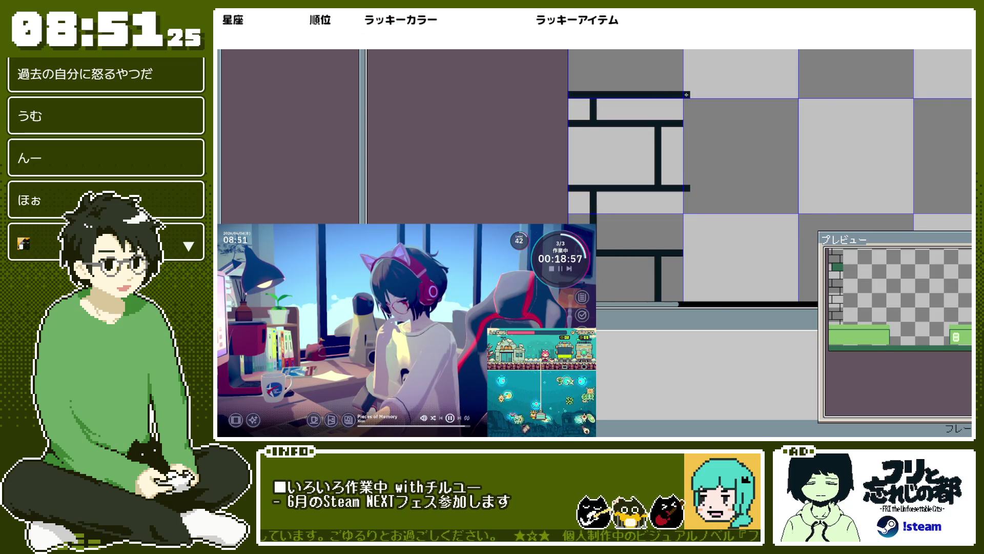
pyautogui.scroll(-4, 685, 97)
pyautogui.moveTo(681, 197); pyautogui.dragTo(673, 136)
pyautogui.moveTo(670, 78); pyautogui.dragTo(670, 210)
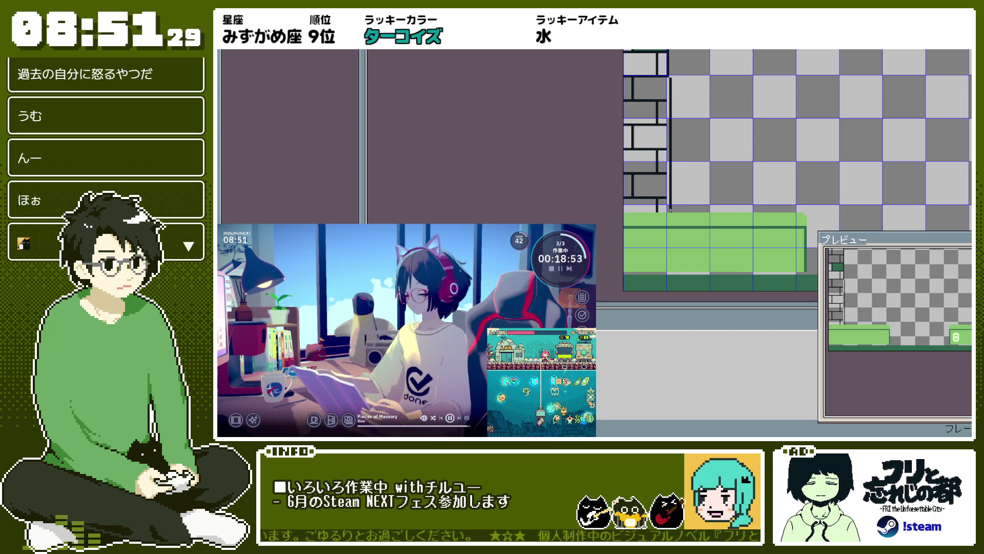
pyautogui.scroll(-2, 670, 210)
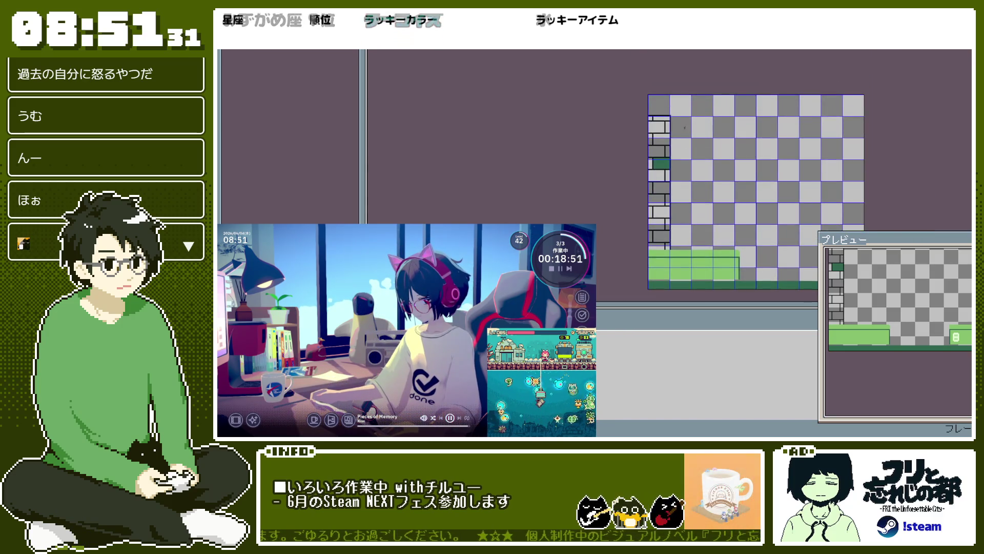
pyautogui.scroll(2, 685, 127)
pyautogui.scroll(-1, 669, 205)
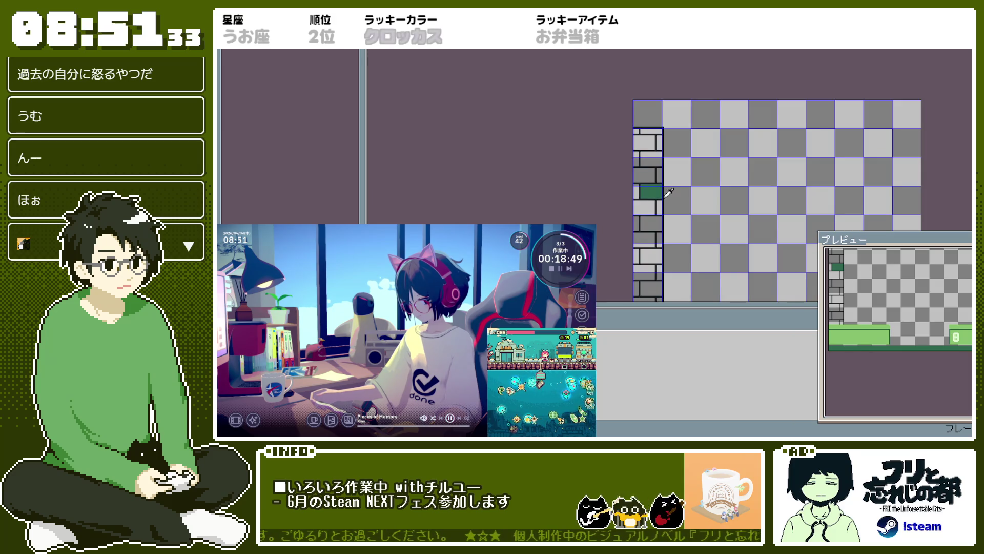
# Step: Paint dark and light green brick tiles down the left wall column
pyautogui.click(650, 257)
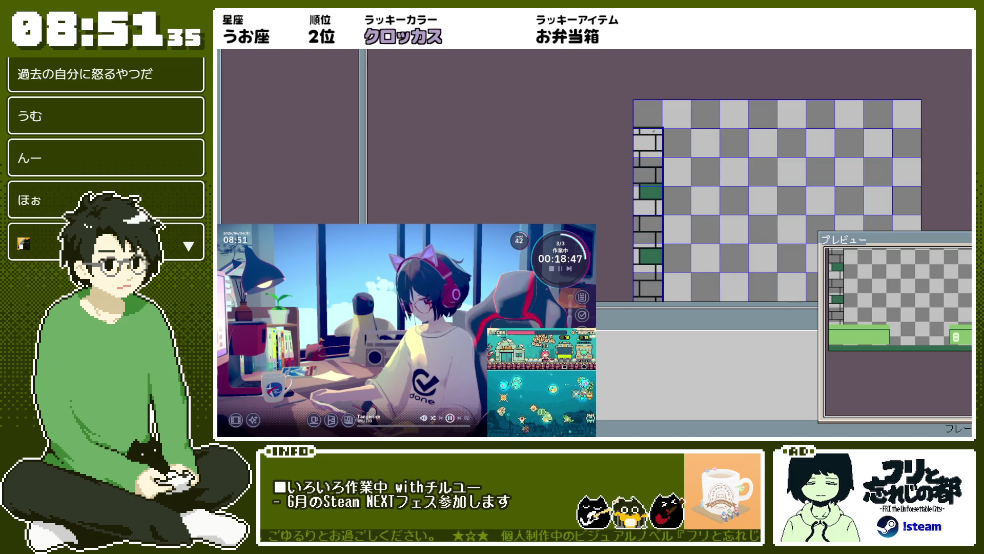
pyautogui.scroll(-3, 662, 231)
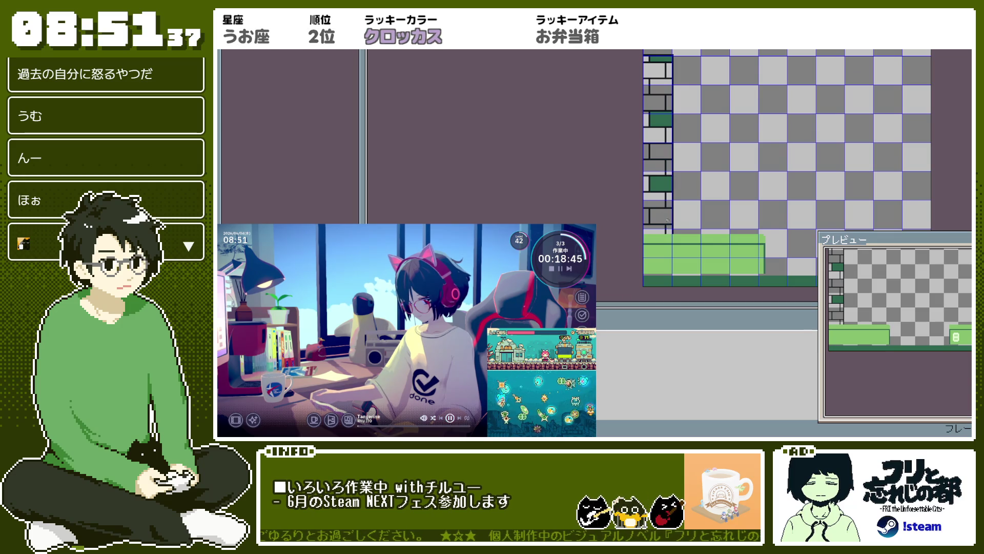
pyautogui.scroll(1, 659, 119)
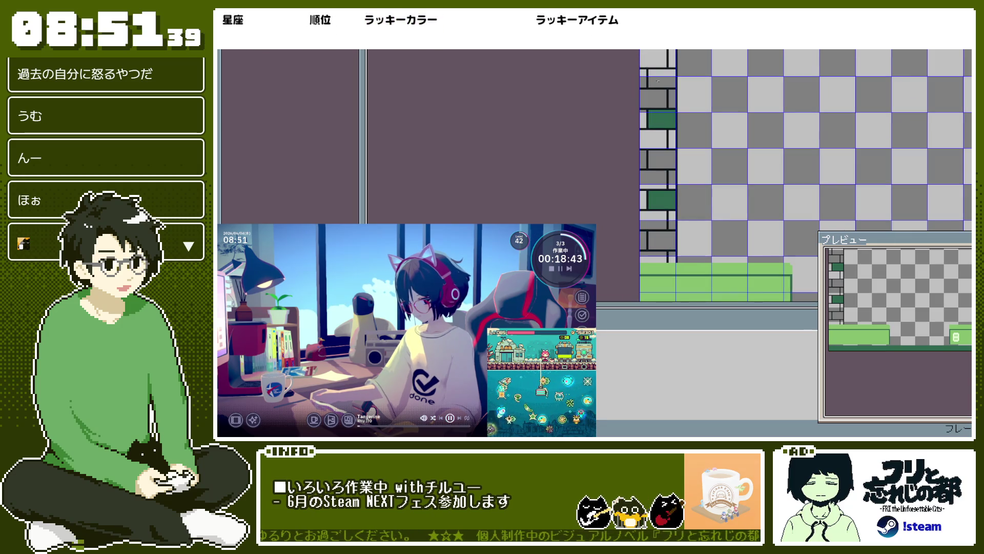
pyautogui.click(653, 58)
pyautogui.click(653, 139)
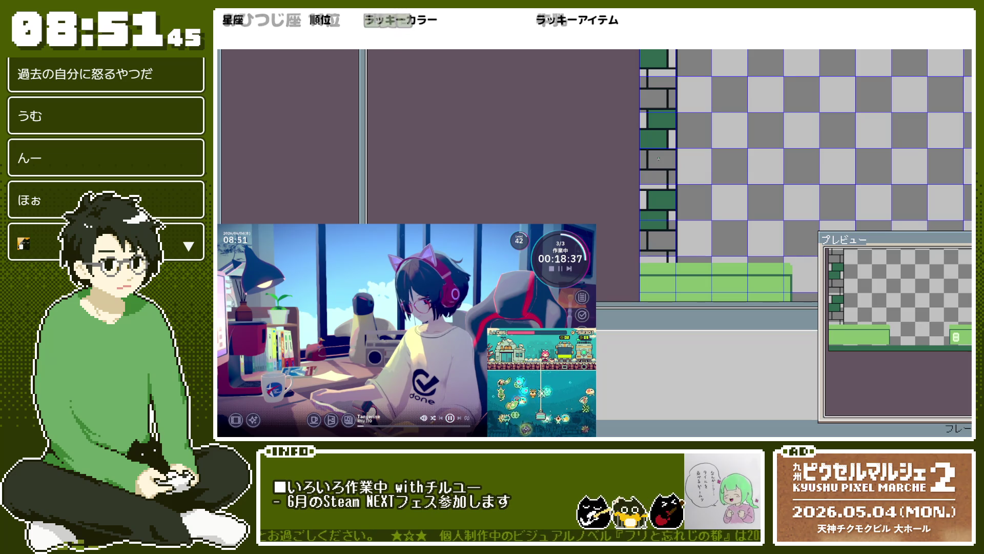
pyautogui.click(659, 158)
pyautogui.click(666, 80)
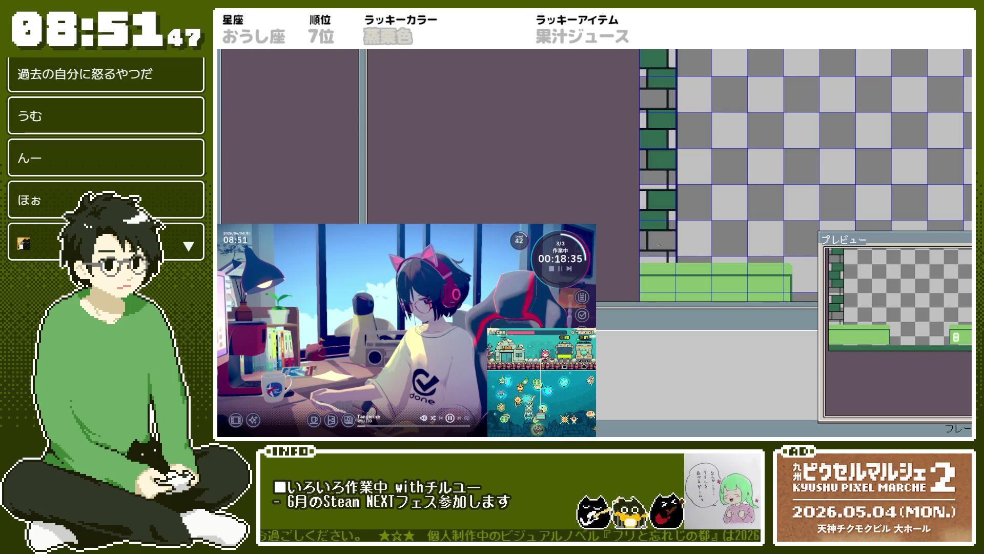
pyautogui.click(661, 239)
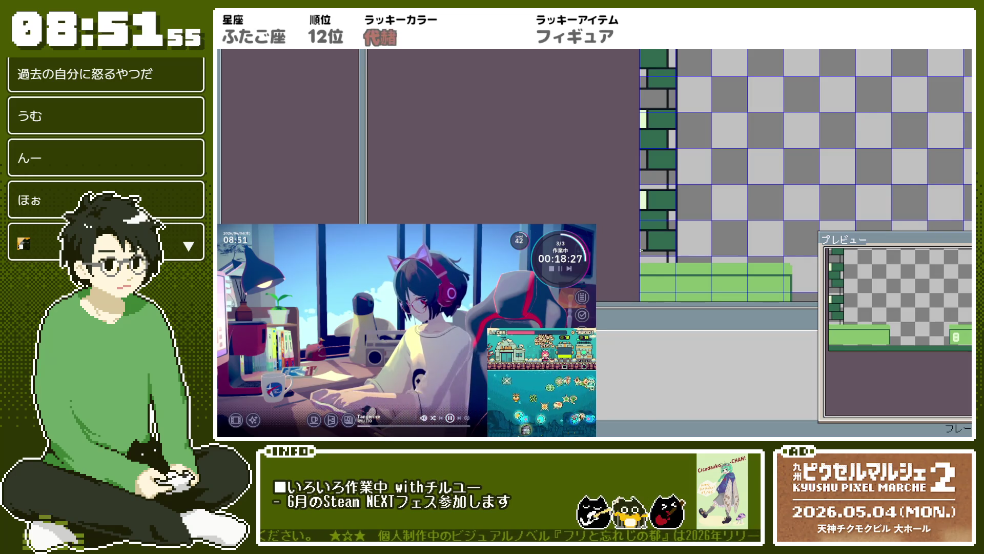
pyautogui.click(653, 179)
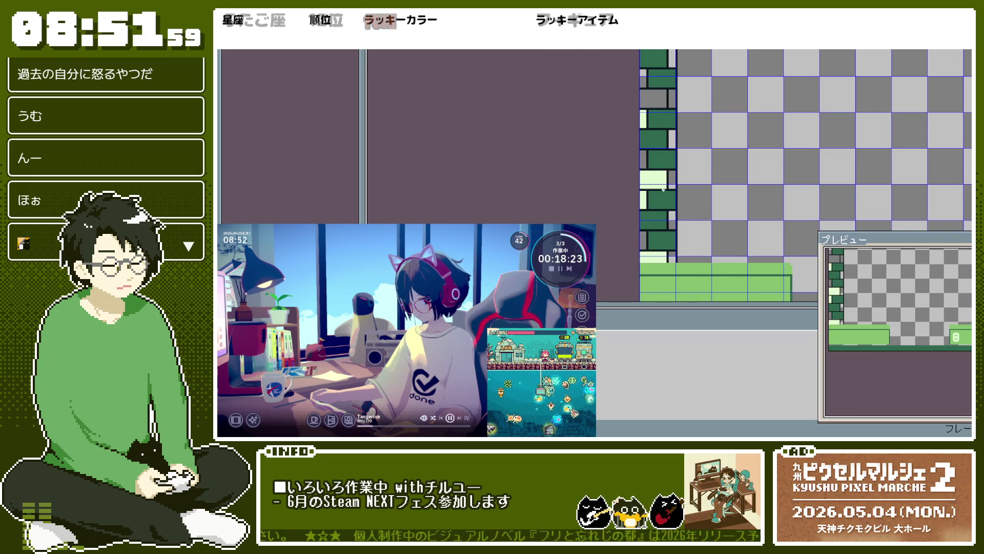
pyautogui.click(654, 99)
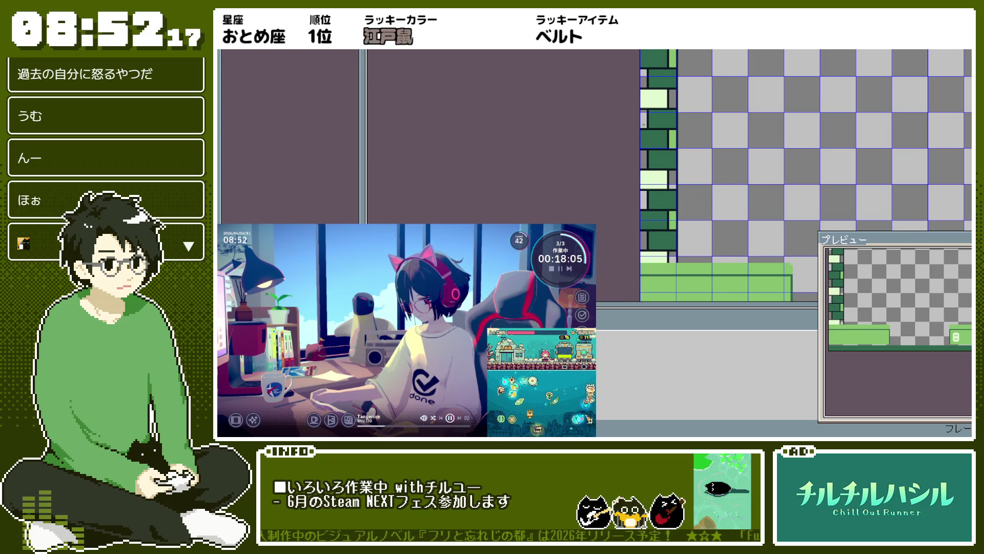
# Step: Replace one dark-green brick in the left wall column with a light-green brick tile
pyautogui.click(667, 129)
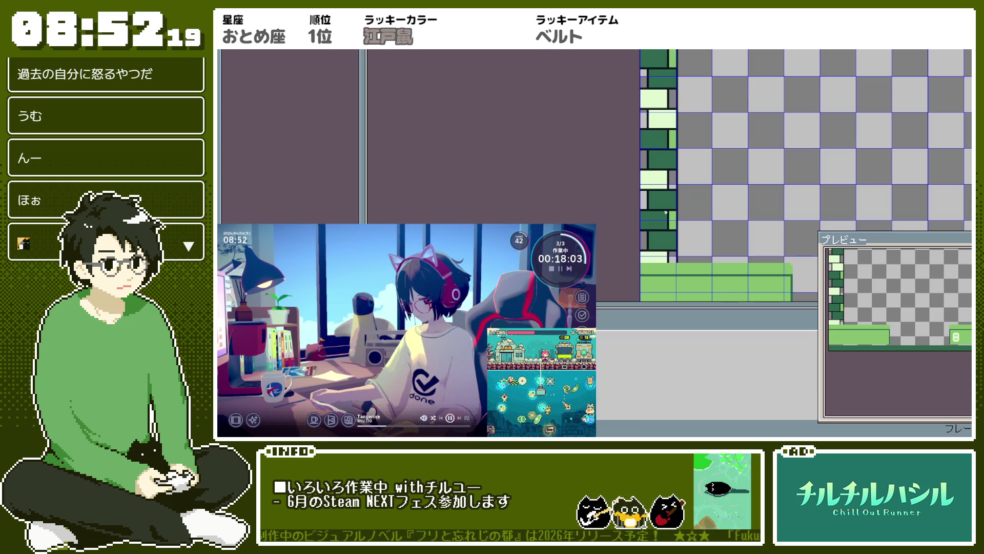
pyautogui.scroll(-2, 667, 200)
pyautogui.scroll(2, 687, 125)
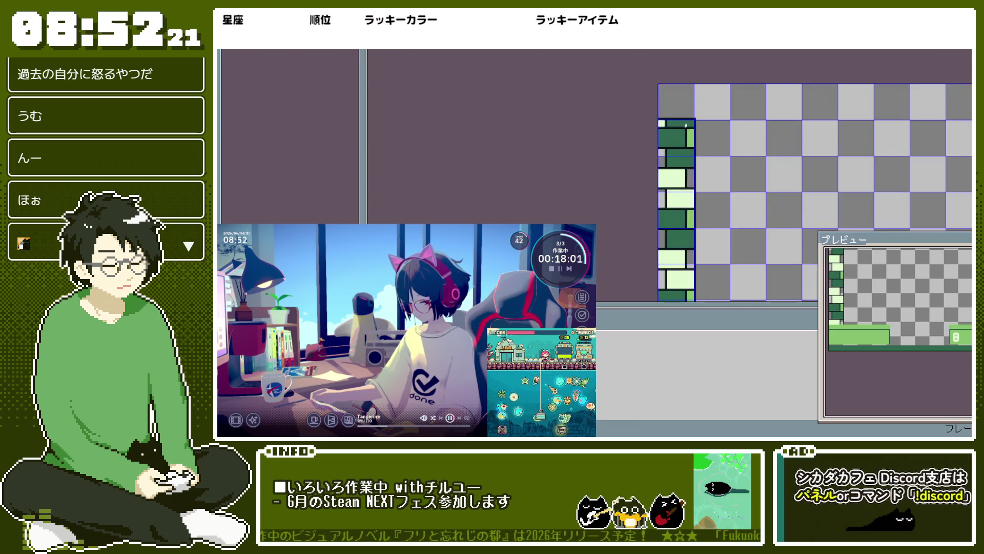
pyautogui.scroll(-1, 687, 125)
pyautogui.scroll(1, 682, 141)
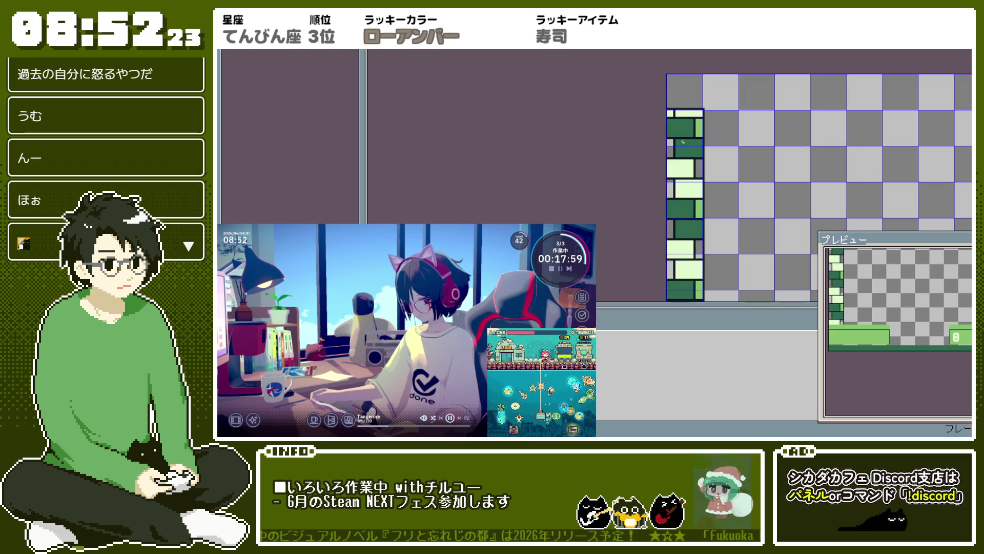
pyautogui.scroll(-1, 682, 141)
pyautogui.scroll(1, 682, 140)
pyautogui.scroll(-1, 683, 140)
pyautogui.scroll(1, 684, 137)
pyautogui.scroll(-1, 683, 138)
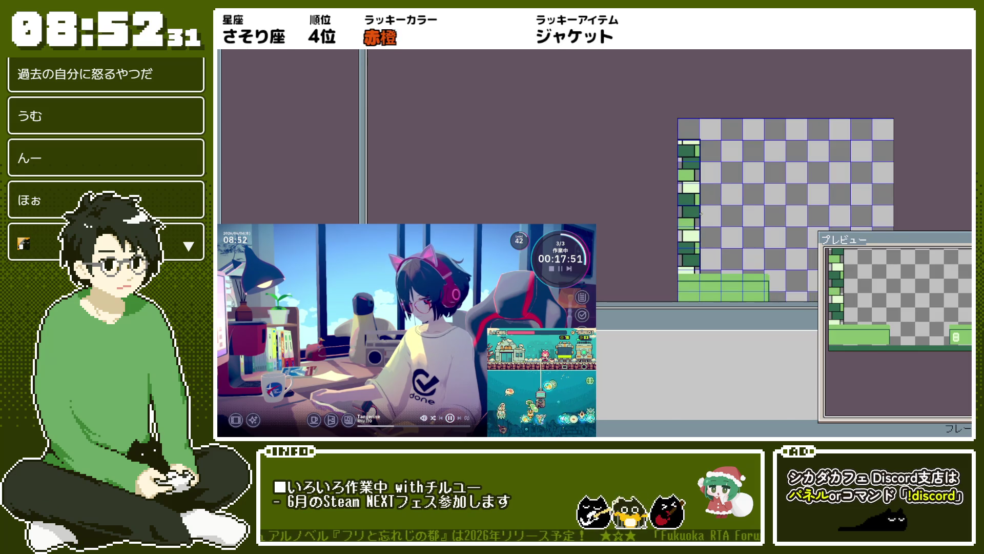
pyautogui.scroll(1, 687, 215)
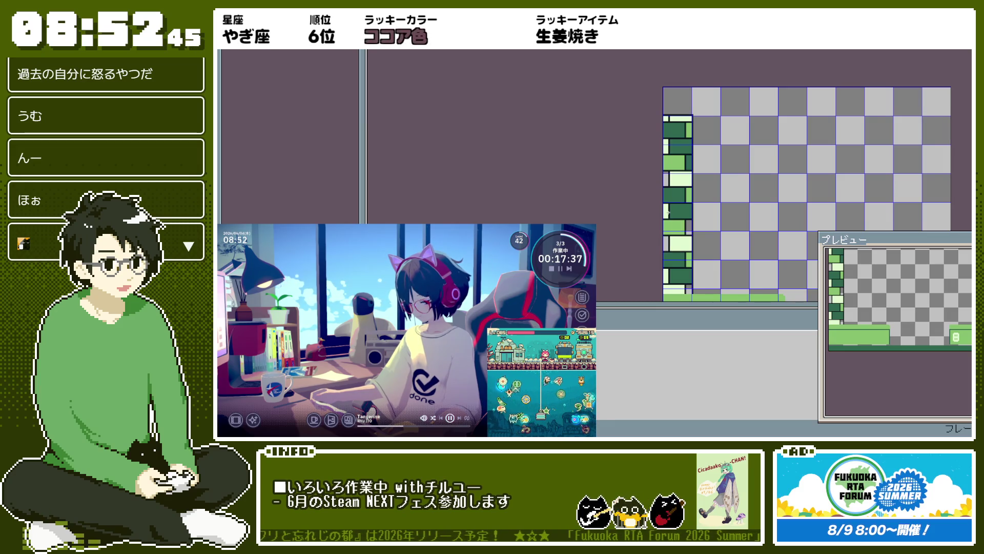
pyautogui.scroll(1, 675, 180)
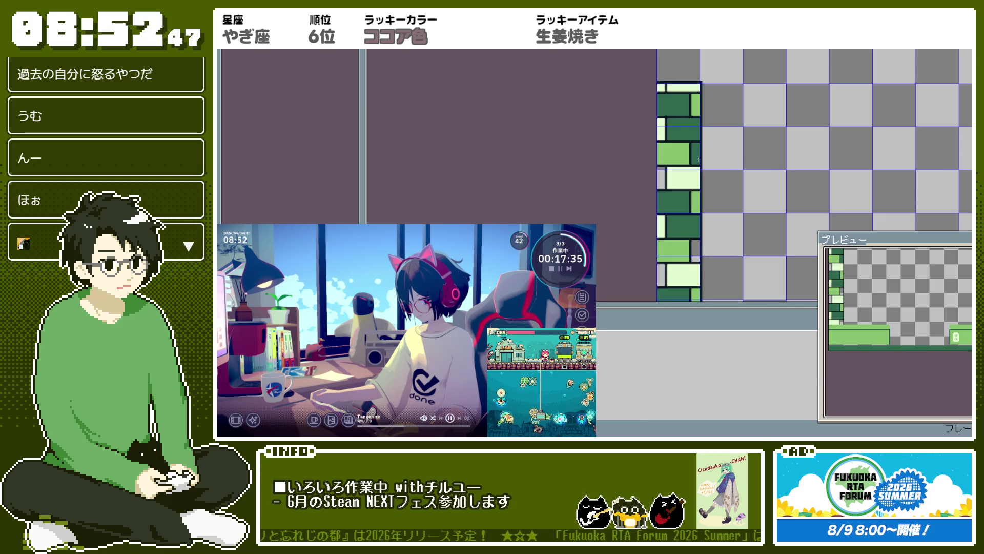
pyautogui.scroll(-2, 698, 160)
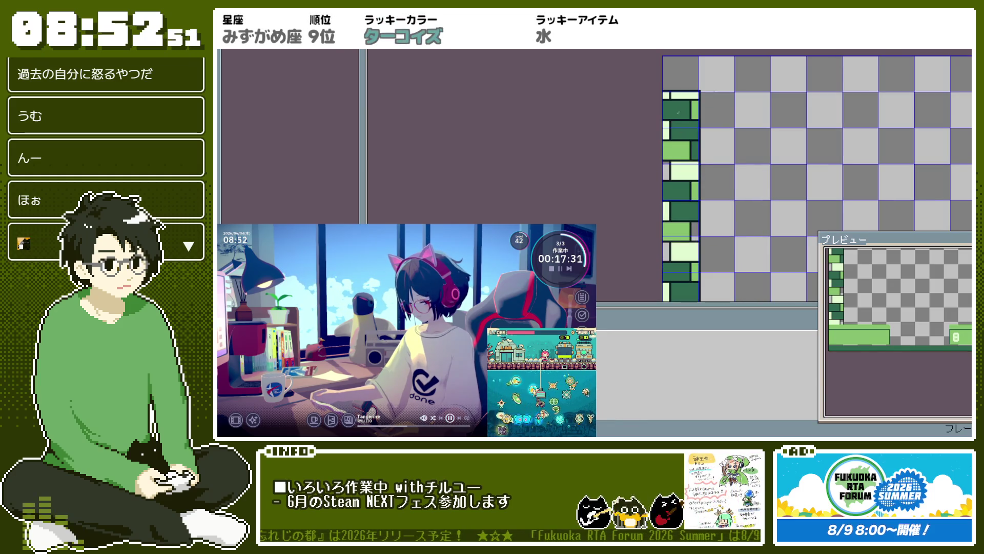
pyautogui.scroll(-2, 691, 149)
pyautogui.scroll(-1, 690, 149)
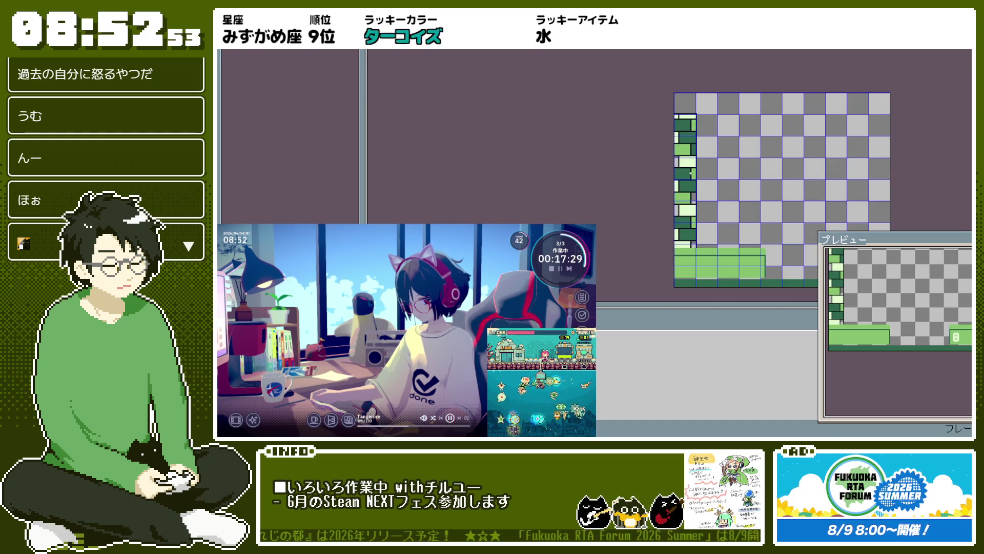
pyautogui.scroll(3, 687, 196)
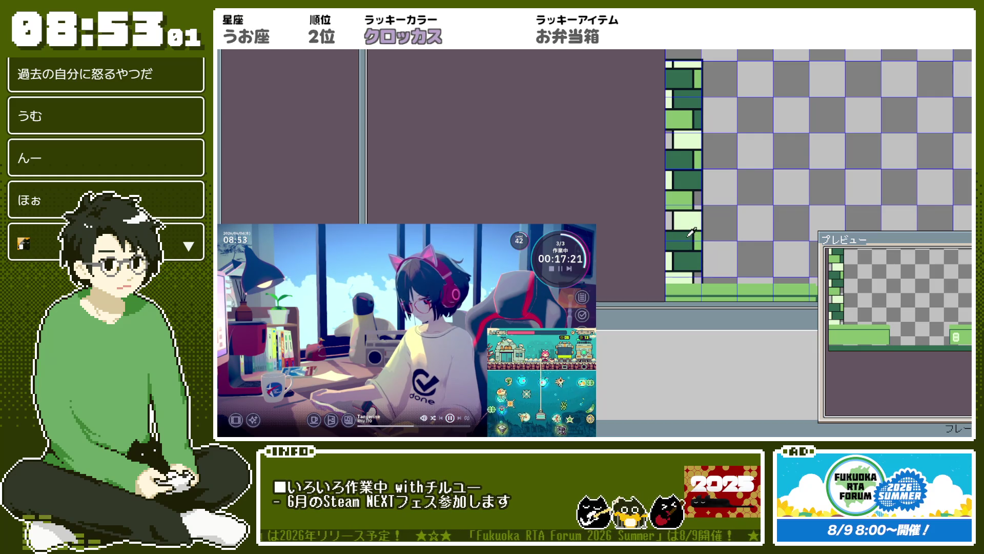
pyautogui.scroll(-1, 713, 169)
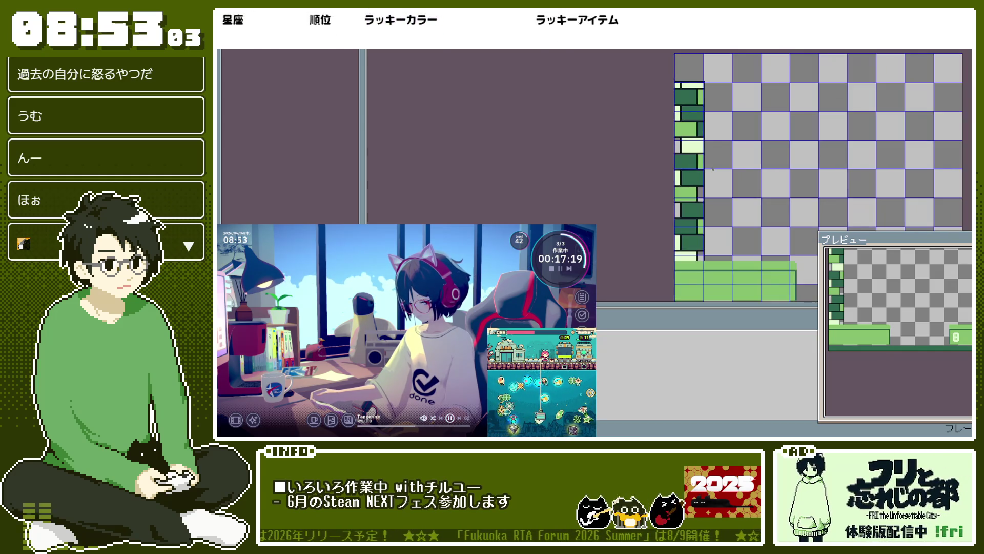
pyautogui.scroll(2, 713, 170)
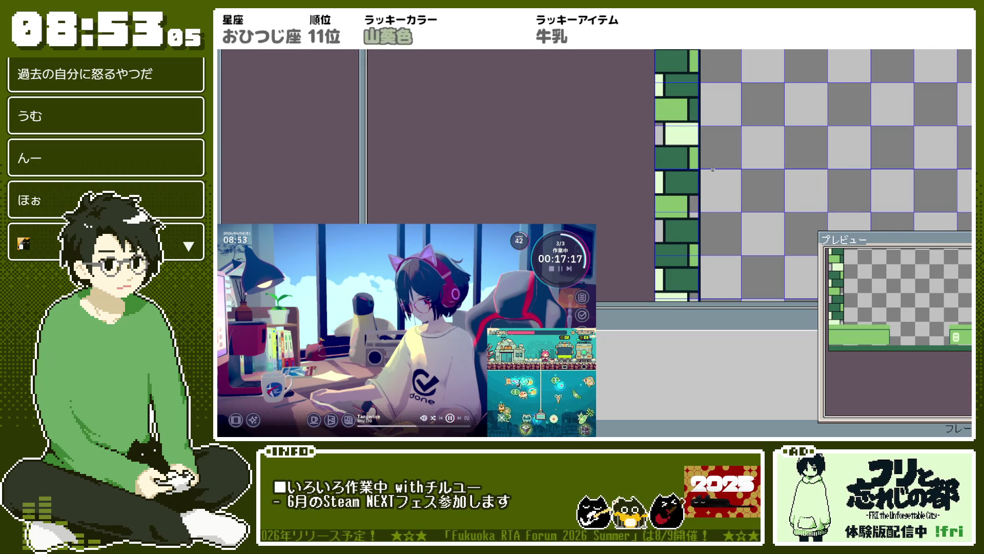
pyautogui.scroll(-1, 696, 212)
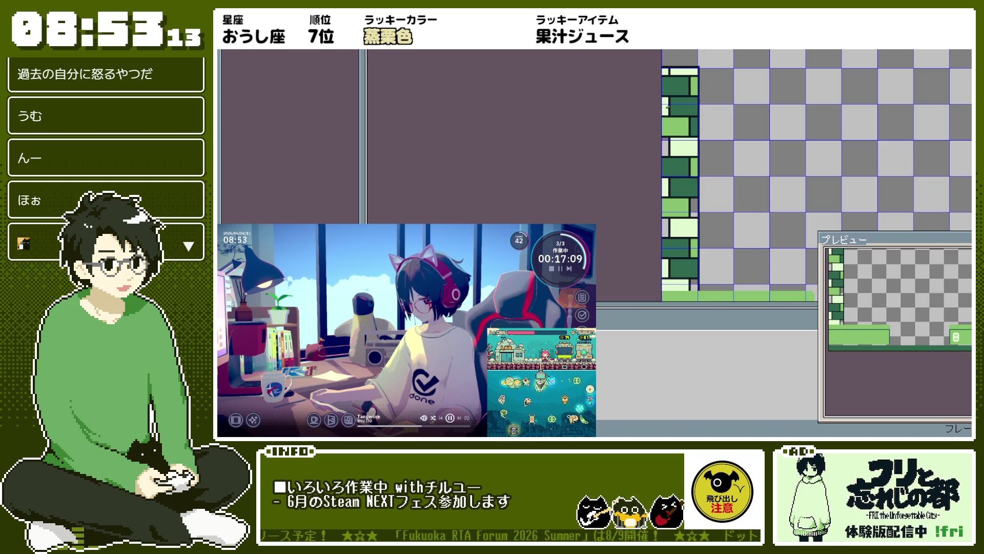
pyautogui.scroll(2, 679, 85)
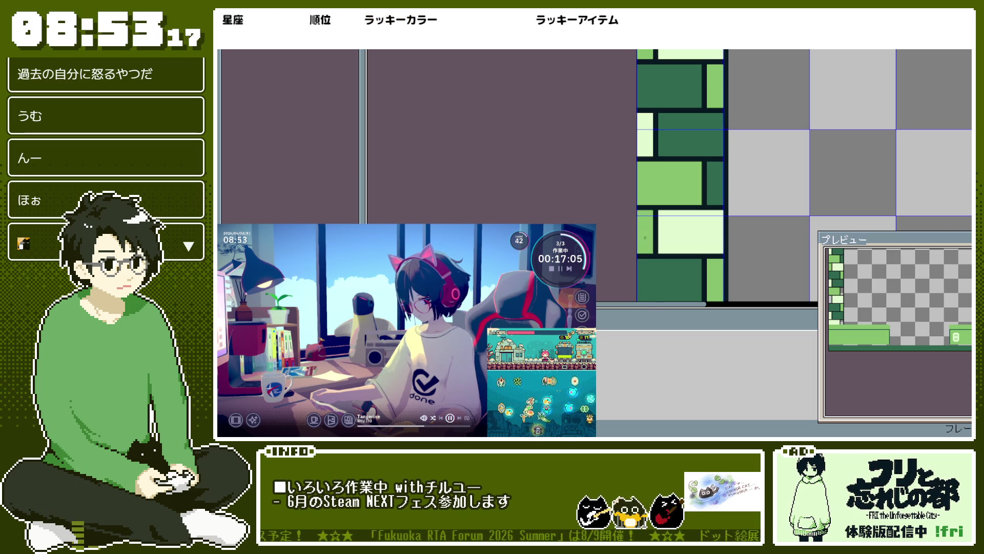
pyautogui.scroll(-2, 675, 225)
pyautogui.scroll(-1, 703, 229)
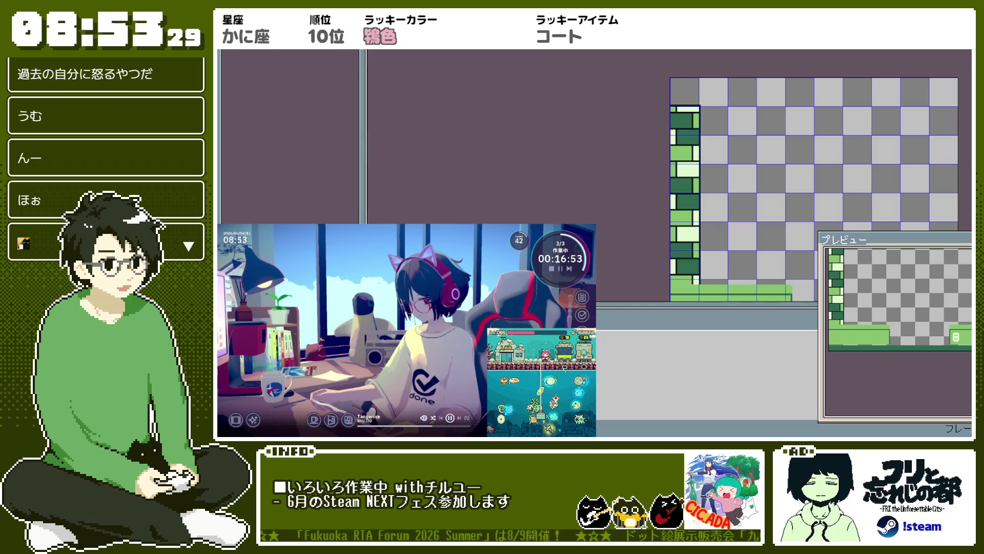
pyautogui.scroll(-1, 720, 160)
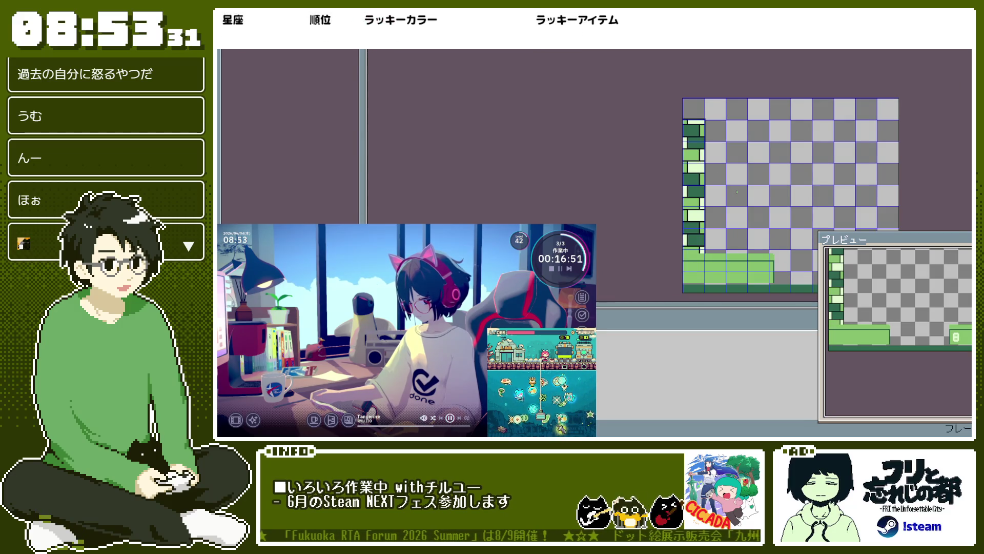
pyautogui.scroll(1, 737, 191)
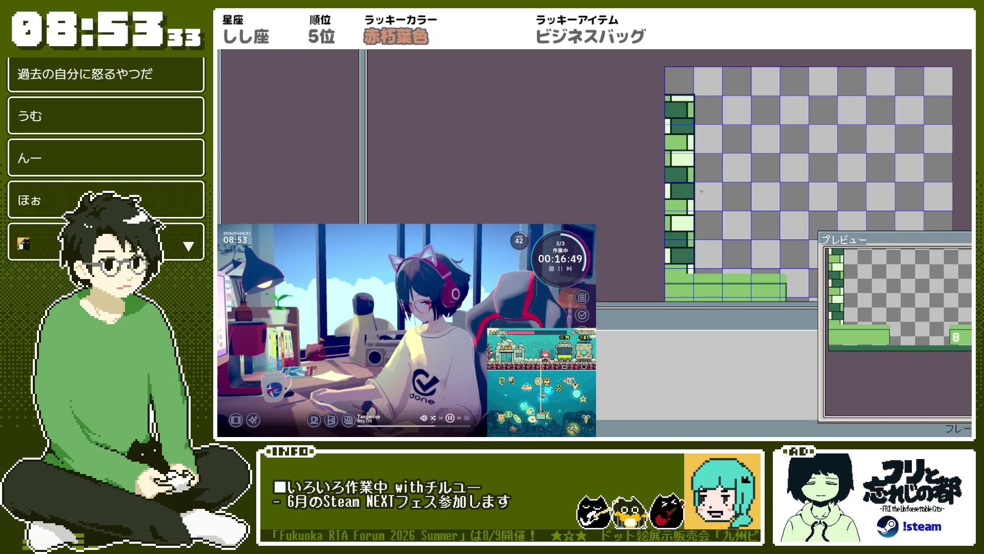
pyautogui.scroll(-1, 702, 191)
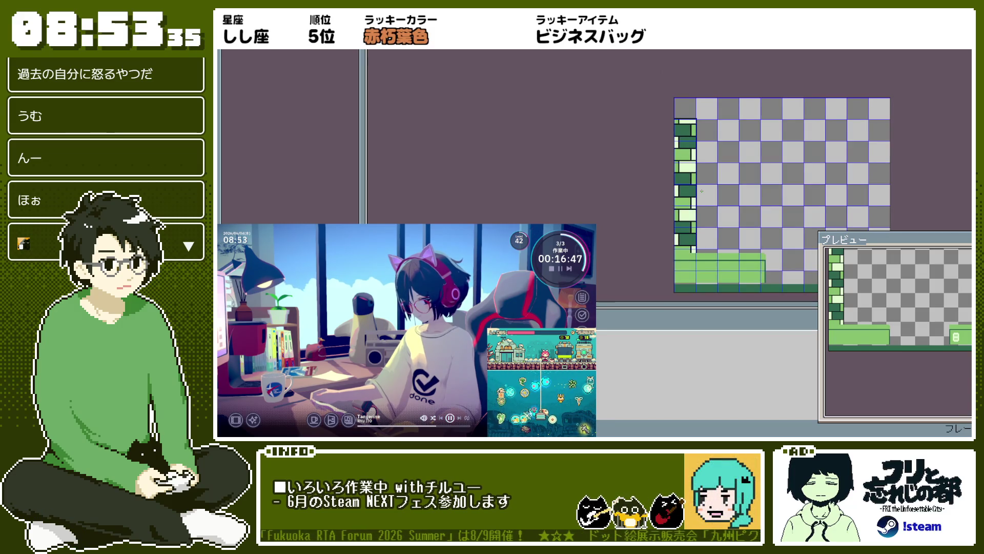
pyautogui.scroll(3, 568, 67)
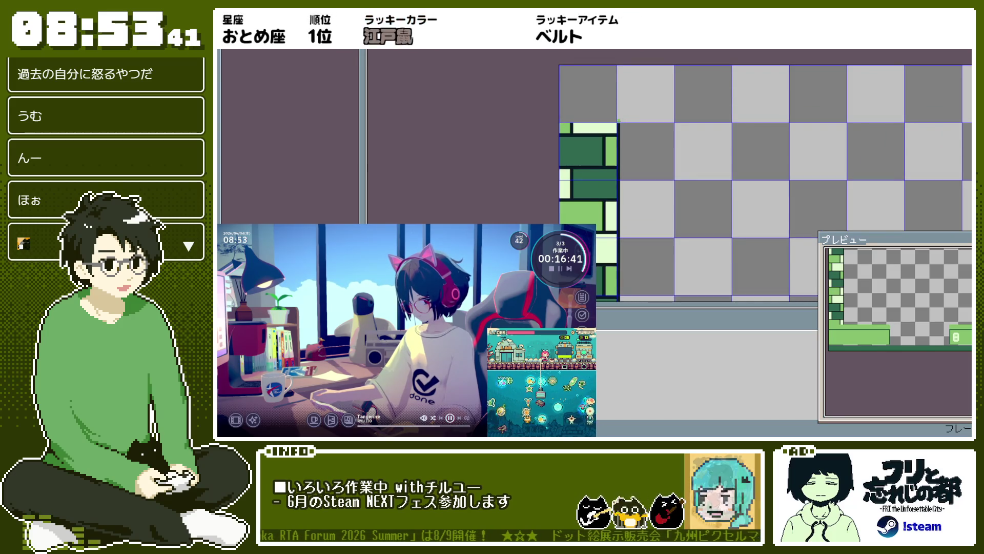
pyautogui.scroll(-5, 619, 178)
pyautogui.scroll(4, 619, 178)
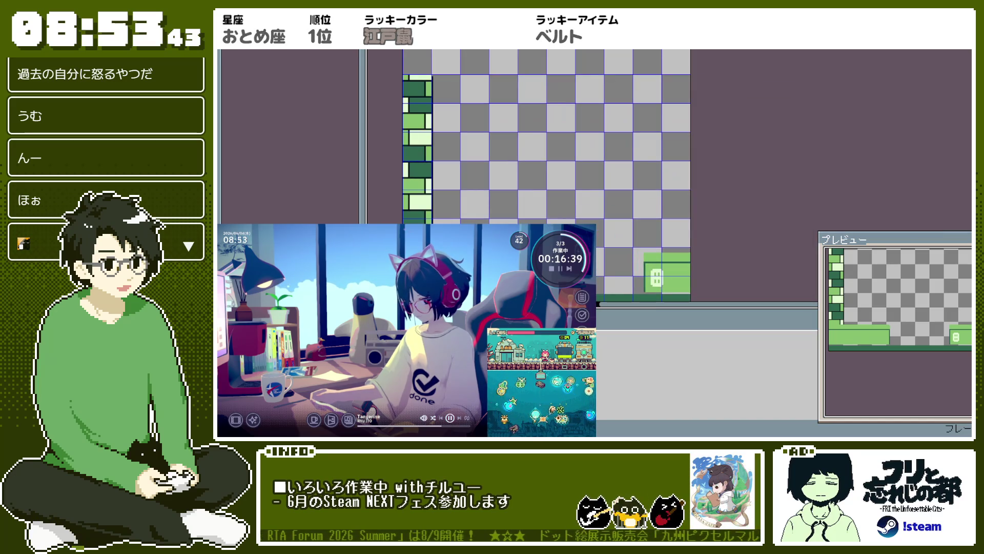
pyautogui.scroll(2, 619, 178)
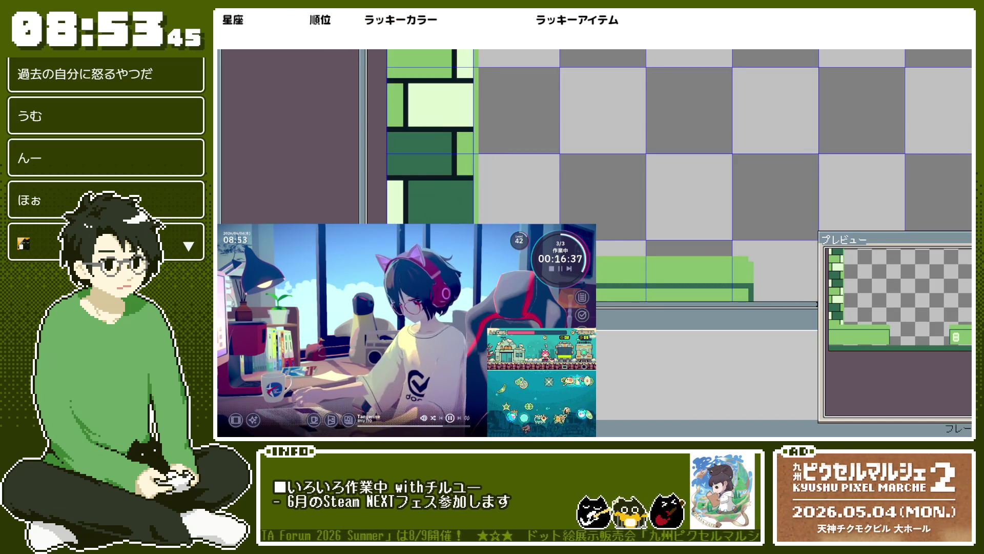
pyautogui.hotkey('ctrl', 'z')
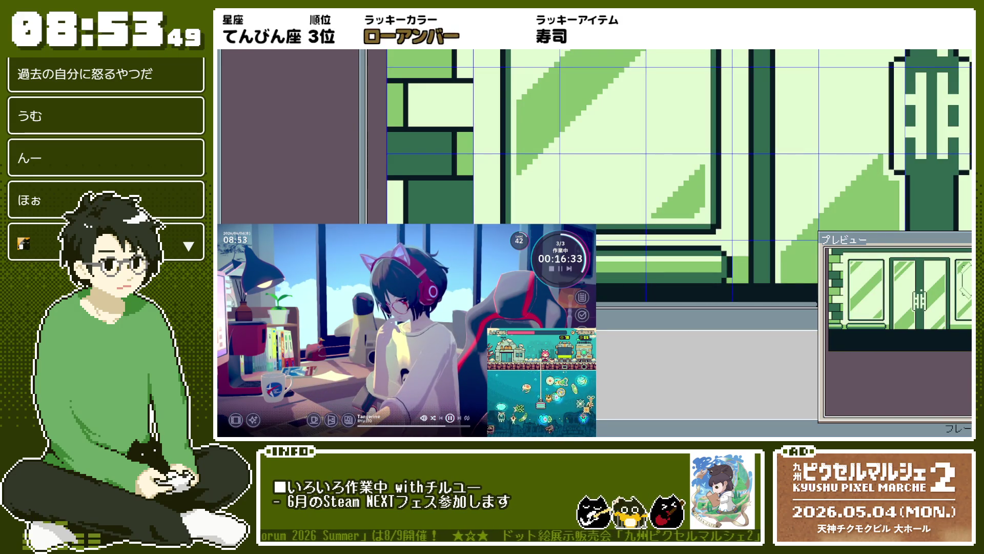
pyautogui.scroll(-3, 619, 178)
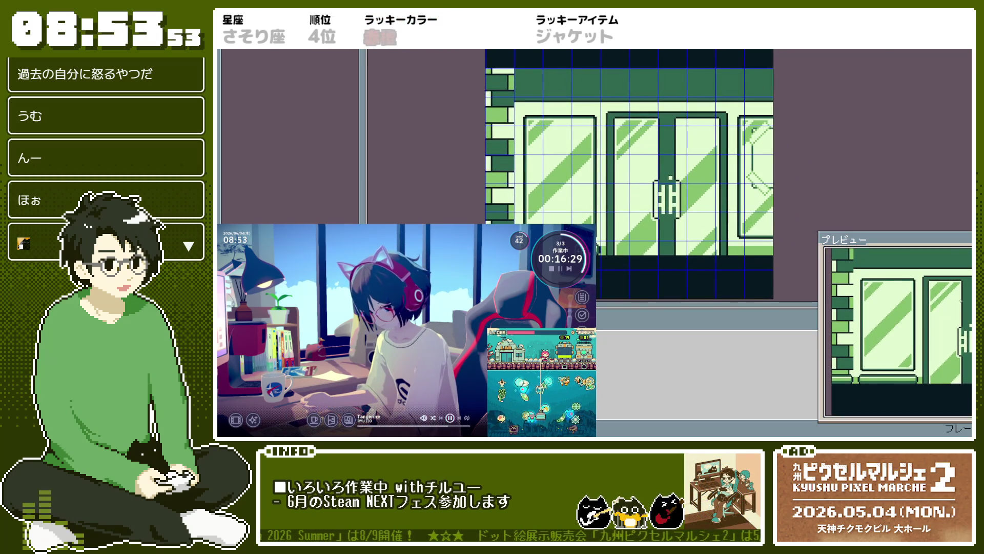
pyautogui.scroll(-2, 939, 322)
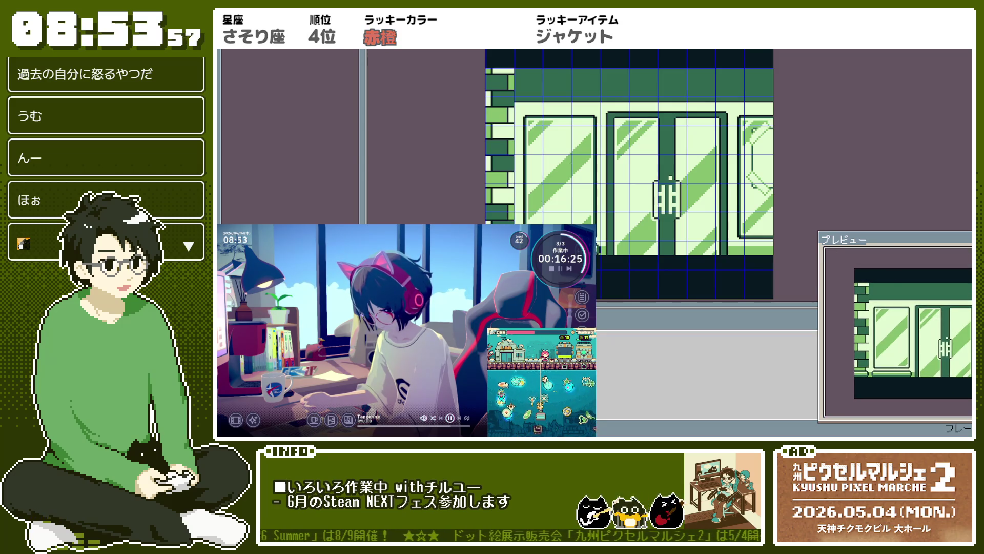
pyautogui.scroll(4, 580, 107)
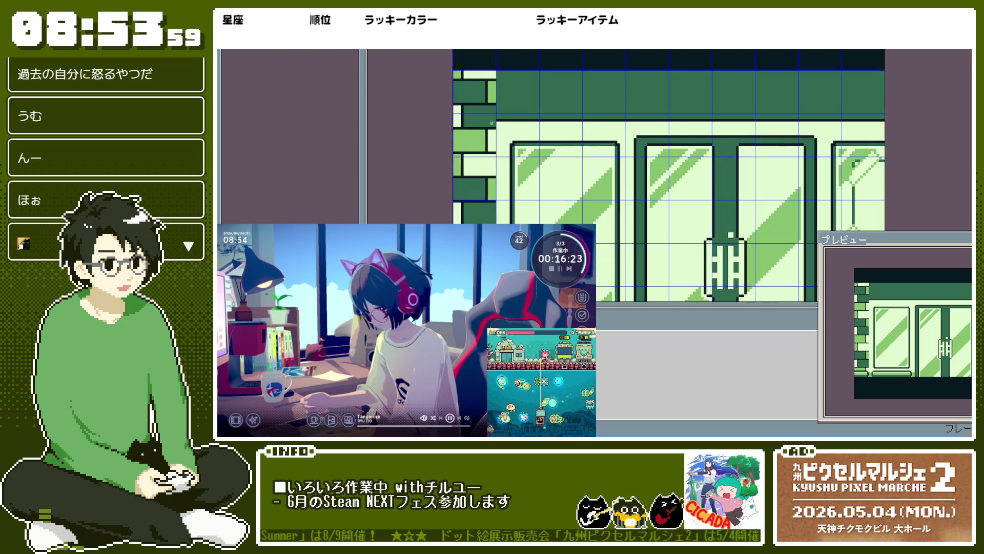
pyautogui.scroll(-3, 502, 147)
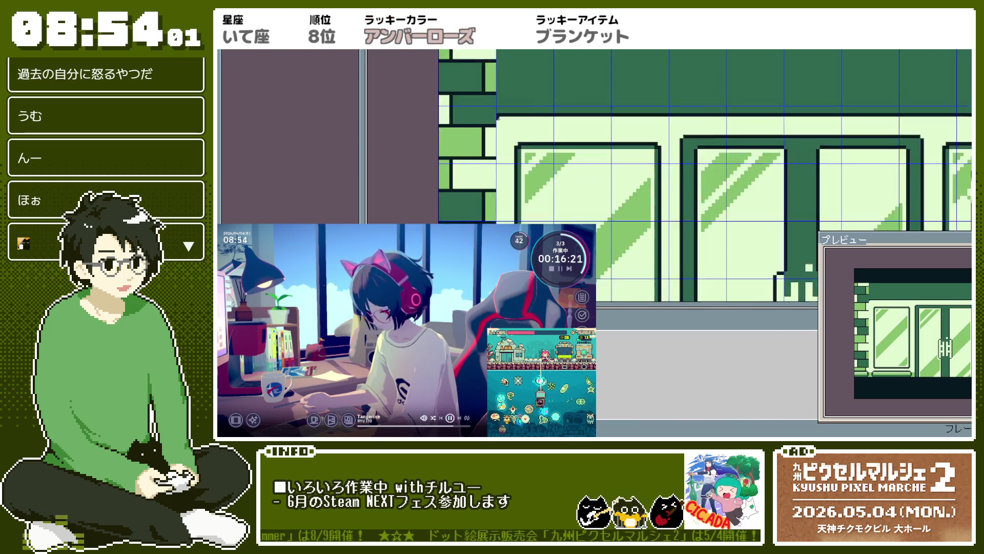
pyautogui.scroll(3, 500, 149)
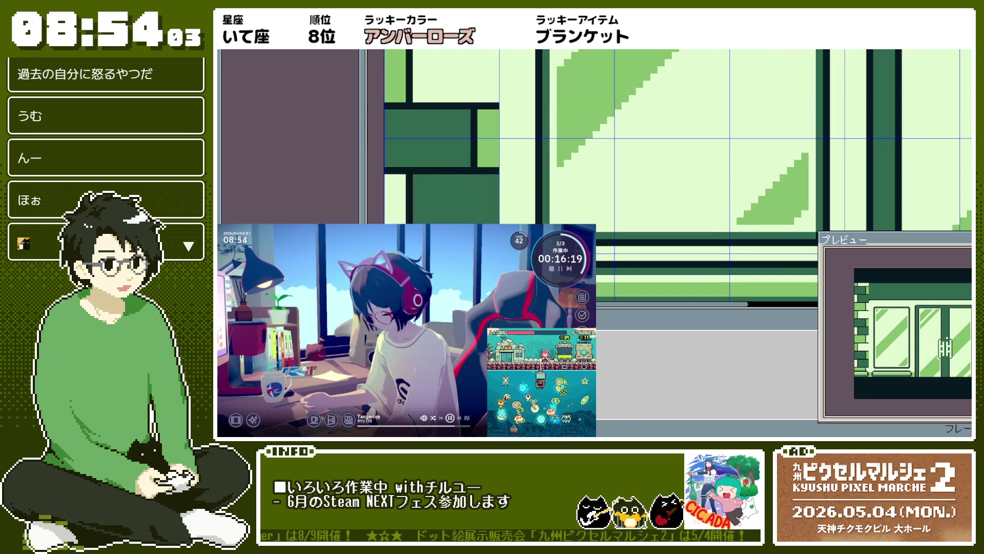
pyautogui.scroll(-3, 592, 183)
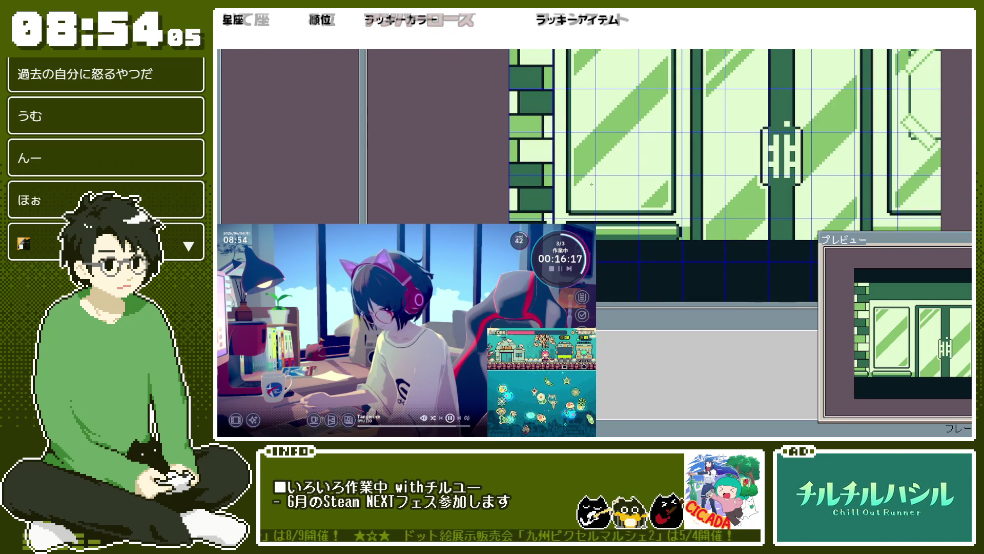
pyautogui.scroll(-2, 592, 183)
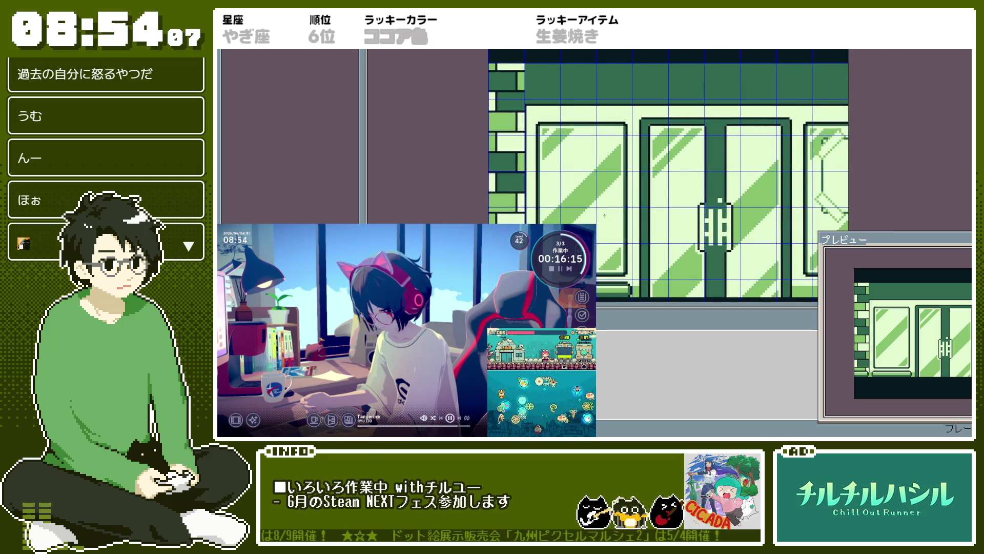
pyautogui.scroll(3, 536, 94)
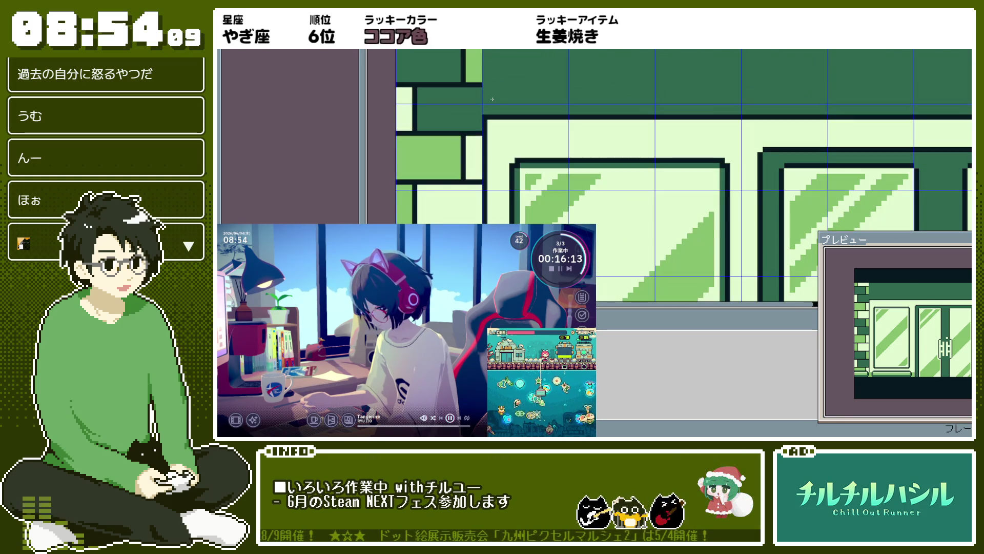
pyautogui.scroll(-3, 484, 115)
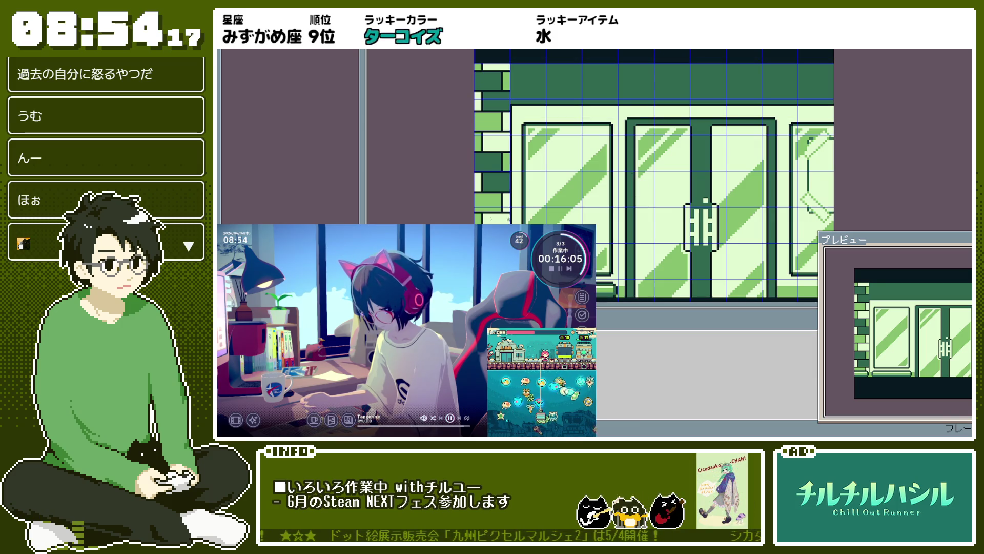
pyautogui.scroll(-1, 481, 212)
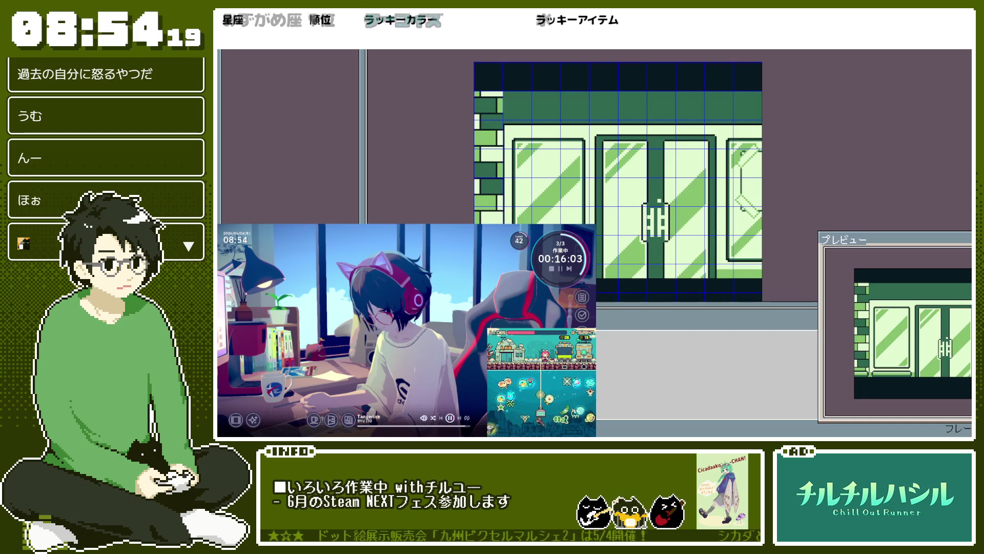
pyautogui.hotkey('ctrl', 'z')
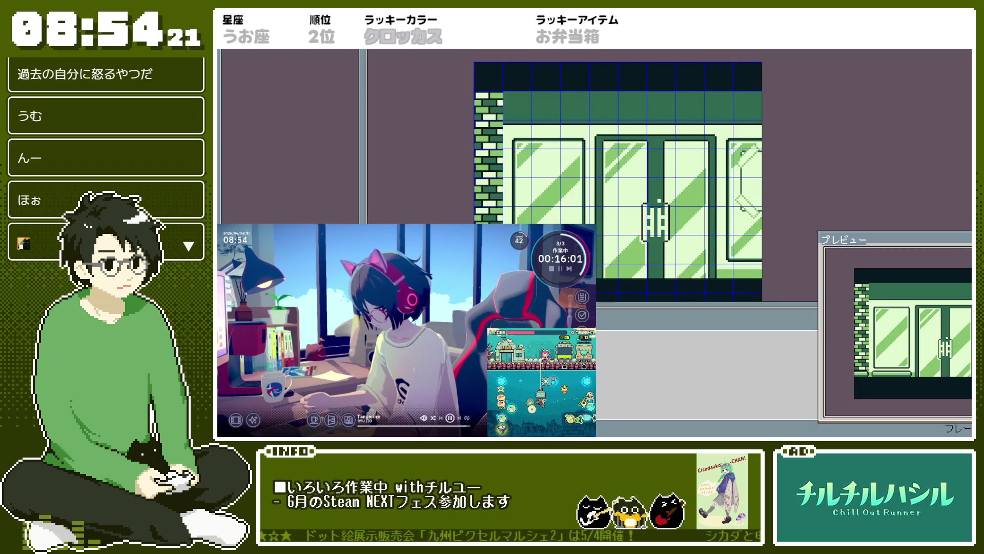
# Step: Compare the fine and coarse brick wall patterns, settling on the coarse bricks
pyautogui.hotkey('ctrl', 'z')
pyautogui.hotkey('ctrl', 'y')
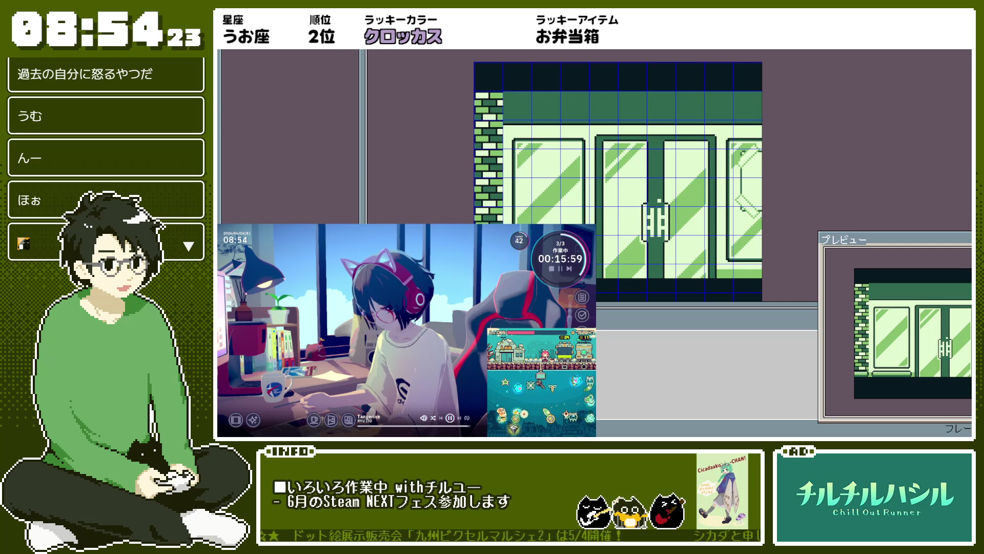
pyautogui.hotkey('ctrl', 'z')
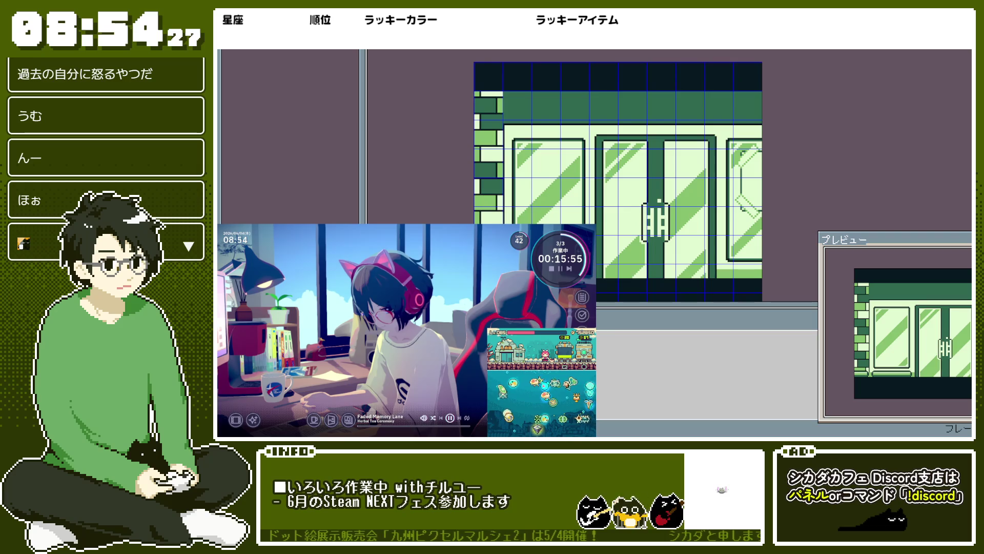
pyautogui.hotkey('ctrl', 'z')
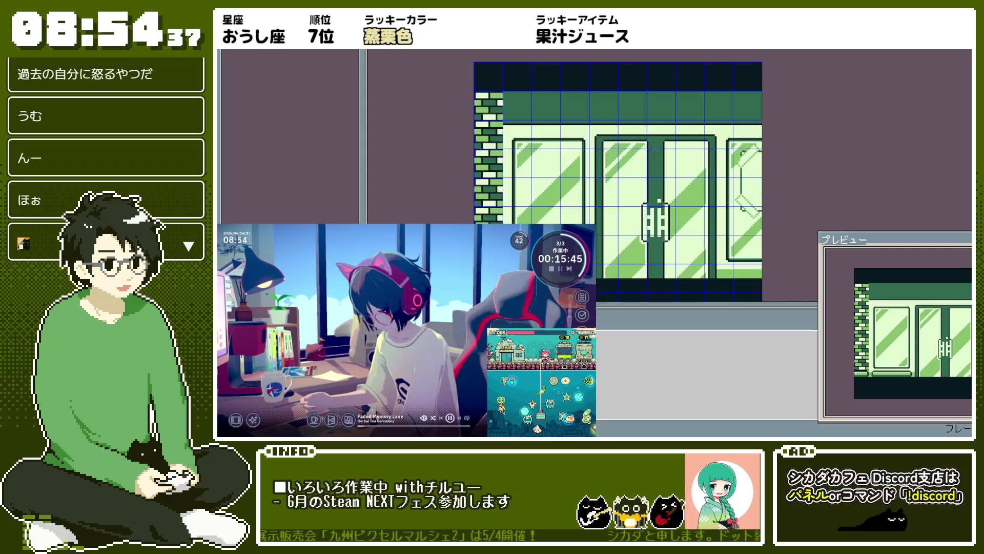
pyautogui.hotkey('ctrl', 'y')
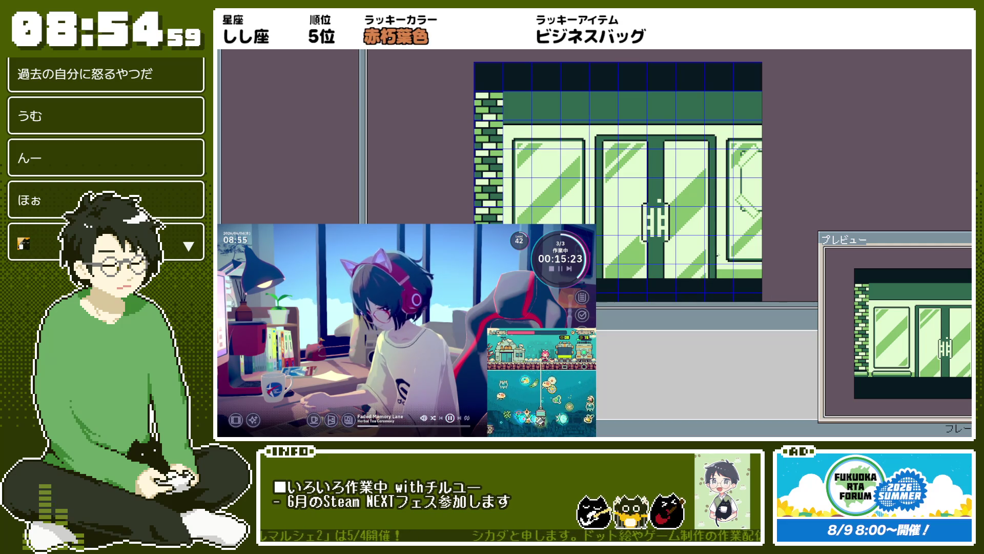
# Step: Export the storefront background as bg_neldrip_inside.png and bring up the home screen
pyautogui.hotkey('ctrl', 'alt', 'shift', 's')
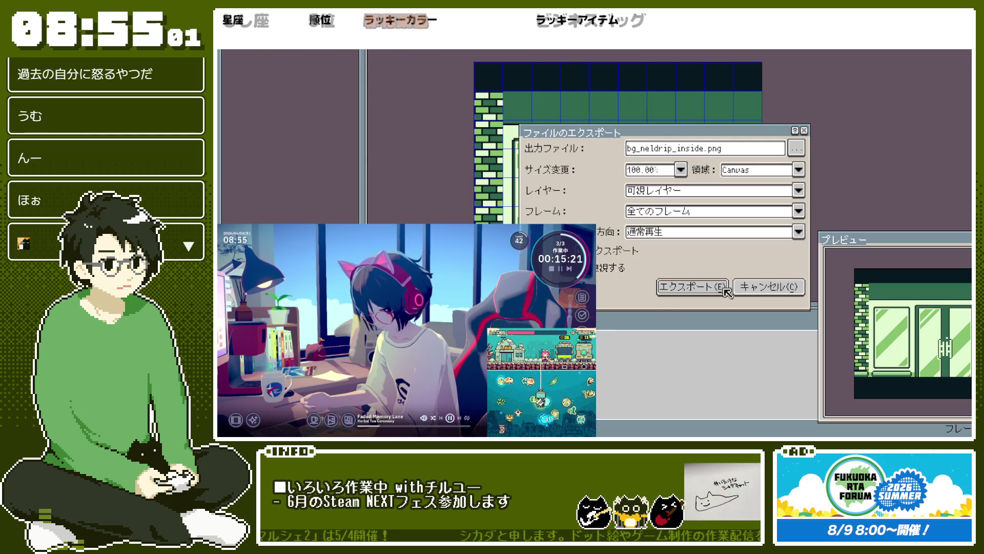
pyautogui.click(725, 288)
pyautogui.hotkey('ctrl', 'Tab')
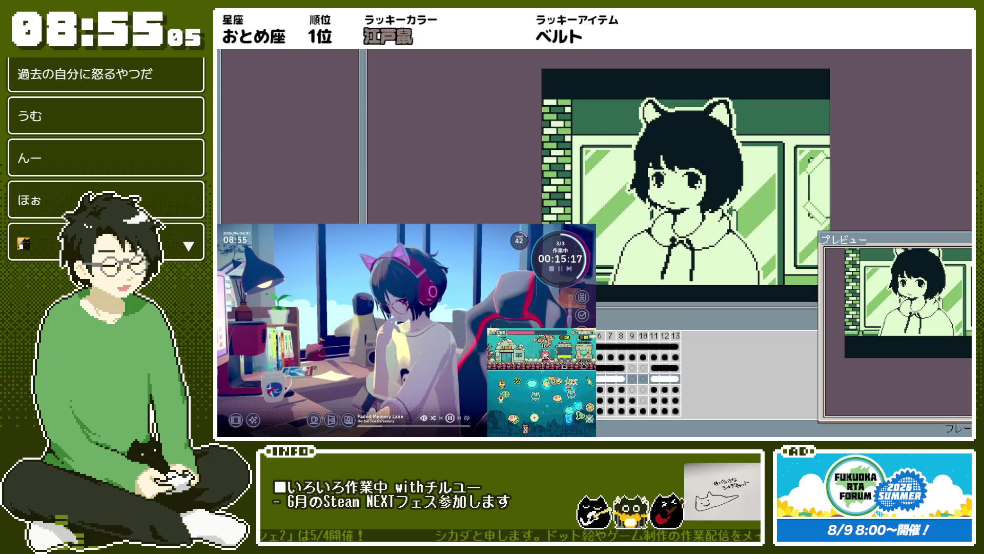
pyautogui.hotkey('ctrl', 'Tab')
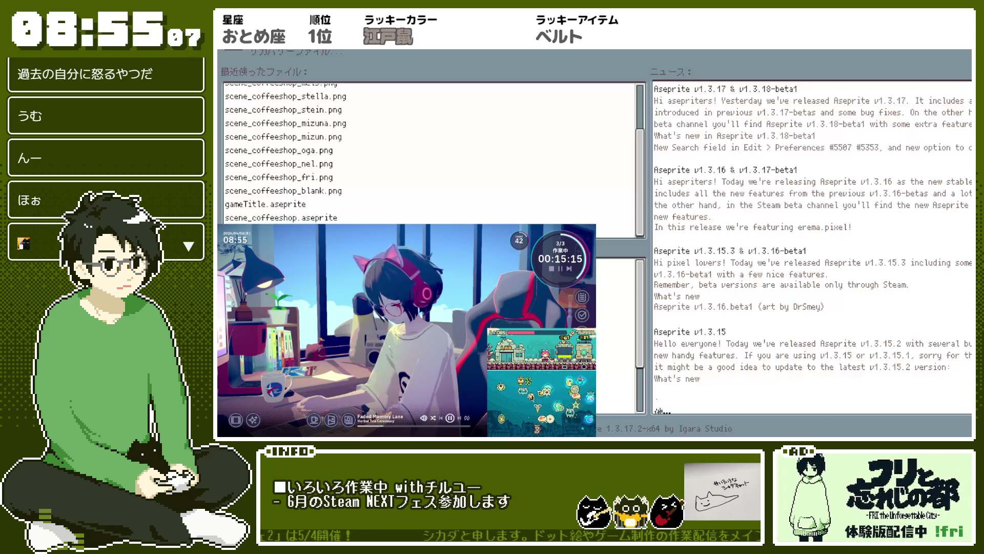
# Step: Reopen bg_neldrip_inside.png from recent files, then close it and answer the save prompt
pyautogui.scroll(2, 334, 104)
pyautogui.click(334, 104)
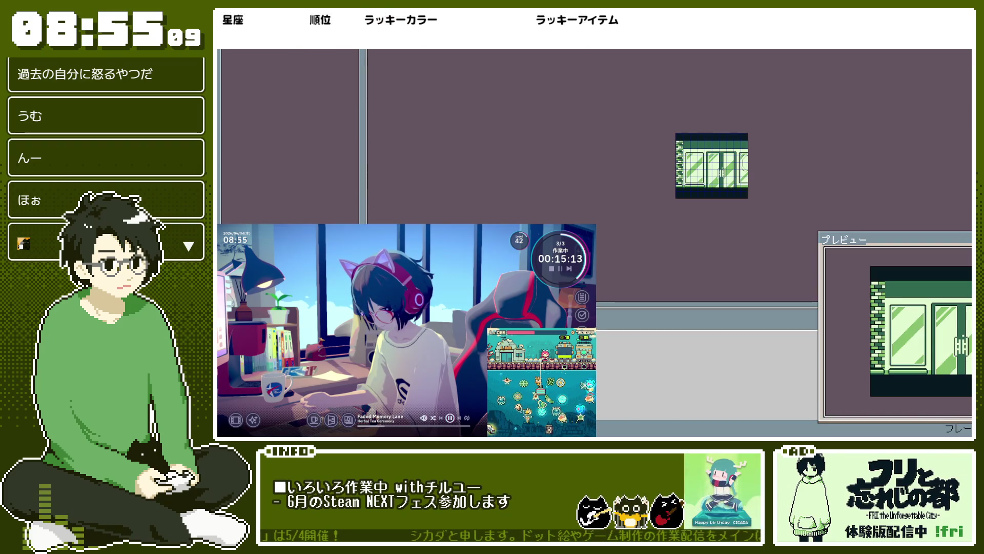
pyautogui.hotkey('ctrl', 'Tab')
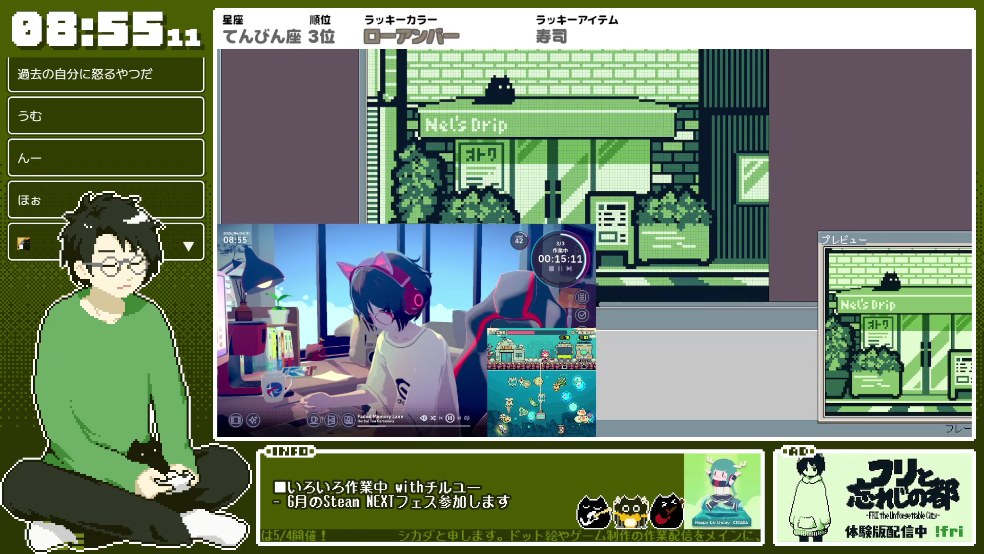
pyautogui.hotkey('ctrl', 'Tab')
pyautogui.hotkey('ctrl', 'w')
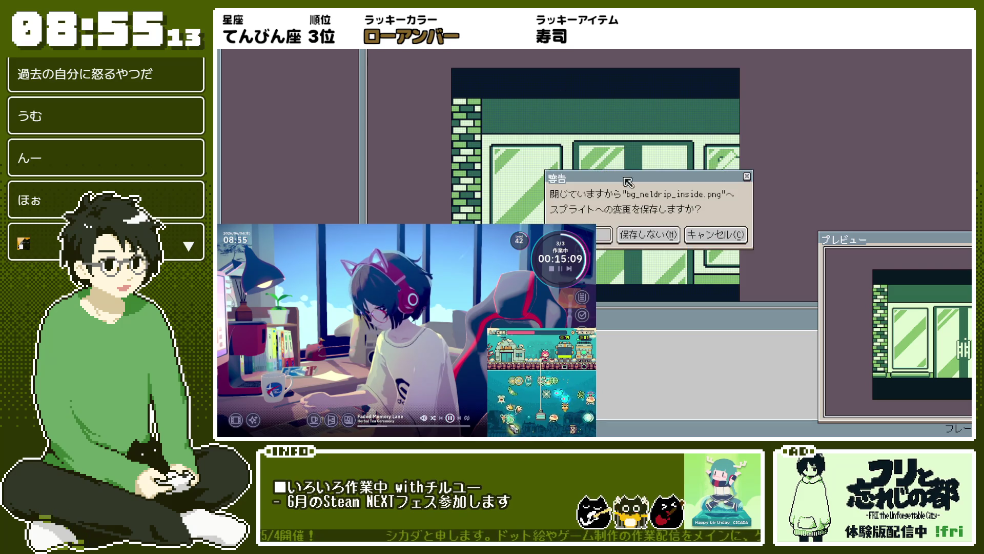
pyautogui.click(639, 231)
pyautogui.hotkey('ctrl', 'w')
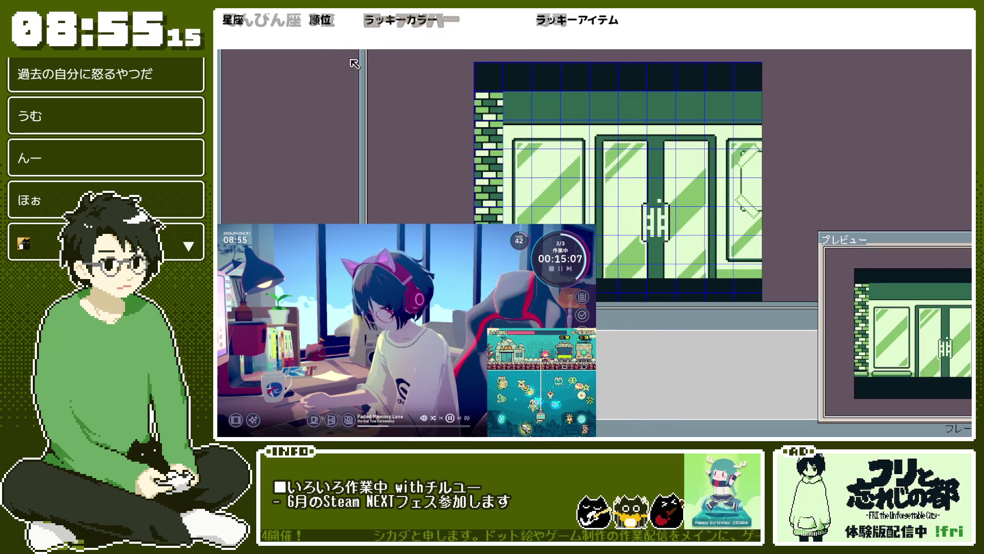
# Step: Close the storefront sprite and reopen bg_neldrip_inside.png from recent files, panning up-left
pyautogui.hotkey('ctrl', 'w')
pyautogui.click(350, 105)
pyautogui.scroll(3, 492, 72)
pyautogui.moveTo(492, 73); pyautogui.dragTo(461, 54)
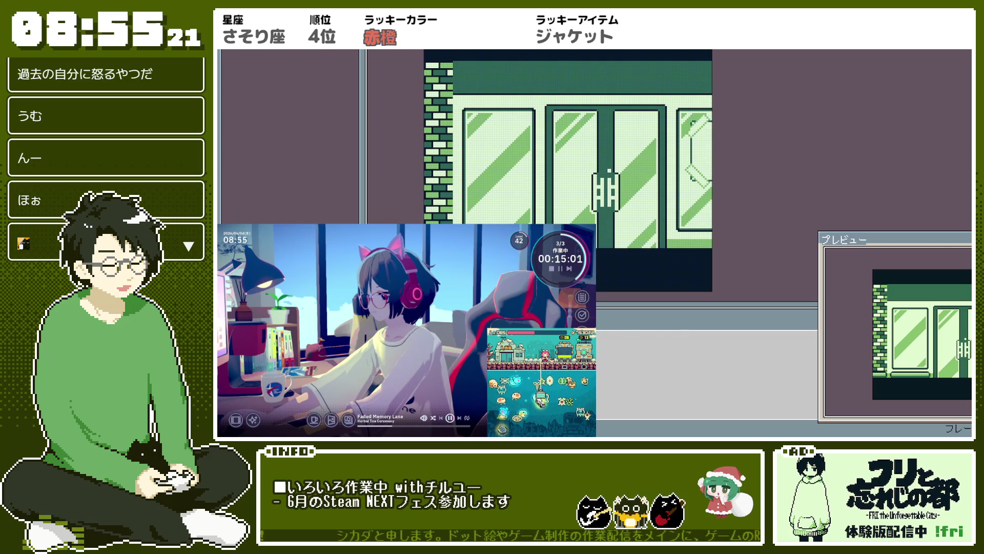
# Step: Switch to the cat-eared girl sprite and zoom and reposition it in the view
pyautogui.hotkey('ctrl', 'Tab')
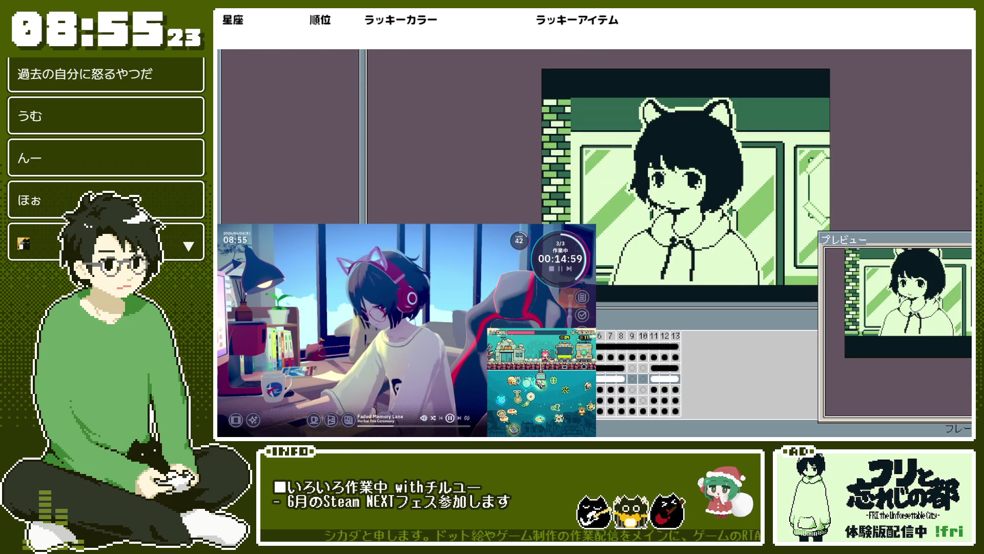
pyautogui.scroll(-1, 675, 145)
pyautogui.scroll(1, 674, 145)
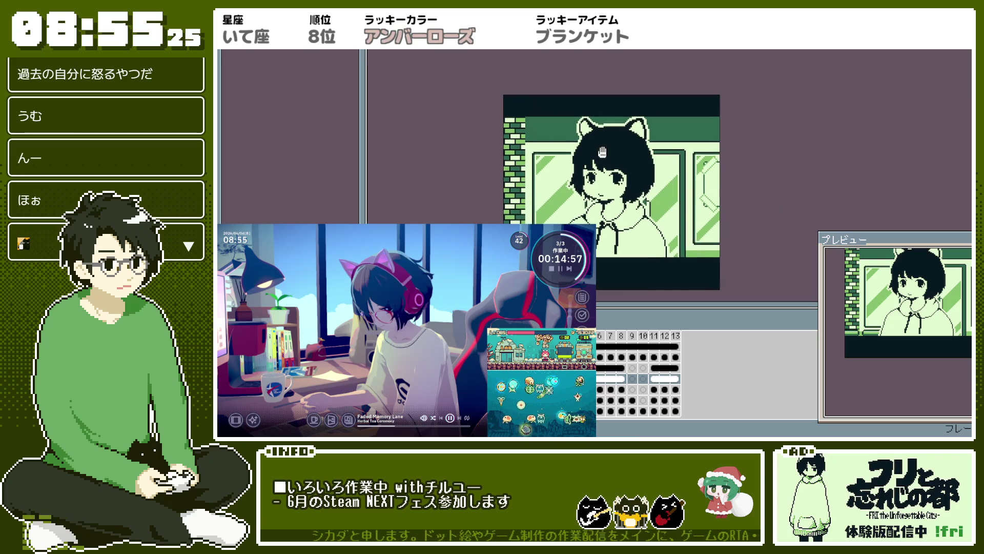
pyautogui.moveTo(885, 301); pyautogui.dragTo(904, 322)
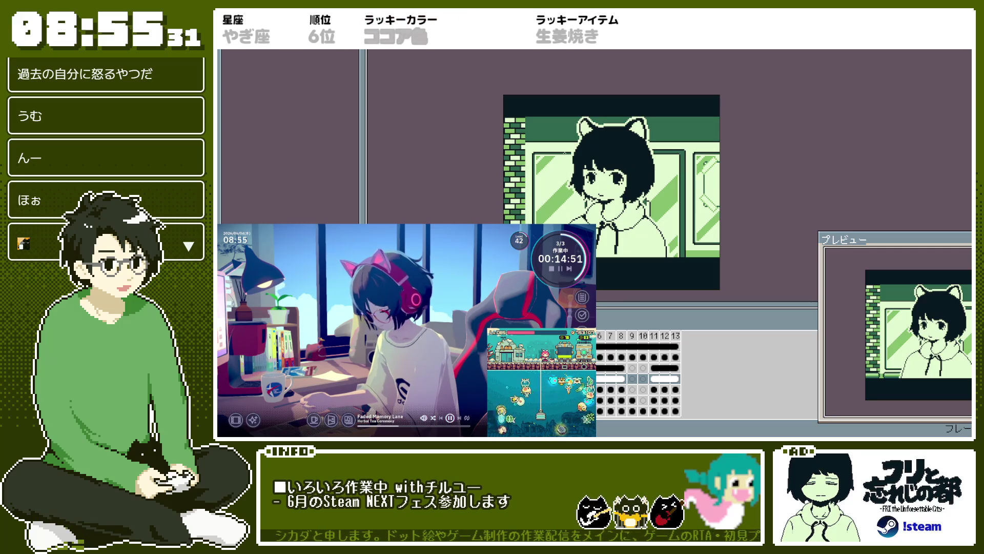
pyautogui.scroll(4, 515, 186)
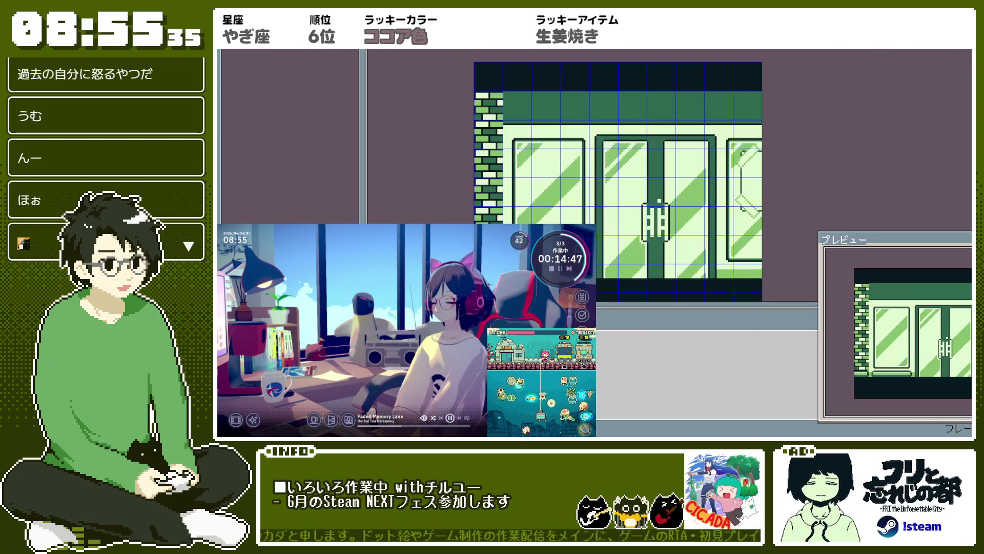
pyautogui.scroll(-3, 479, 107)
pyautogui.scroll(2, 479, 108)
pyautogui.scroll(1, 479, 108)
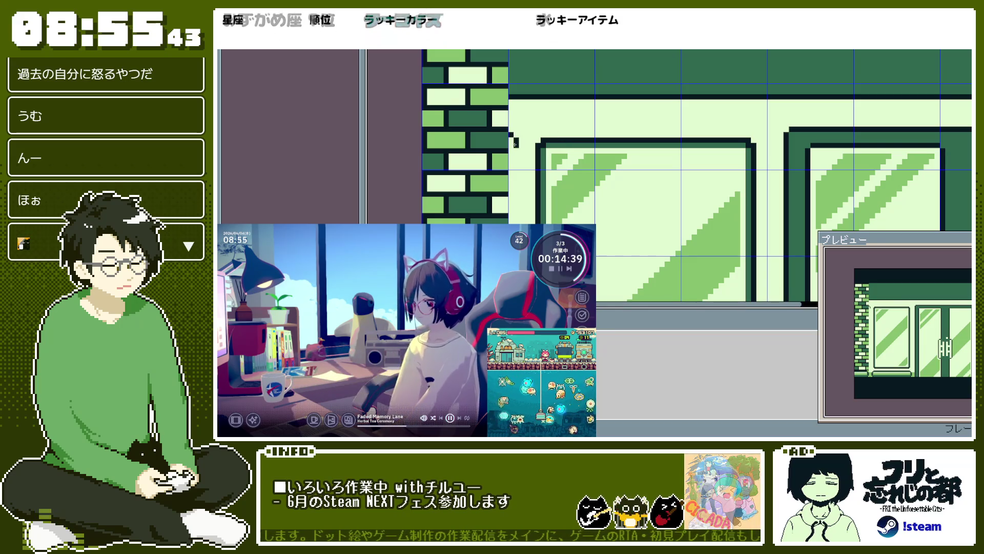
pyautogui.scroll(1, 512, 135)
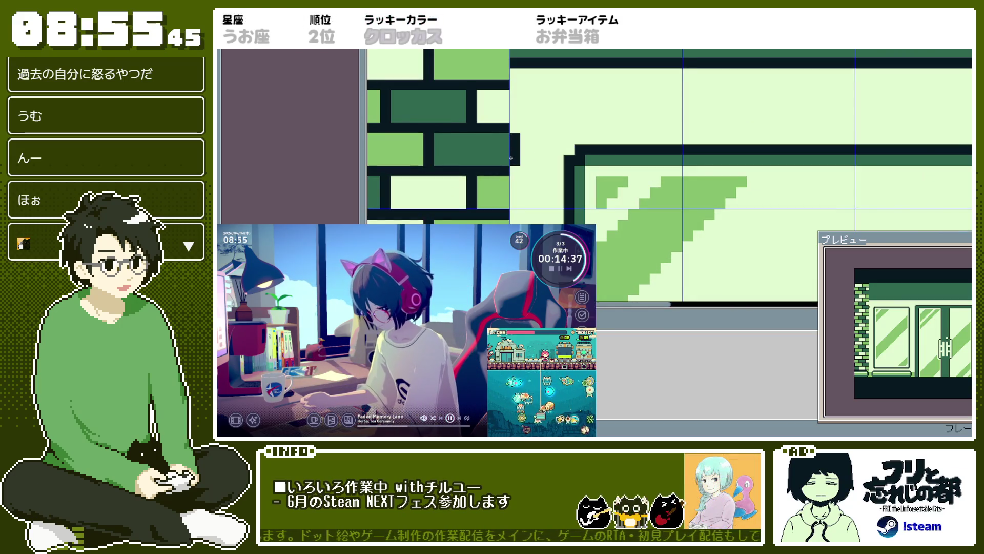
pyautogui.scroll(-2, 512, 135)
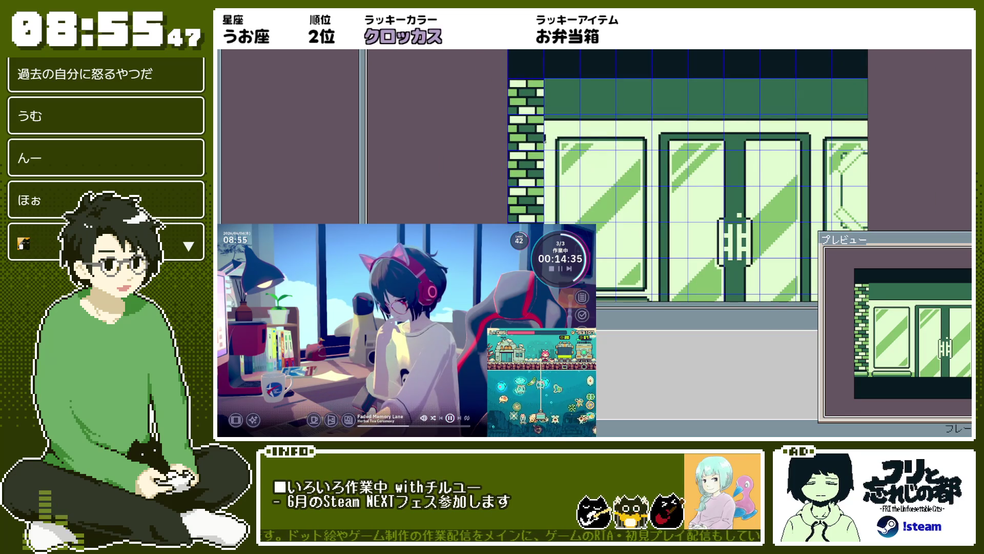
pyautogui.scroll(3, 546, 144)
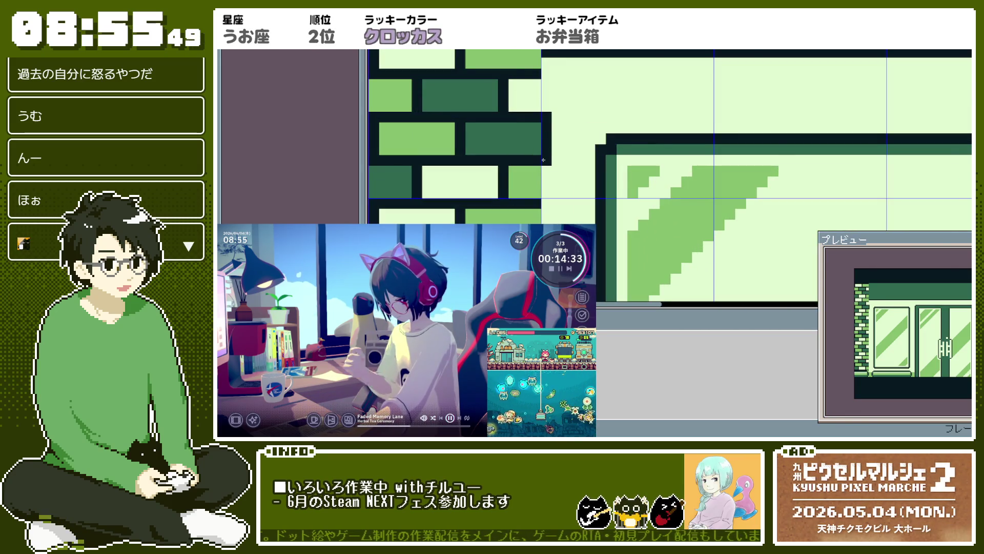
pyautogui.scroll(-2, 544, 160)
pyautogui.scroll(1, 601, 205)
pyautogui.scroll(-1, 601, 205)
pyautogui.scroll(1, 534, 170)
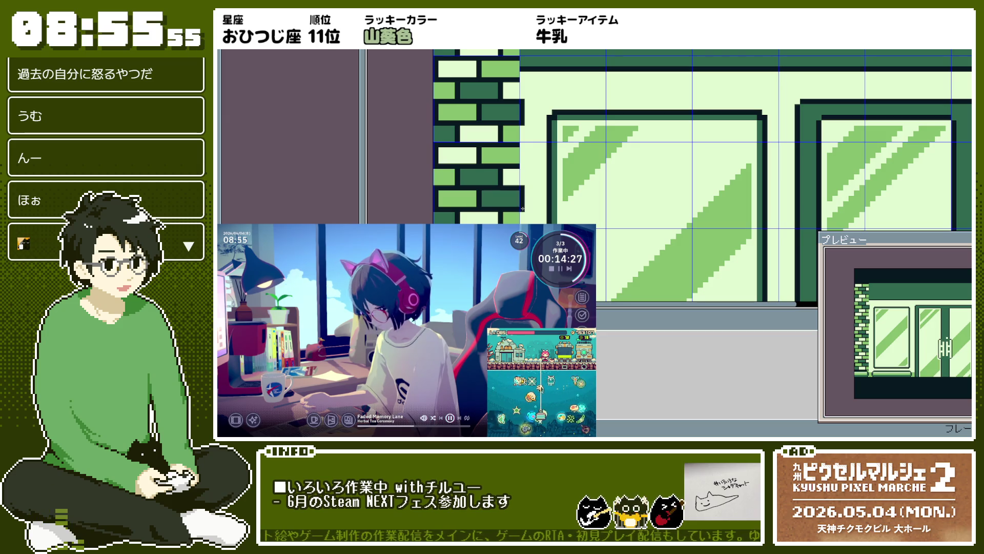
pyautogui.scroll(-1, 523, 122)
pyautogui.scroll(1, 595, 122)
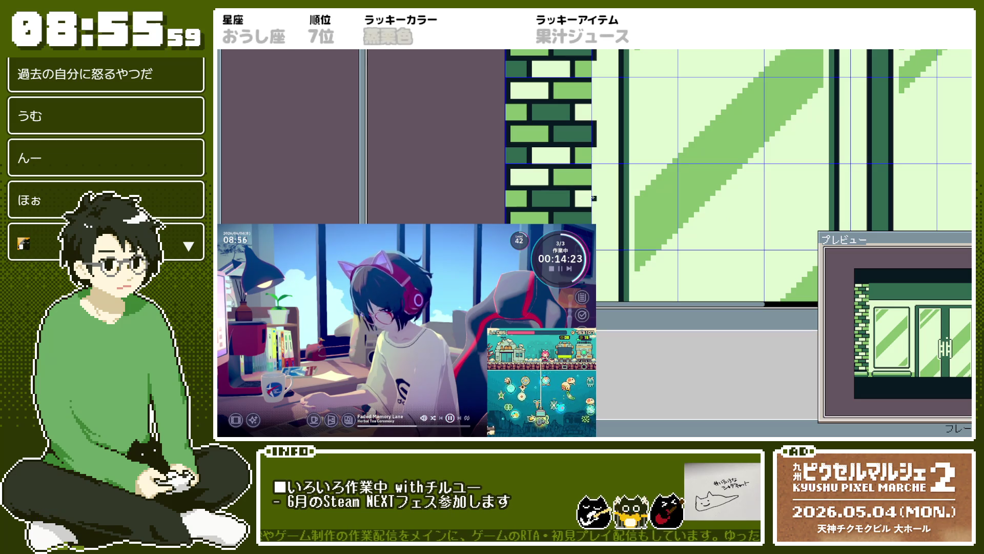
pyautogui.scroll(3, 606, 229)
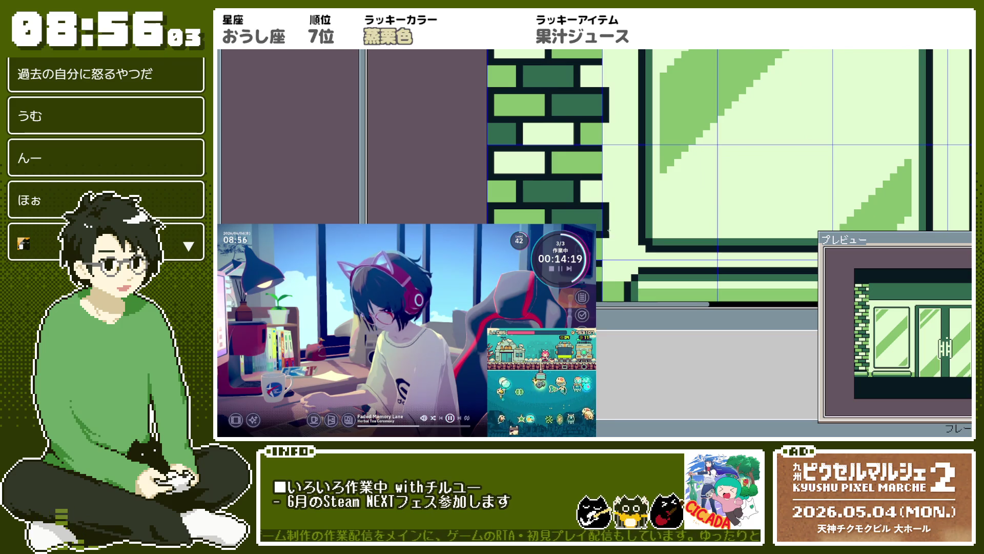
pyautogui.scroll(-3, 610, 215)
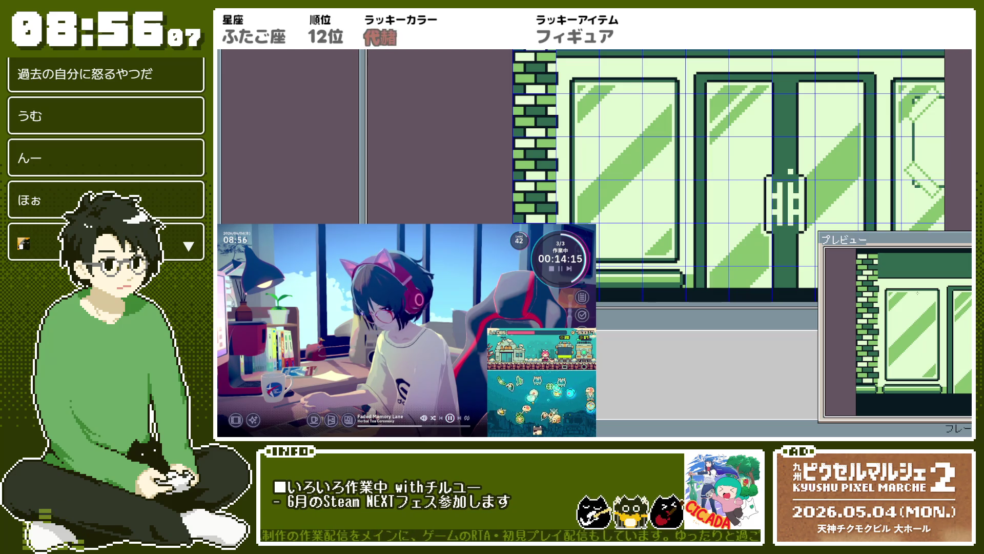
pyautogui.scroll(3, 543, 146)
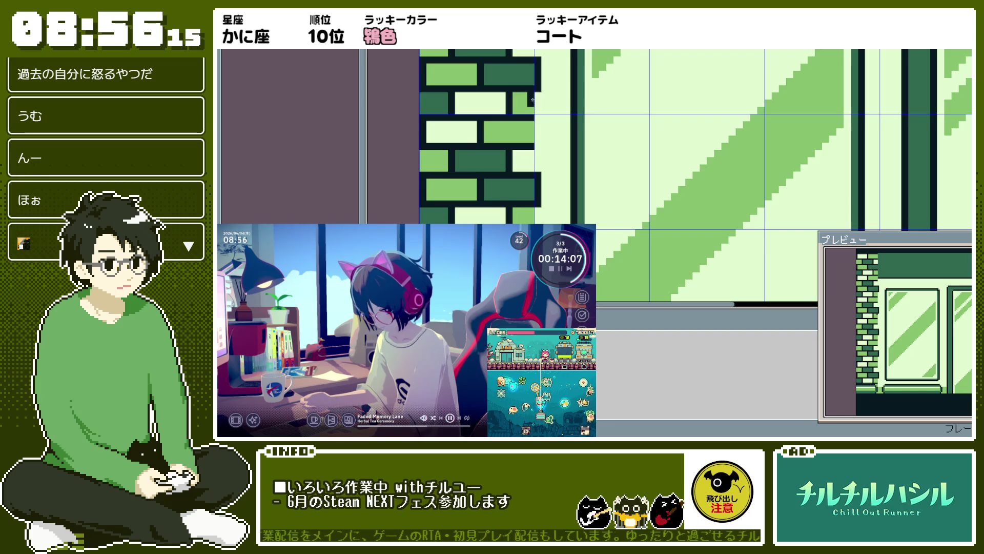
pyautogui.scroll(-2, 536, 132)
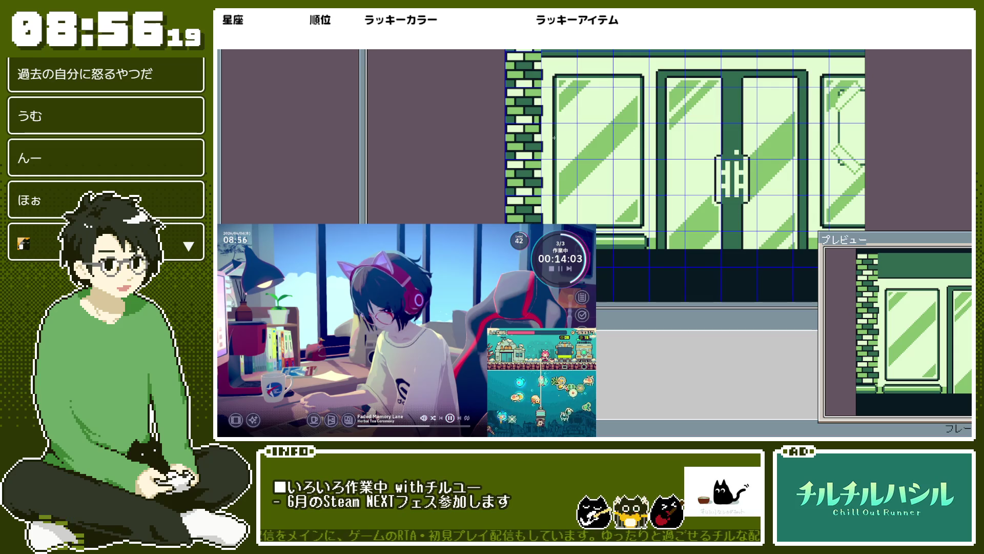
pyautogui.scroll(2, 536, 127)
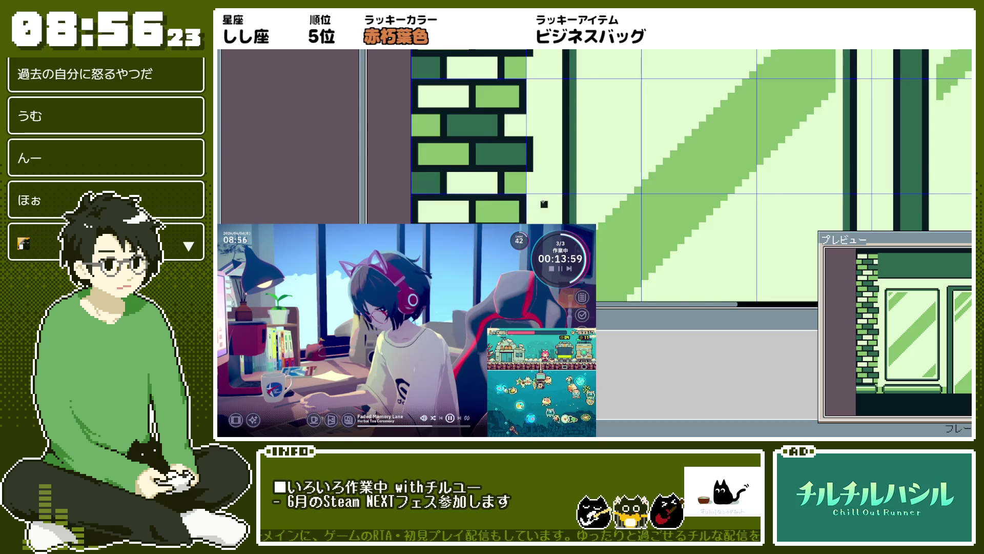
pyautogui.scroll(-1, 544, 204)
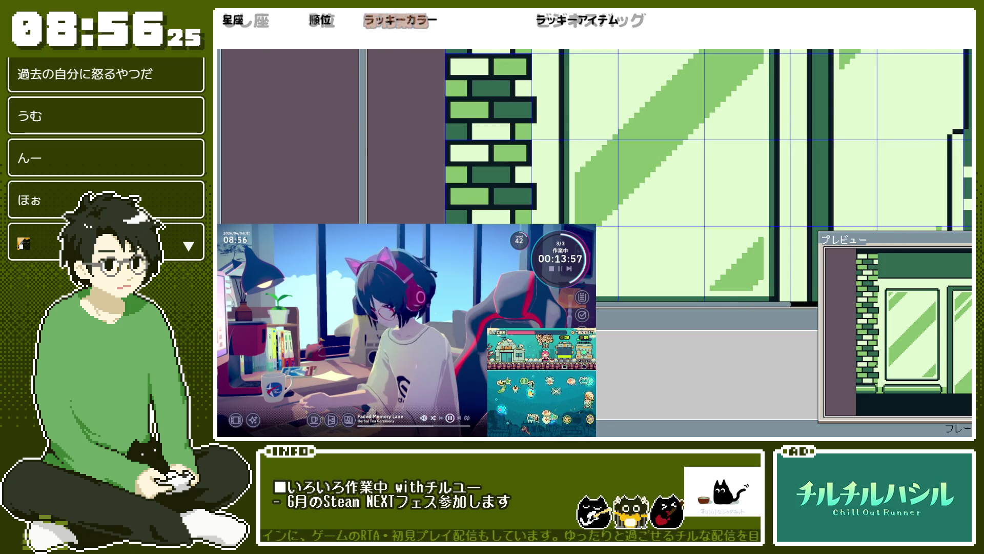
pyautogui.scroll(-2, 531, 292)
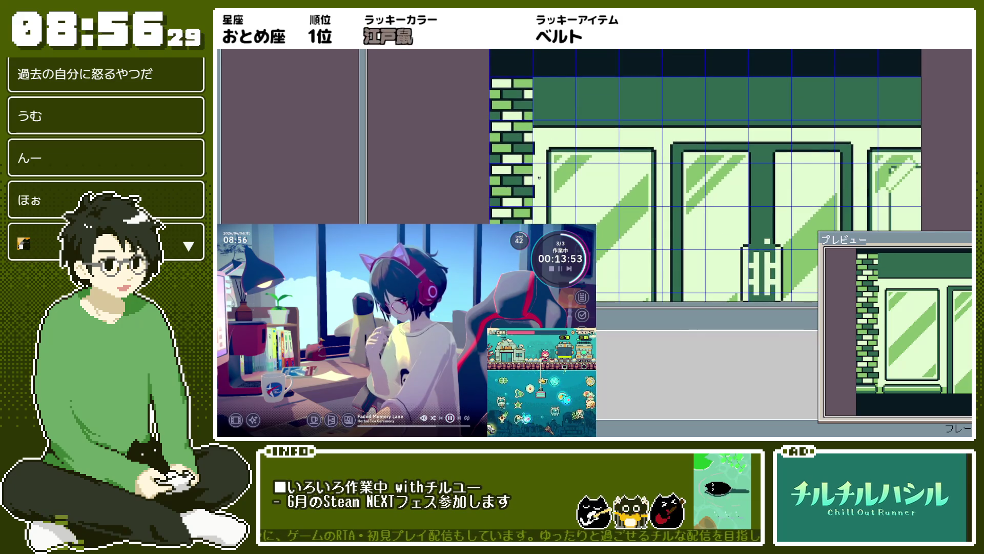
pyautogui.scroll(2, 526, 129)
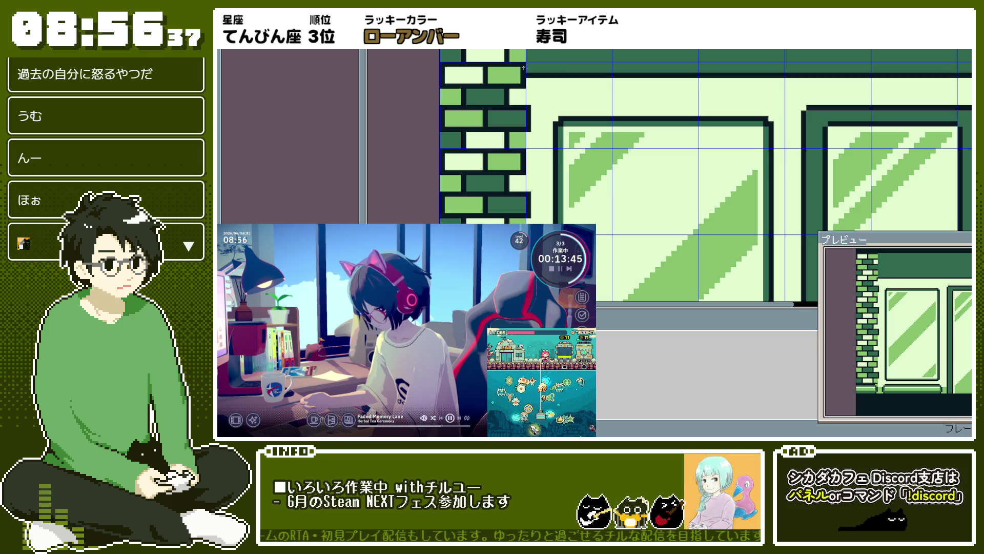
pyautogui.scroll(-2, 549, 100)
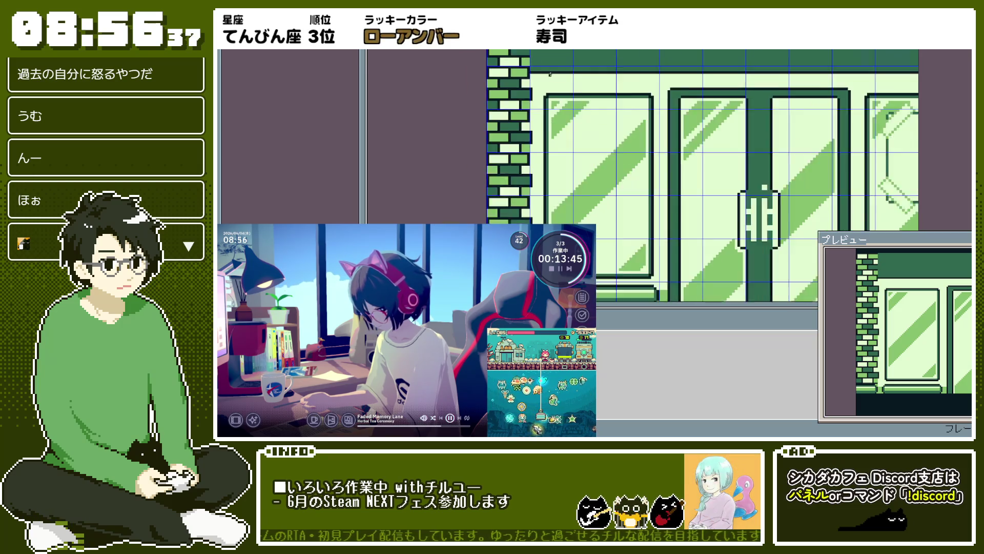
pyautogui.scroll(-2, 594, 77)
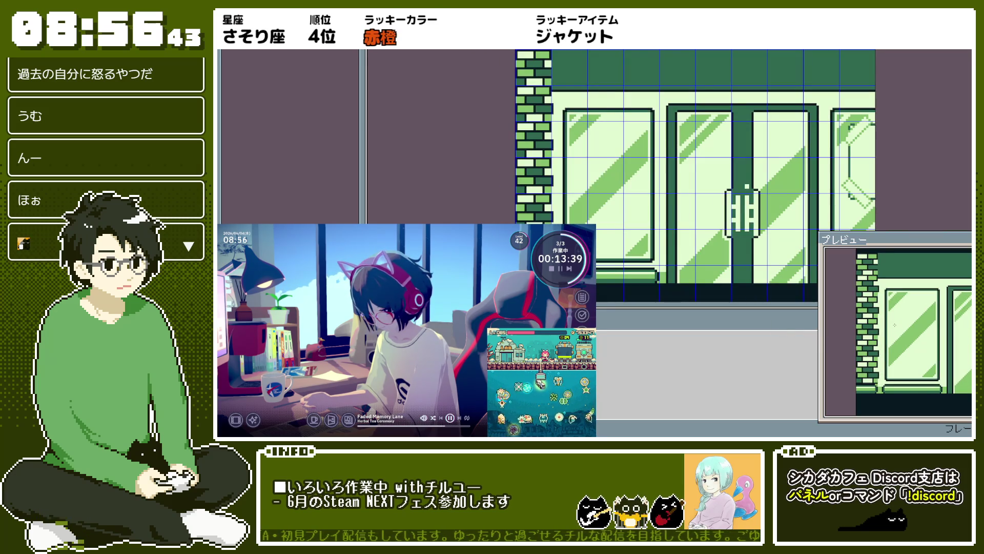
pyautogui.scroll(2, 572, 112)
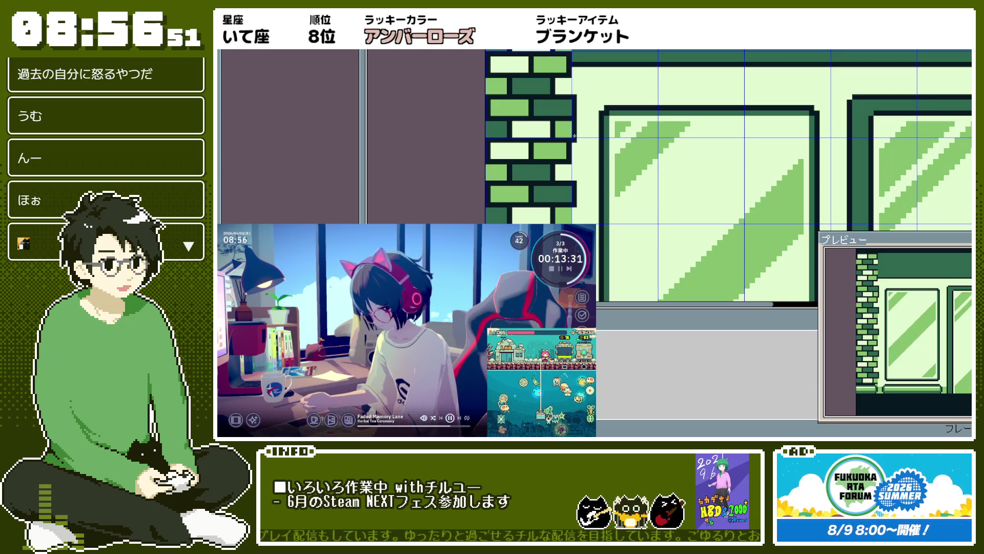
pyautogui.scroll(-2, 579, 124)
pyautogui.scroll(3, 574, 125)
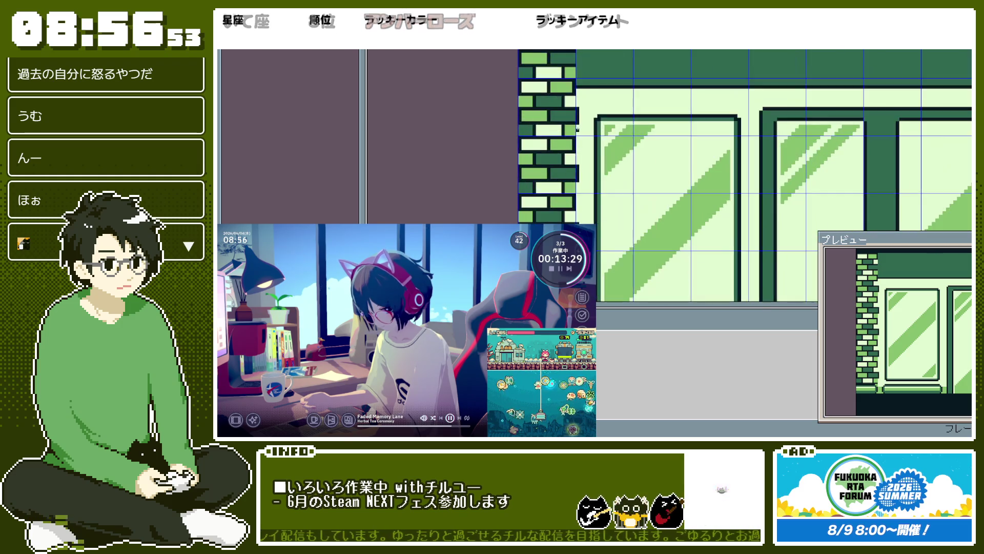
pyautogui.scroll(-3, 572, 133)
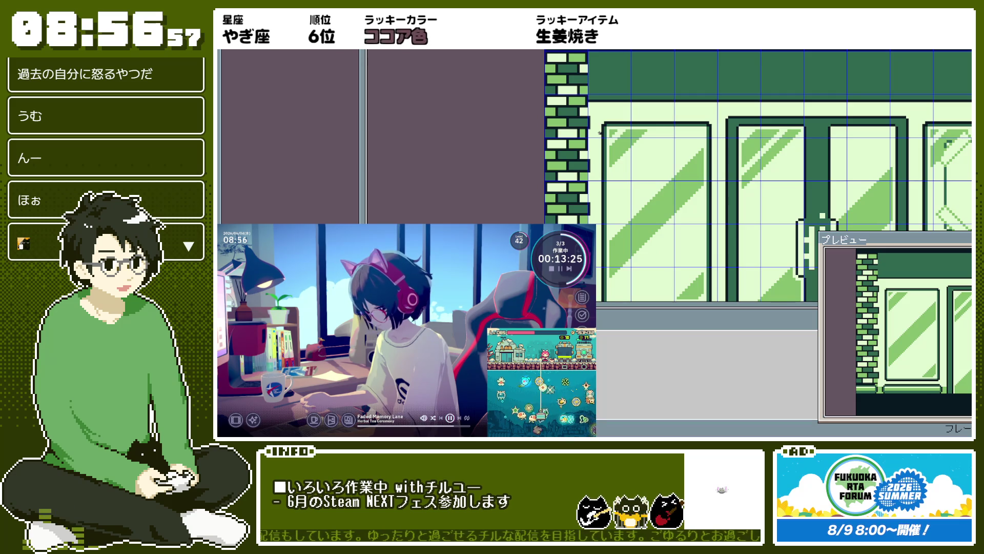
pyautogui.scroll(-2, 600, 132)
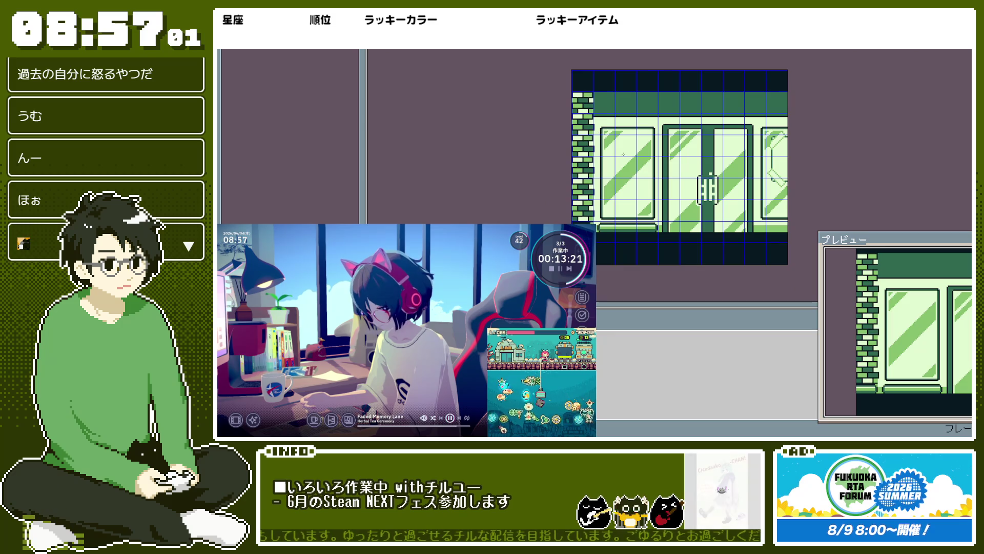
pyautogui.hscroll(3, 599, 133)
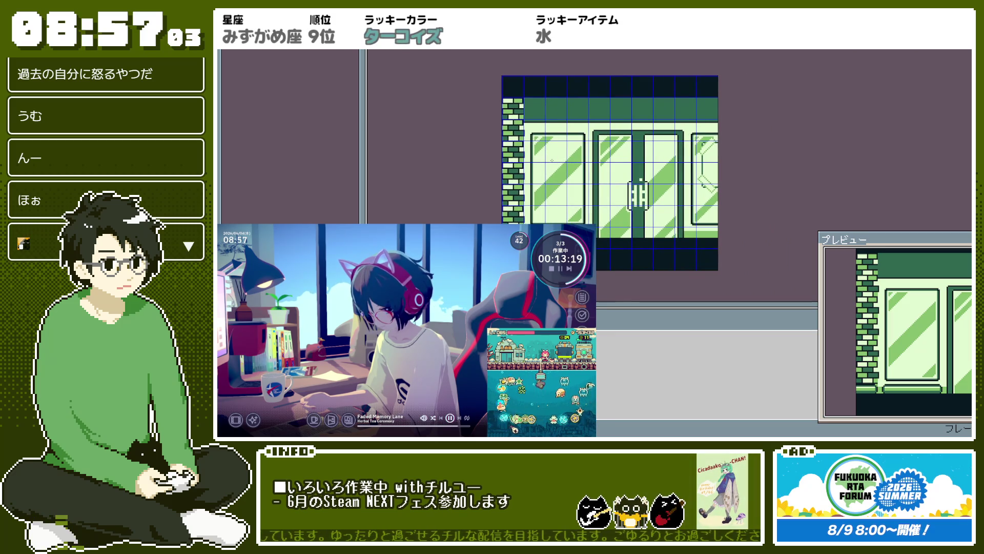
pyautogui.scroll(4, 507, 141)
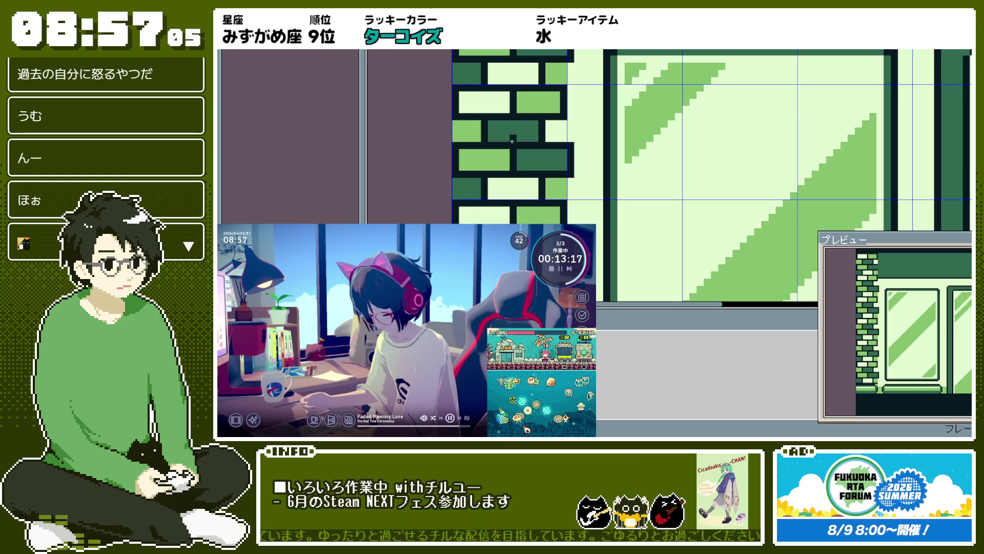
pyautogui.scroll(-3, 622, 150)
pyautogui.scroll(-1, 622, 150)
pyautogui.scroll(-1, 622, 149)
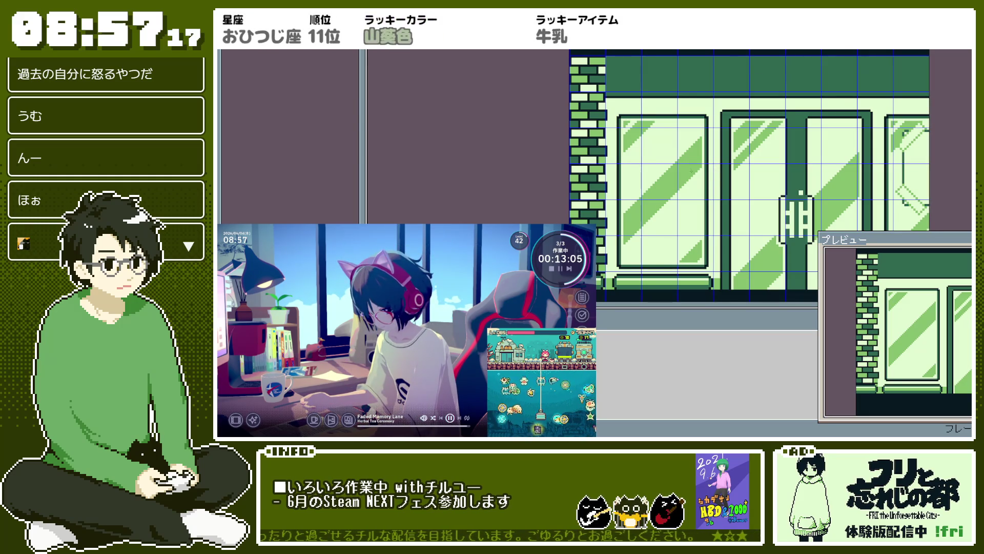
pyautogui.scroll(2, 582, 128)
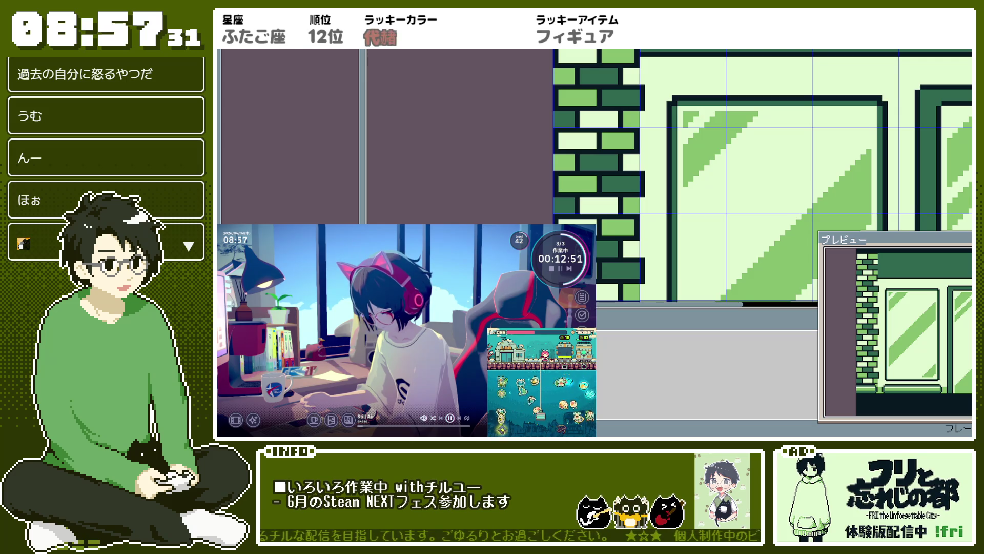
pyautogui.hotkey('ctrl', 'alt', 'shift', 's')
# Step: Dismiss the pending export and reopen bg_neldrip_inside.aseprite from recent files
pyautogui.press('Escape')
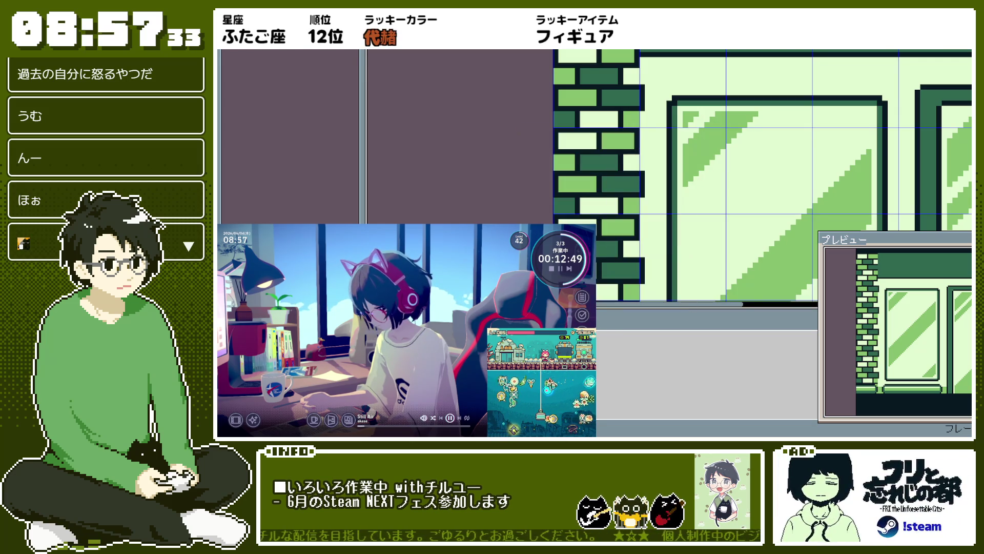
pyautogui.hotkey('ctrl', 'w')
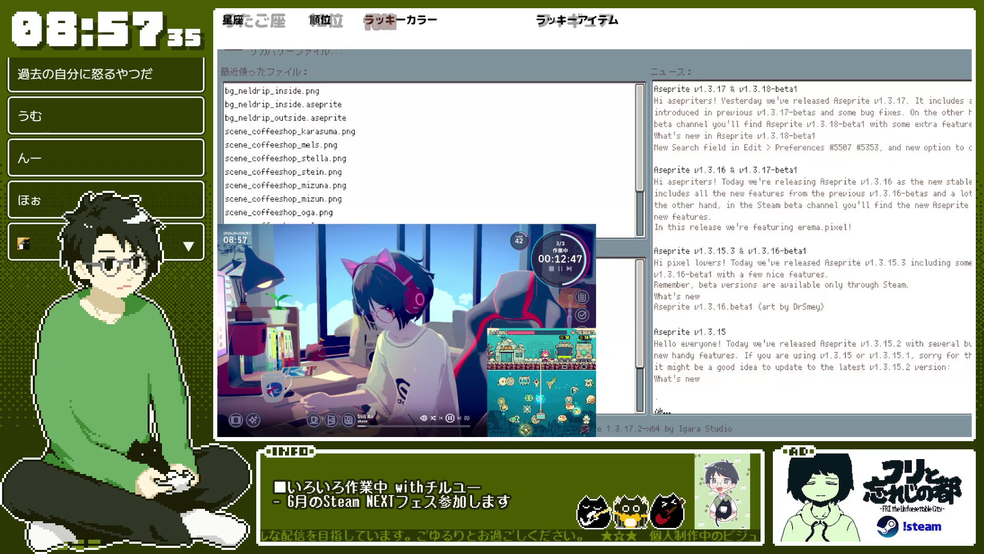
pyautogui.click(345, 104)
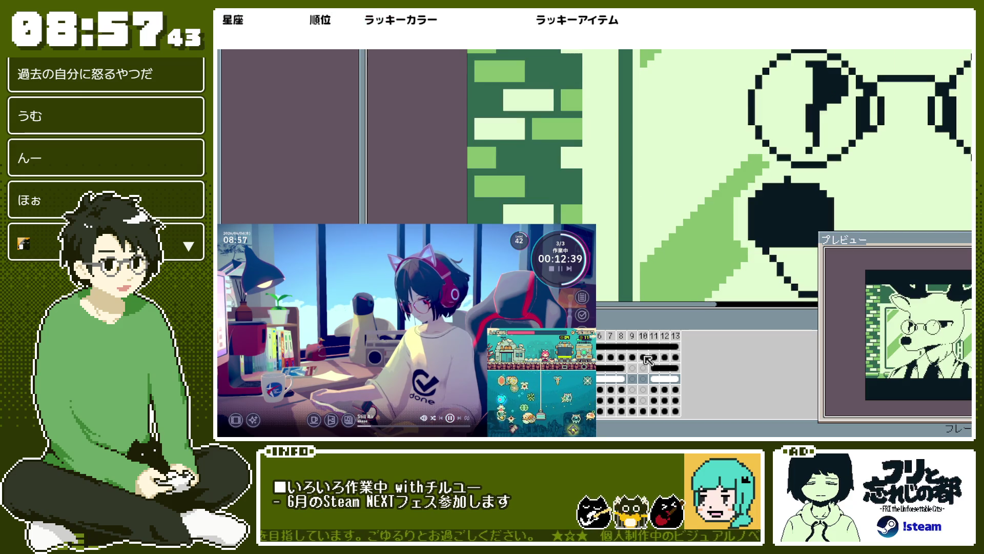
pyautogui.scroll(-1, 651, 354)
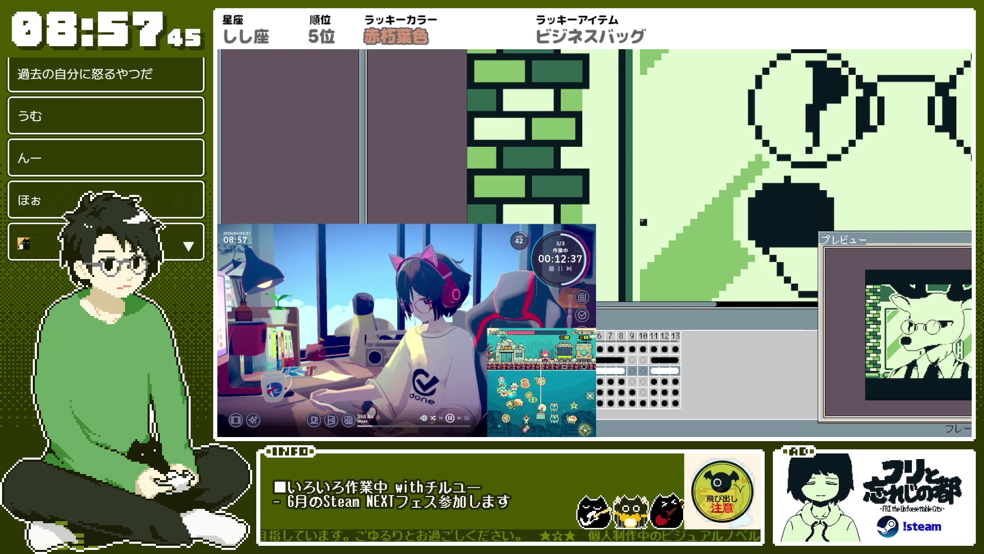
pyautogui.scroll(-5, 644, 221)
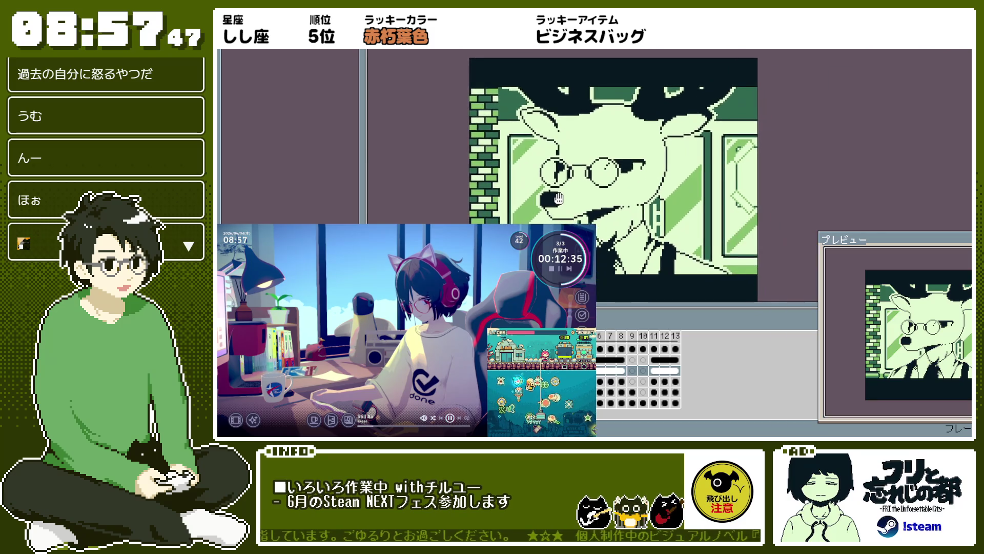
pyautogui.scroll(2, 558, 198)
# Step: Export the character scene as scene_coffeeshop_karasuma.png
pyautogui.hotkey('ctrl', 'alt', 'shift', 's')
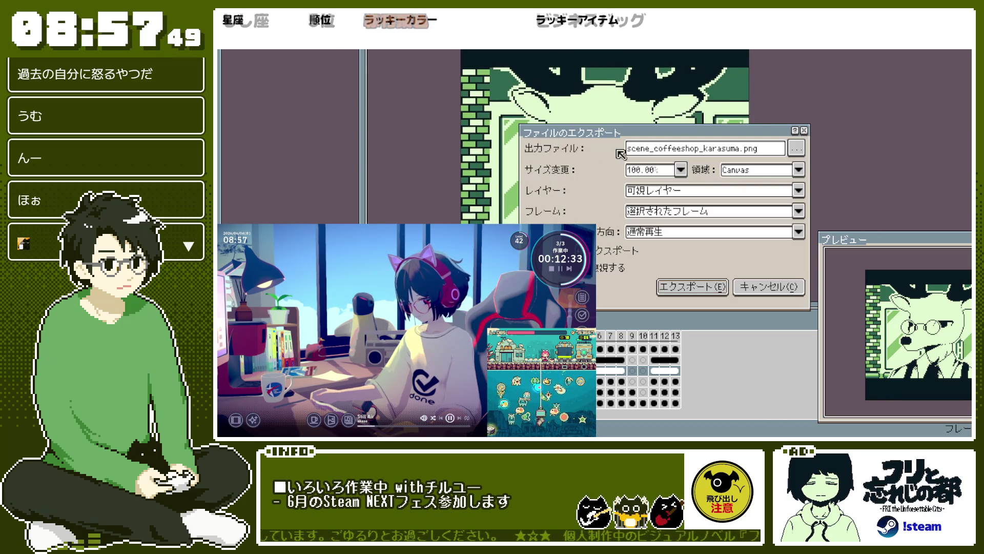
pyautogui.doubleClick(730, 149)
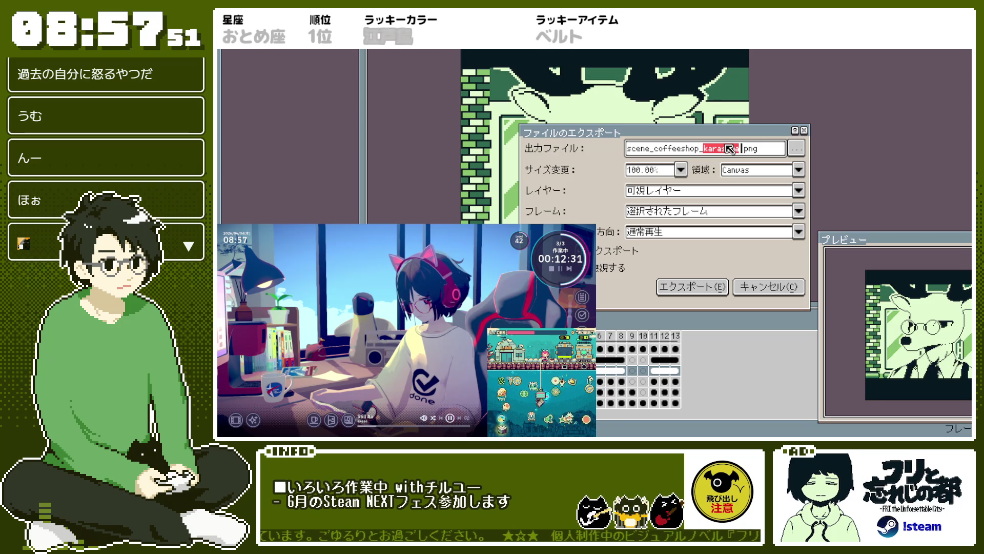
pyautogui.press('Return')
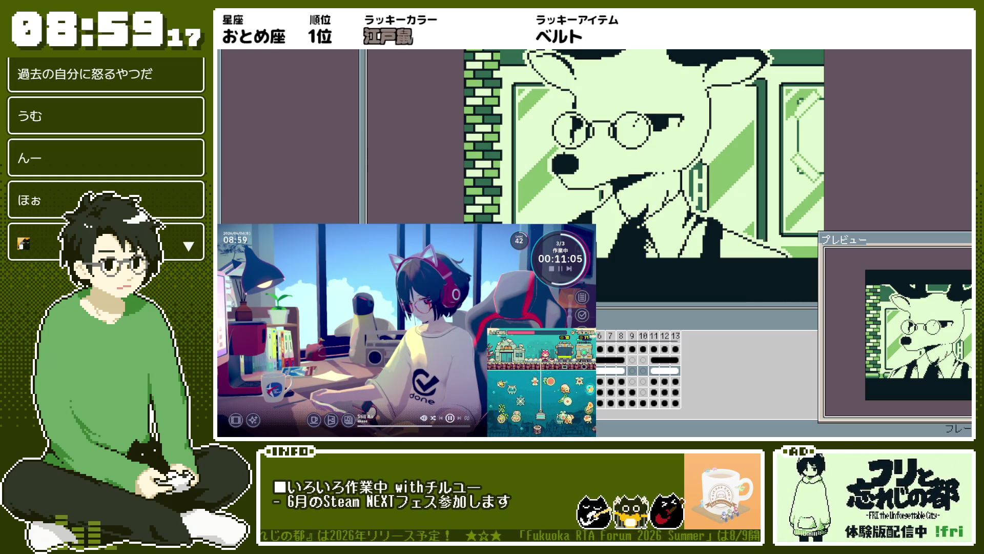
# Step: Zoom in on the green brick column and striped storefront window
pyautogui.scroll(2, 598, 124)
pyautogui.scroll(1, 598, 124)
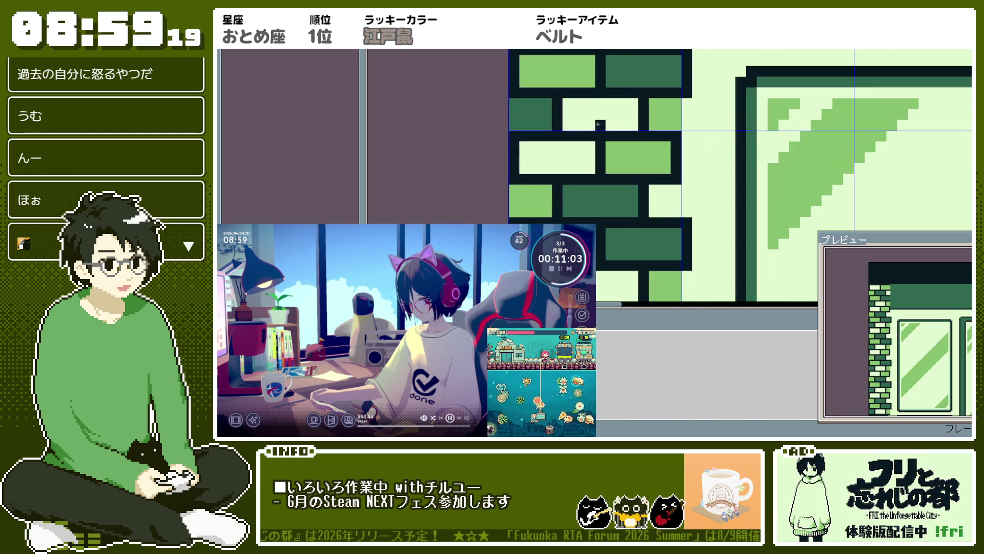
pyautogui.scroll(-3, 597, 124)
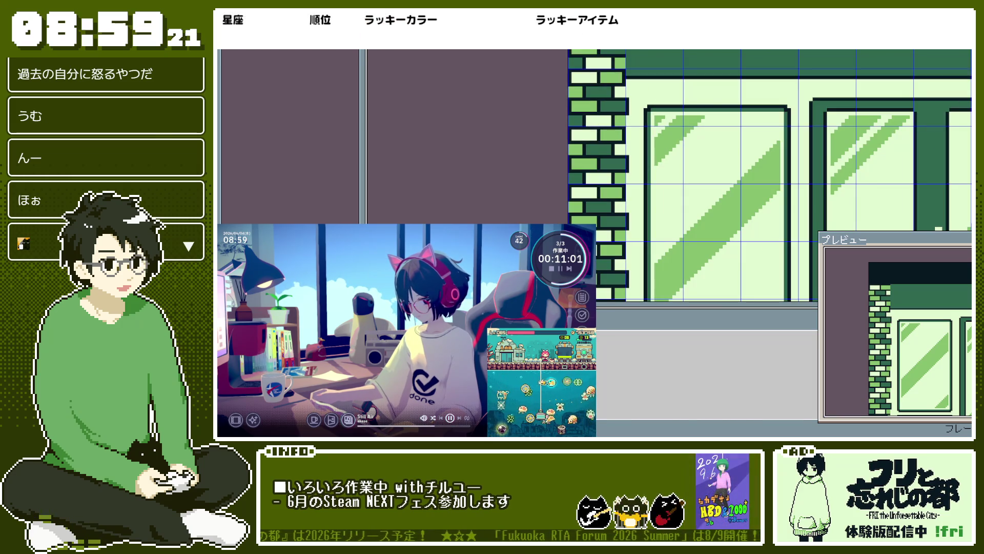
# Step: Bring the double doors into view and darken a brick in the left brick column
pyautogui.moveTo(584, 74)
pyautogui.mouseDown()
pyautogui.moveTo(534, 149)
pyautogui.moveTo(540, 165)
pyautogui.mouseUp()
pyautogui.scroll(-1, 543, 179)
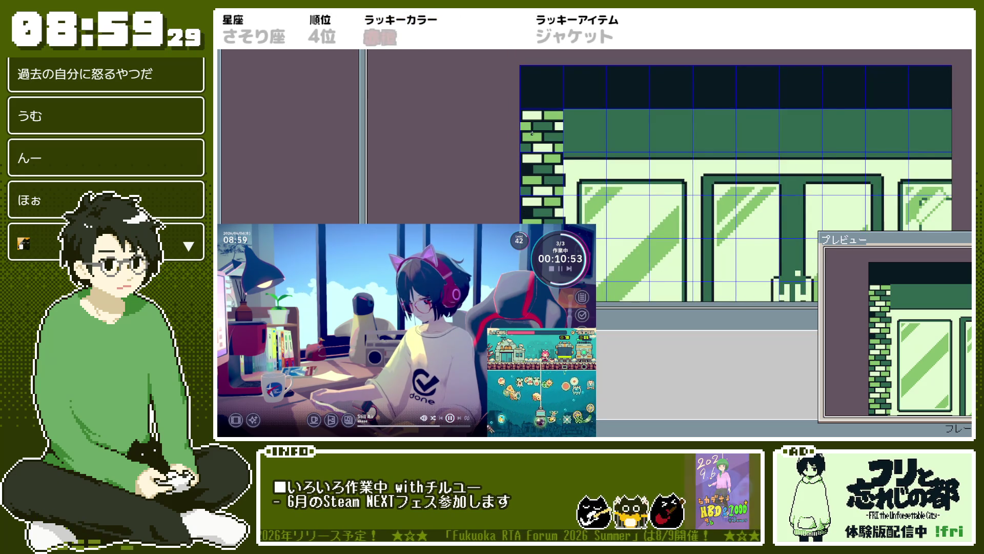
pyautogui.moveTo(547, 184); pyautogui.dragTo(569, 145)
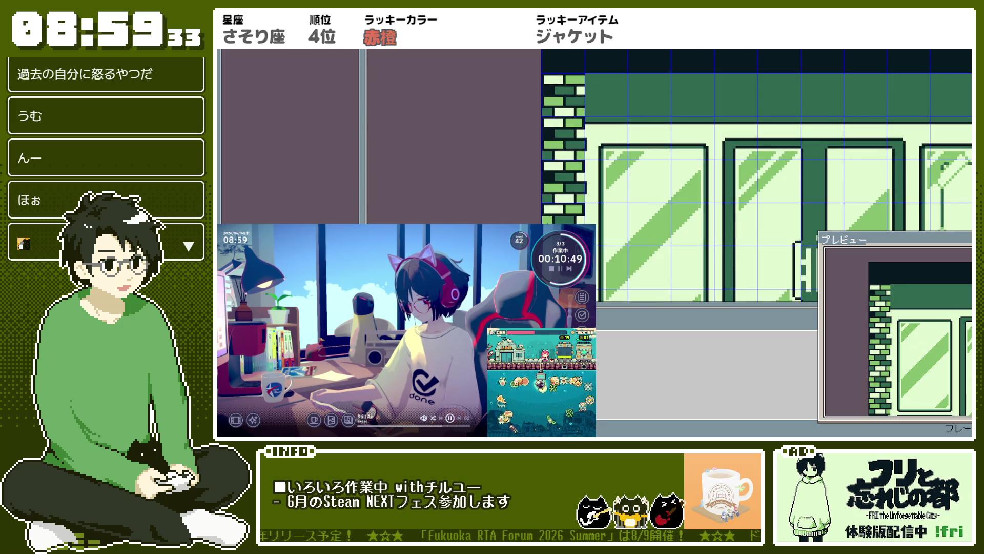
pyautogui.moveTo(549, 221); pyautogui.dragTo(629, 139)
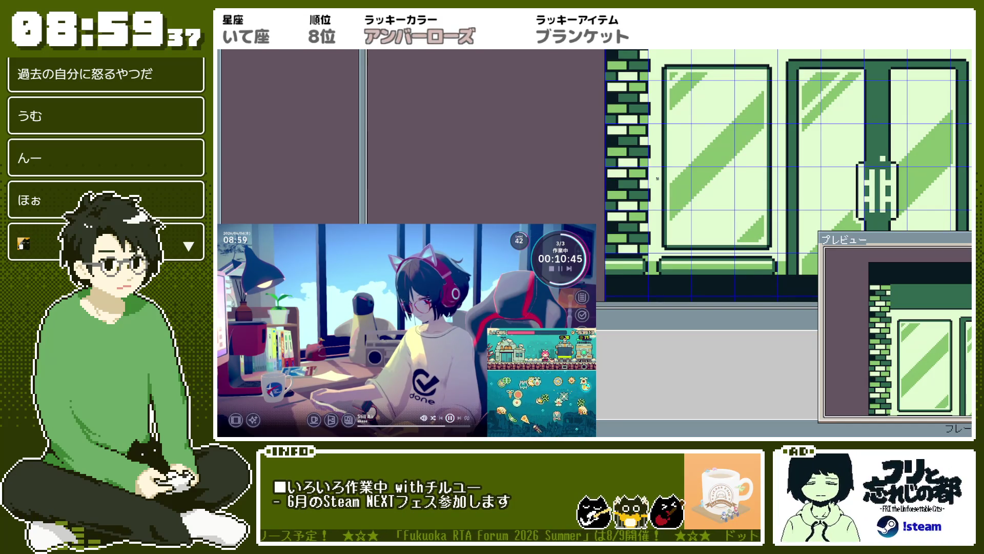
pyautogui.scroll(-1, 594, 175)
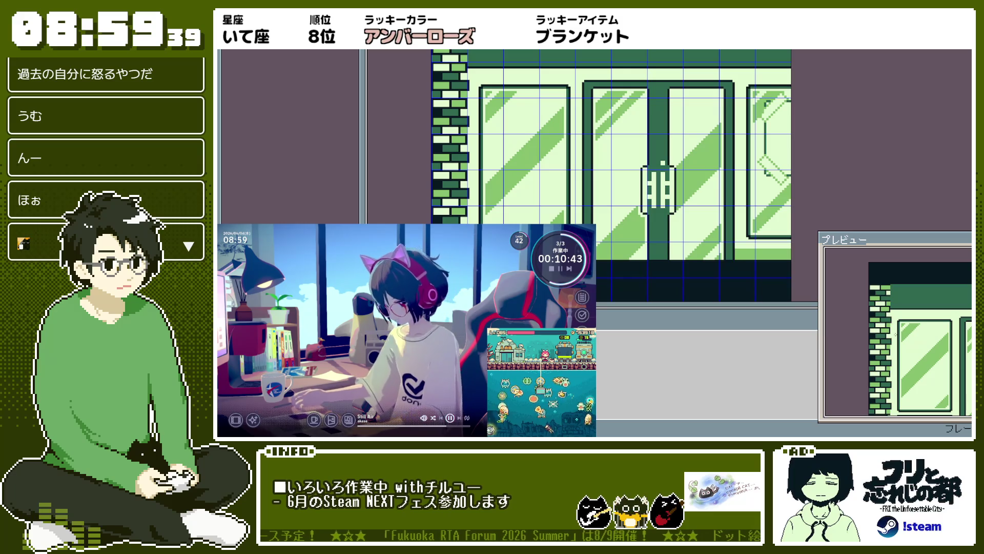
pyautogui.scroll(-1, 907, 326)
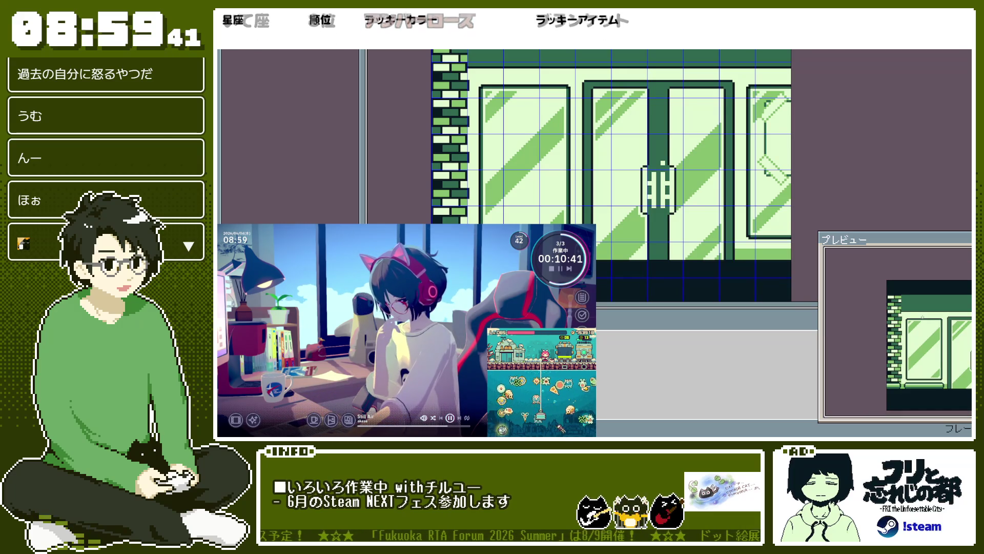
pyautogui.scroll(2, 454, 109)
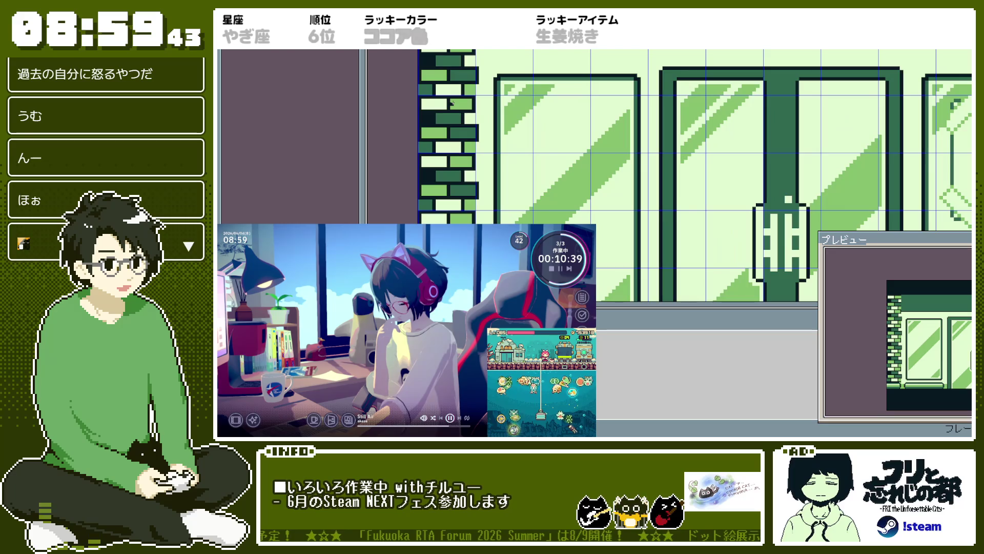
pyautogui.scroll(-1, 453, 104)
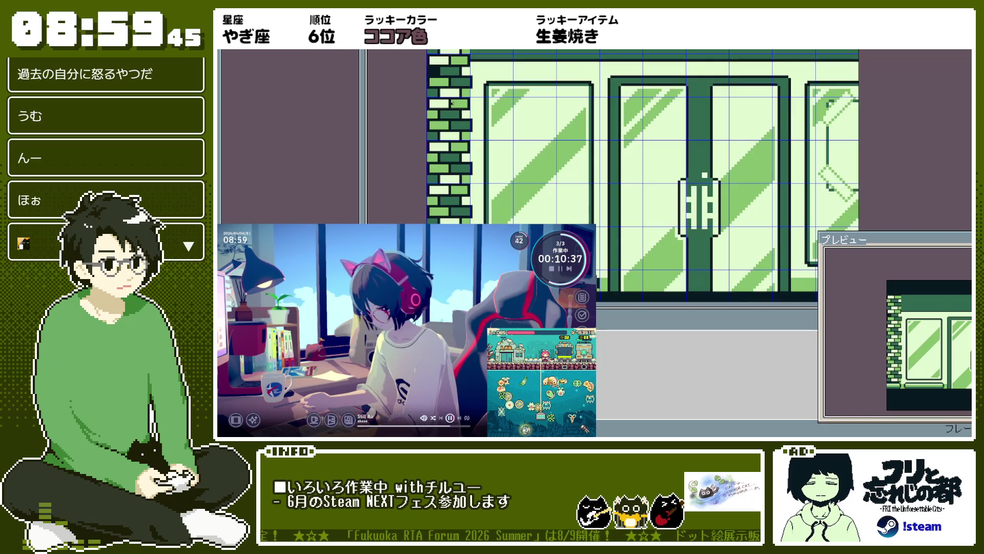
pyautogui.scroll(3, 452, 103)
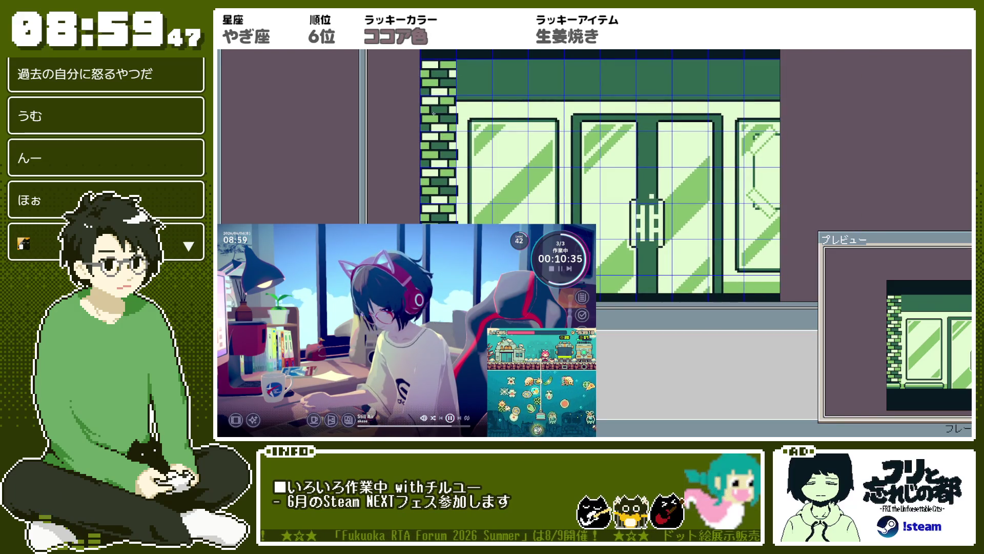
pyautogui.click(437, 107)
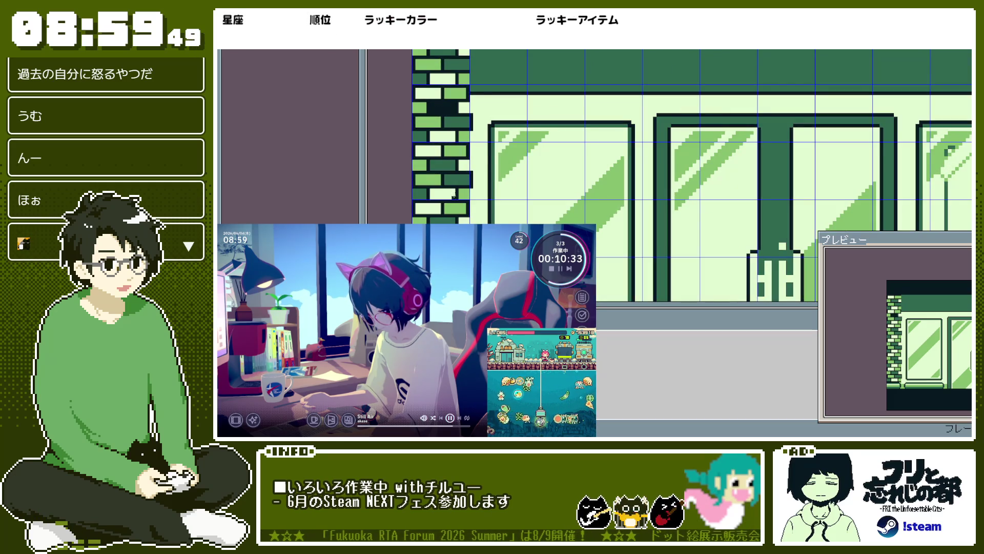
# Step: Marquee-select a tall vertical strip of the façade, deselect it, and save the background
pyautogui.scroll(-2, 493, 112)
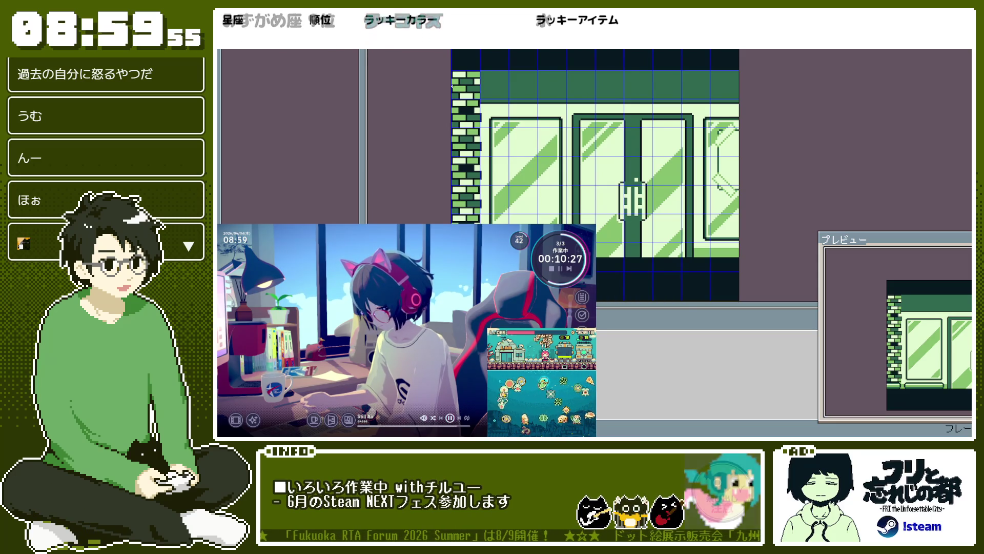
pyautogui.scroll(1, 452, 83)
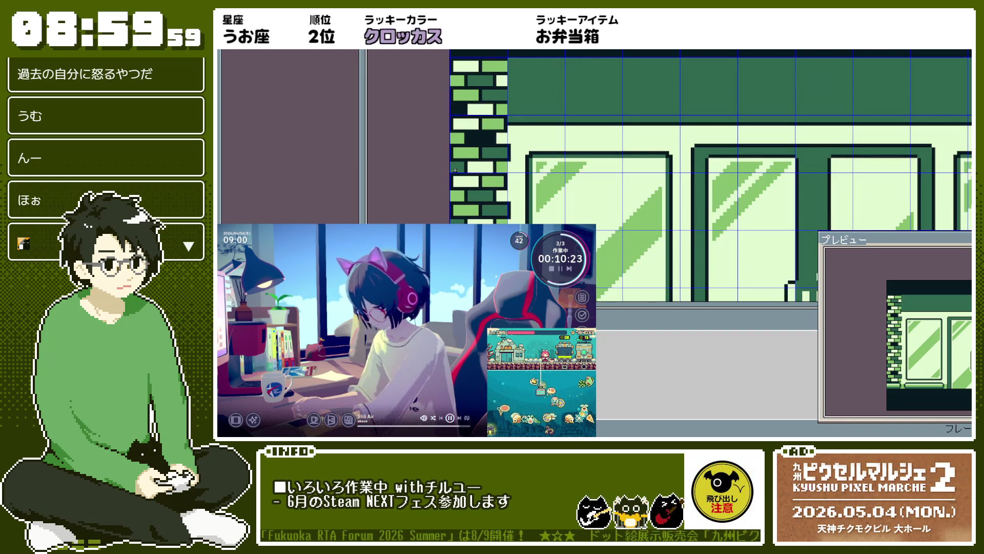
pyautogui.scroll(-1, 460, 220)
pyautogui.moveTo(459, 220); pyautogui.dragTo(516, 149)
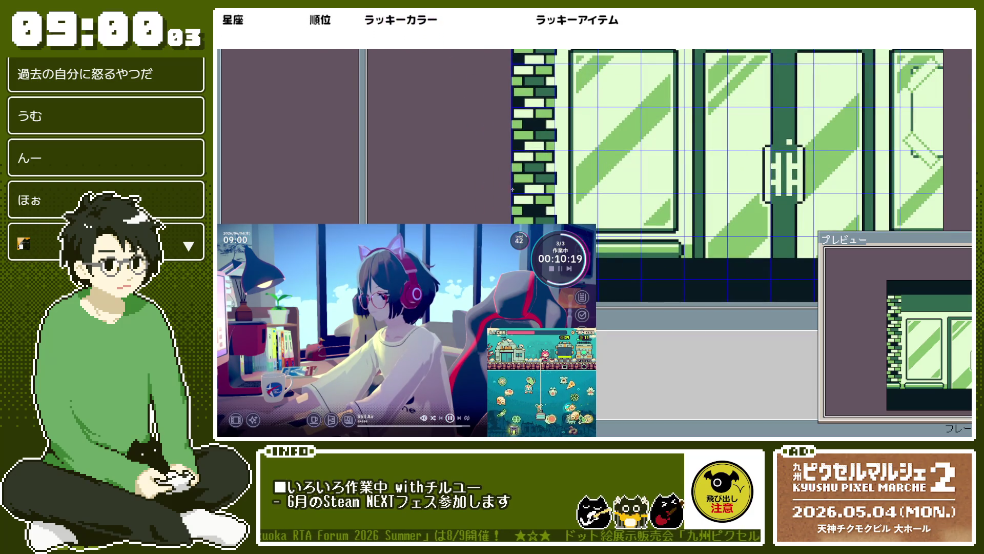
pyautogui.scroll(-1, 604, 155)
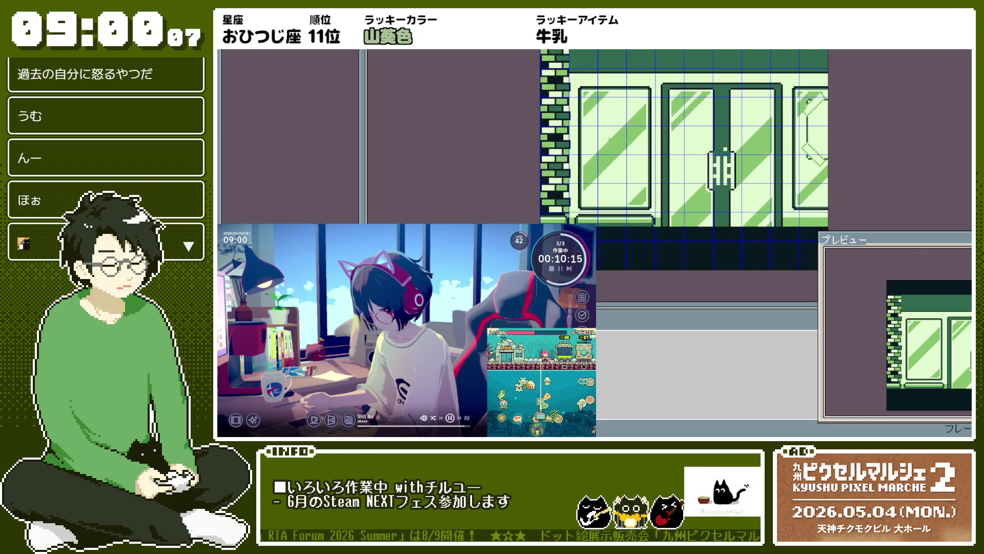
pyautogui.scroll(2, 519, 99)
pyautogui.scroll(-2, 535, 101)
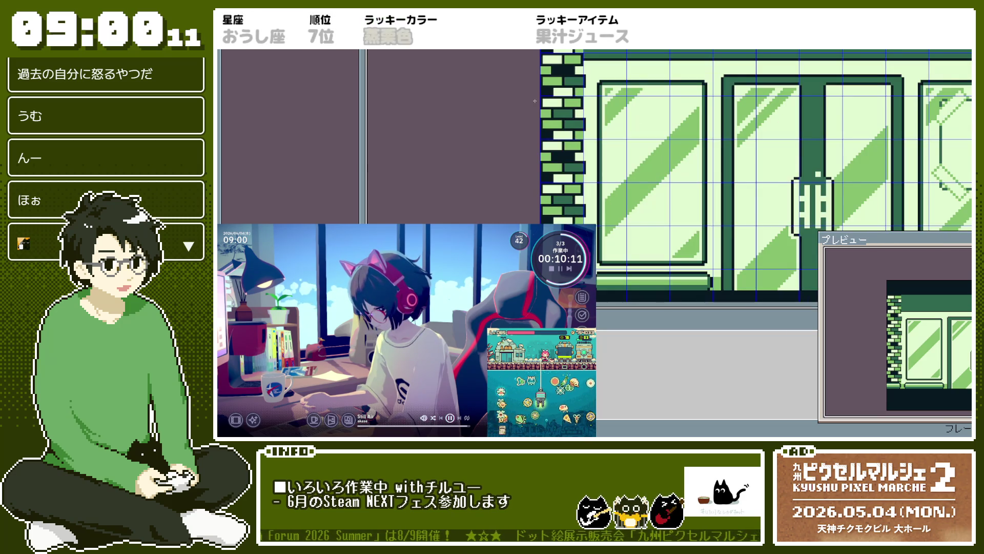
pyautogui.moveTo(606, 72)
pyautogui.mouseDown()
pyautogui.moveTo(569, 254)
pyautogui.moveTo(582, 268)
pyautogui.mouseUp()
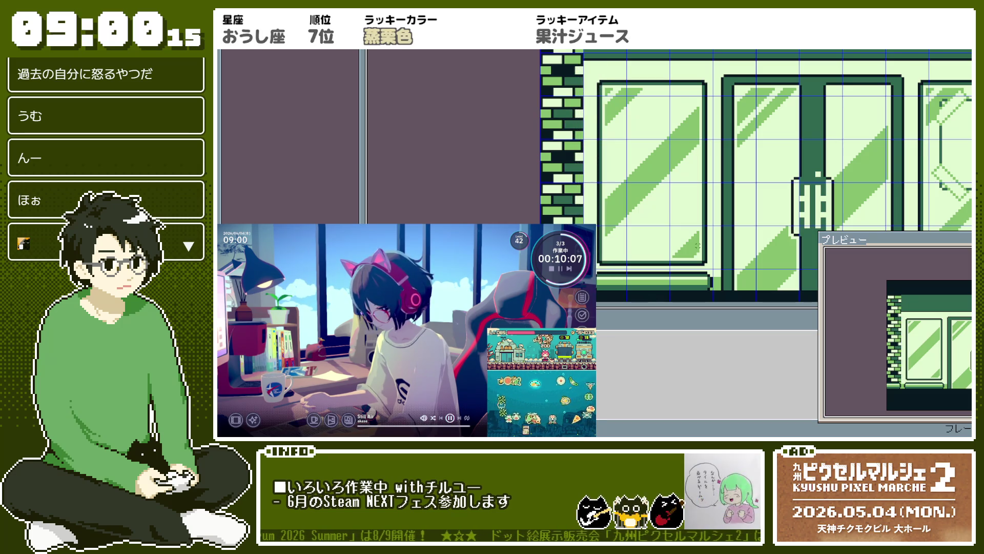
pyautogui.click(712, 143)
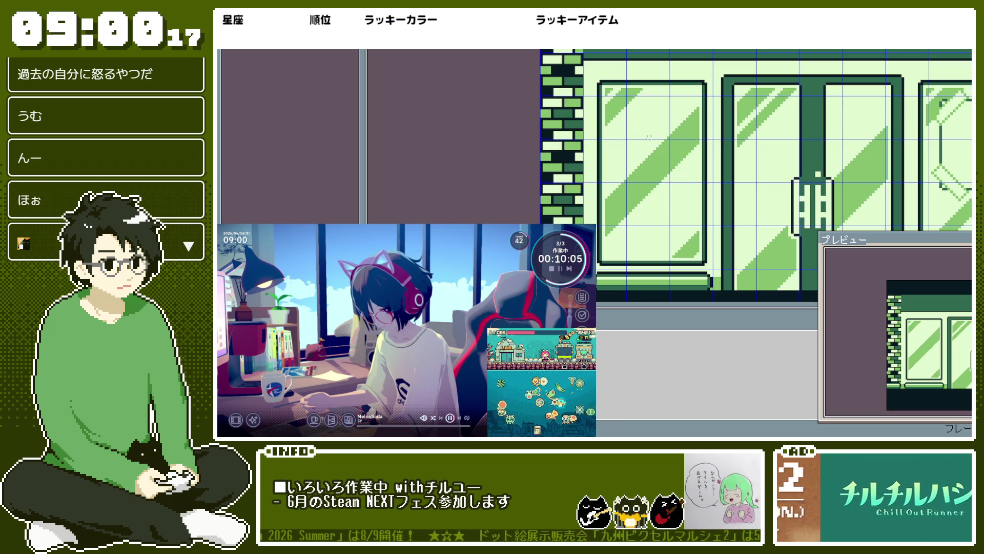
pyautogui.hotkey('ctrl', 'alt', 'shift', 's')
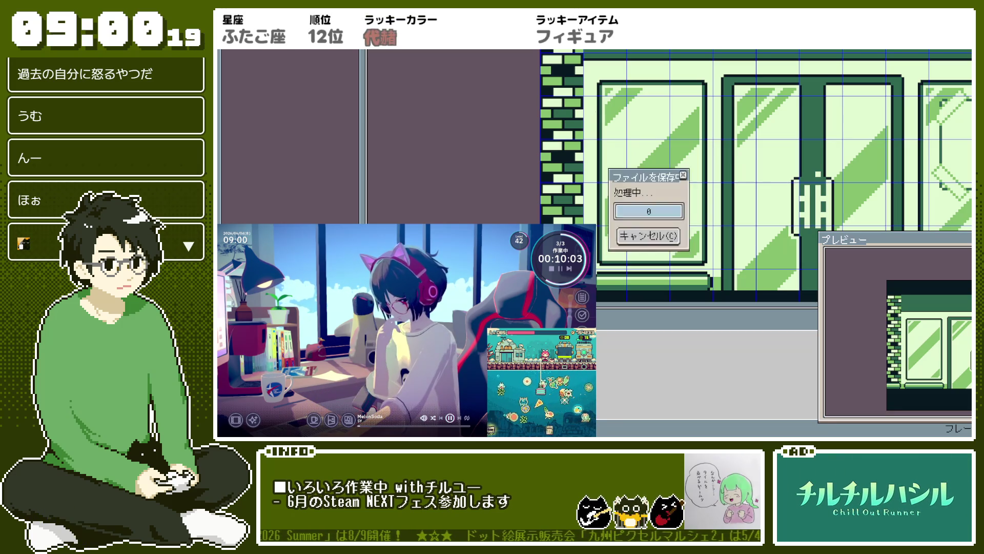
# Step: Confirm exporting bg_neldrip_inside.png and cycle through the open sprites
pyautogui.press('Return')
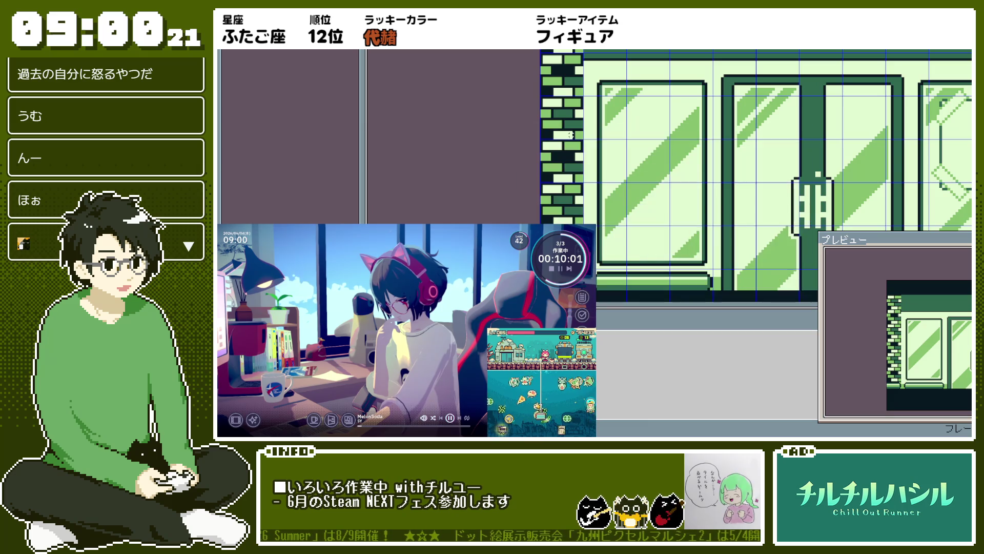
pyautogui.hotkey('ctrl', 'Tab')
pyautogui.hotkey('ctrl', 'Tab')
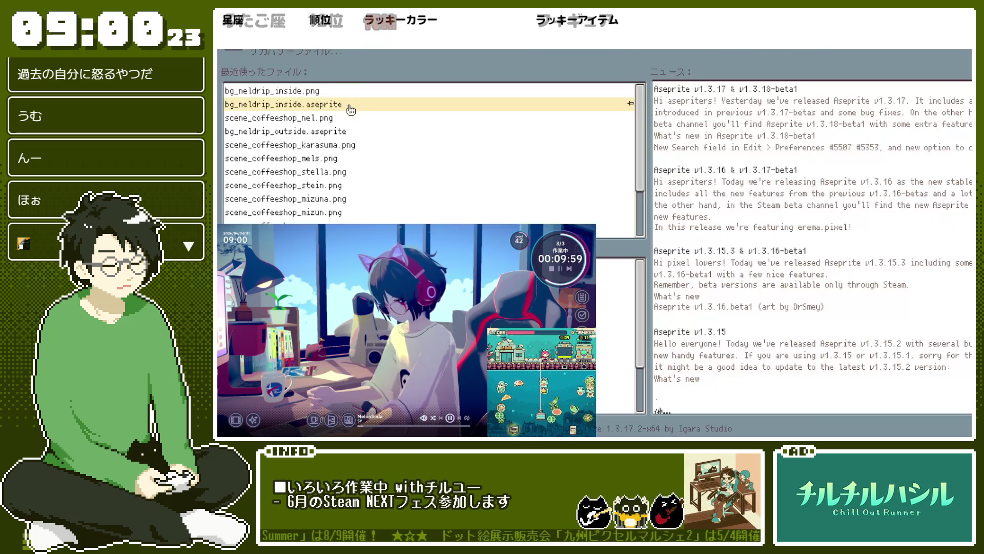
pyautogui.hotkey('ctrl', 'Tab')
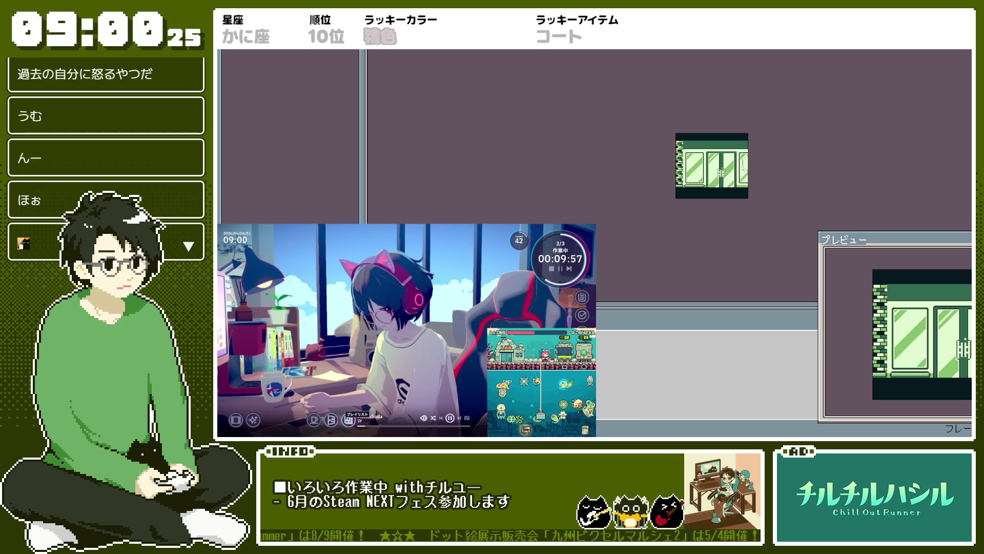
# Step: On the character scene sprite, step forward two frames past the cat-eared girl
pyautogui.hotkey('ctrl', 'Tab')
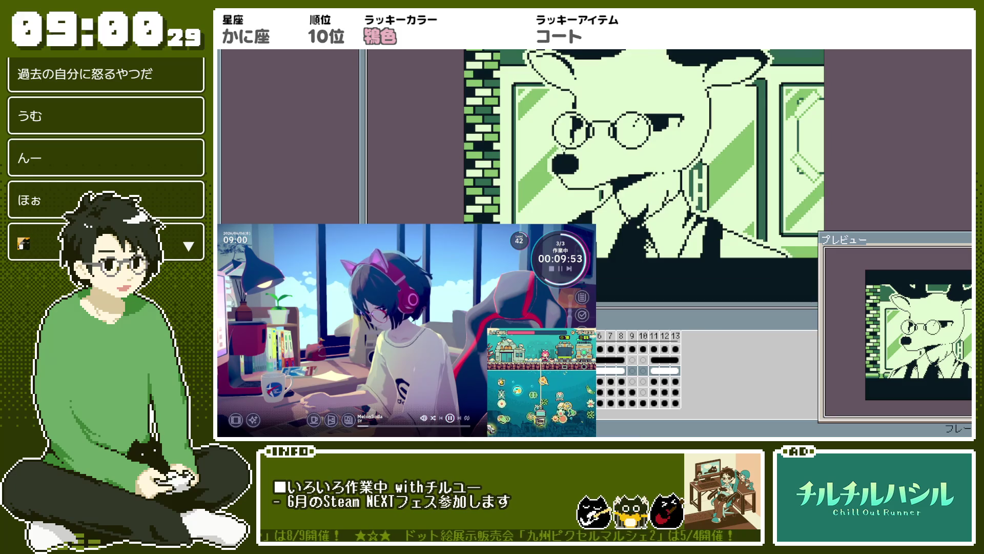
pyautogui.scroll(-2, 589, 153)
pyautogui.scroll(1, 558, 169)
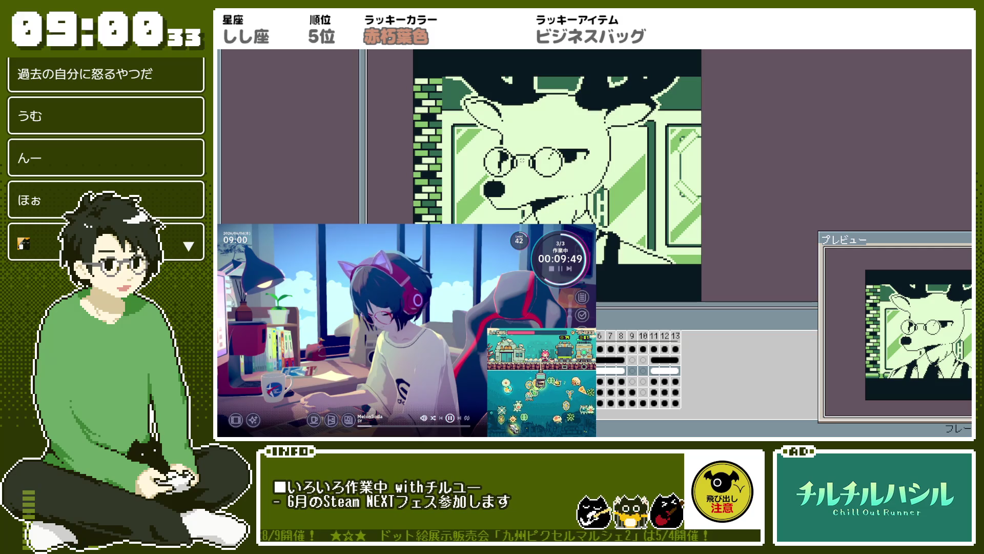
pyautogui.press('.')
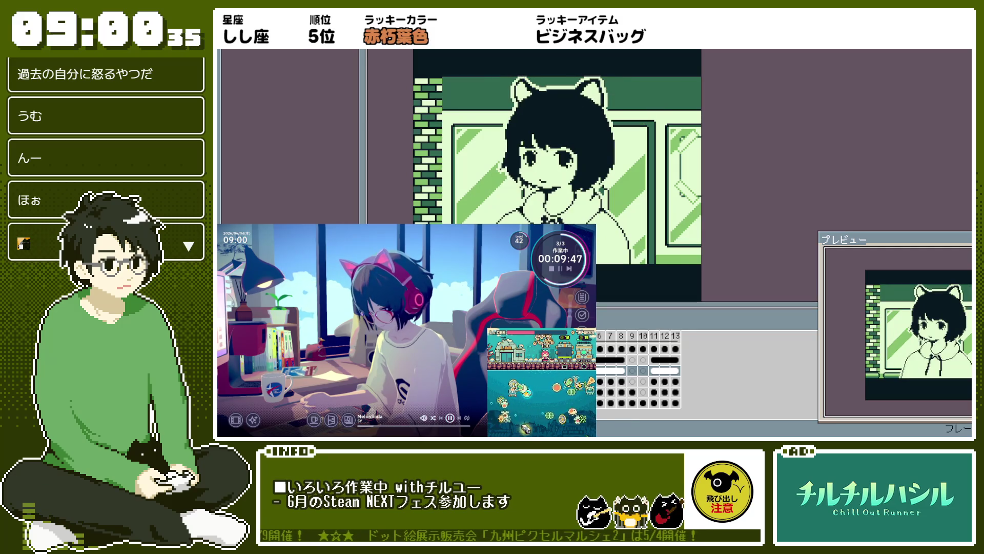
pyautogui.press('.')
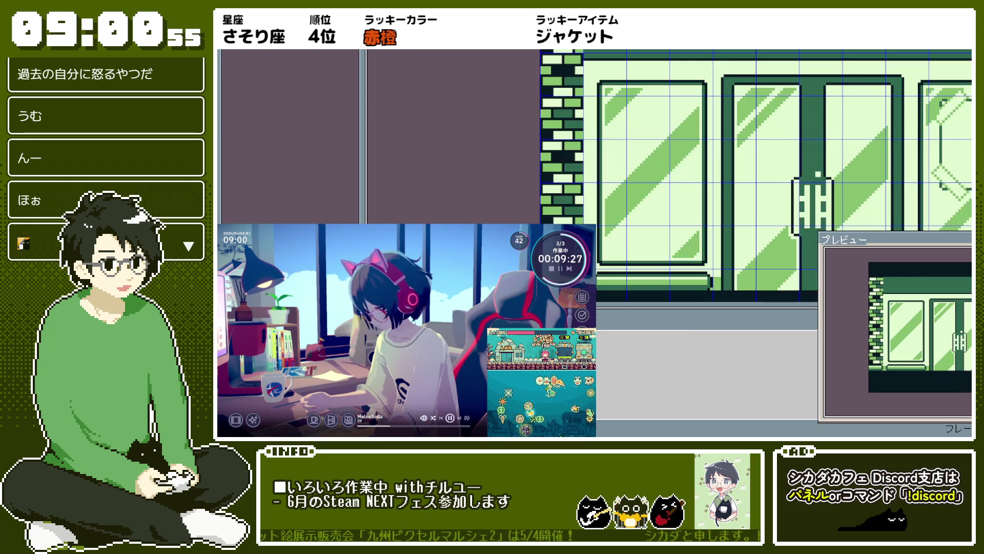
# Step: Draw a light-green line across the top band and re-export bg_neldrip_inside.png, overwriting it
pyautogui.scroll(-2, 574, 105)
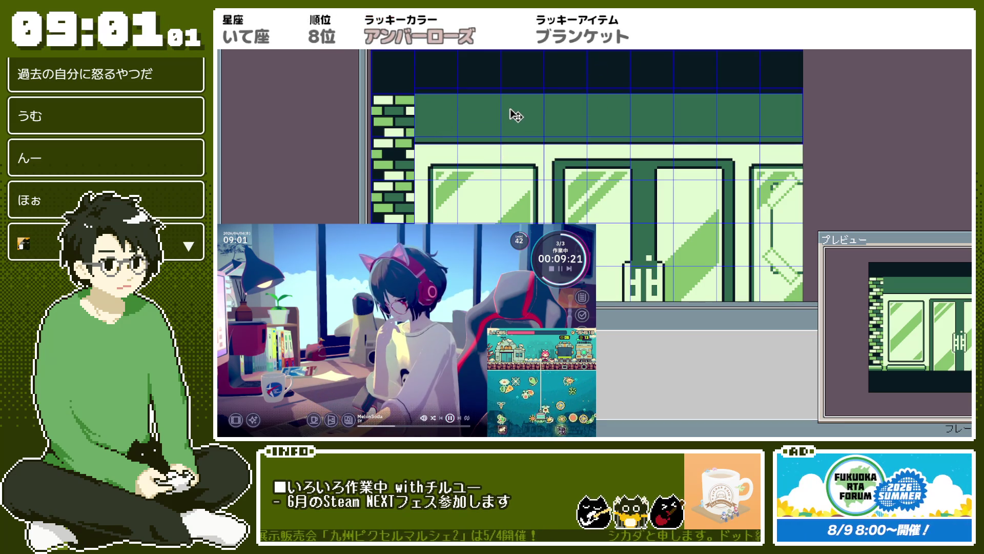
pyautogui.moveTo(417, 134); pyautogui.dragTo(803, 134)
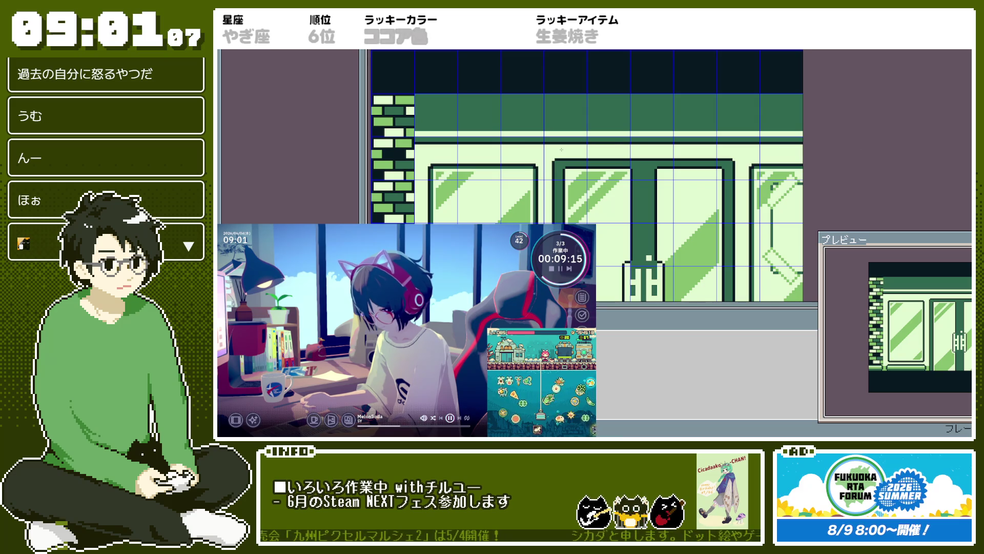
pyautogui.hotkey('ctrl', 'alt', 'shift', 's')
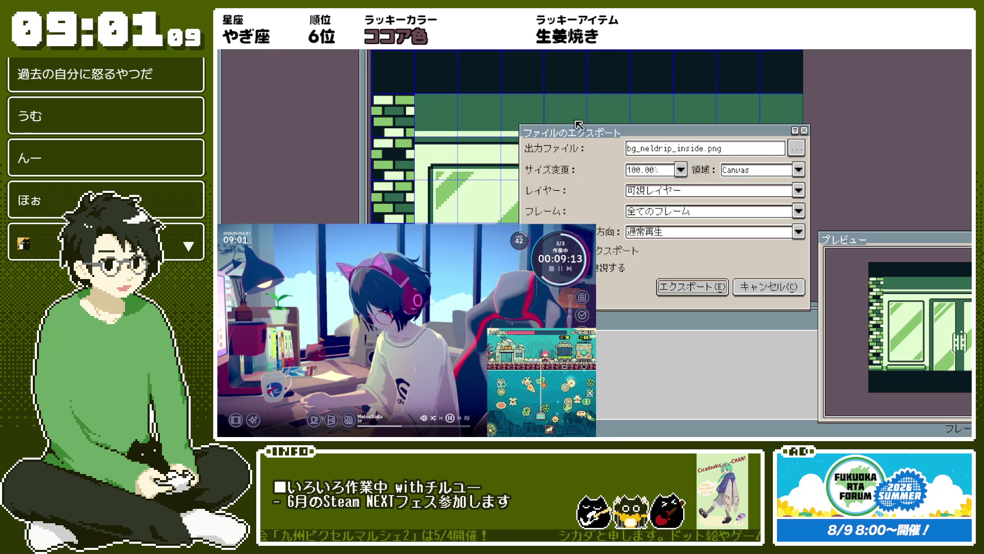
pyautogui.press('Return')
pyautogui.press('Return')
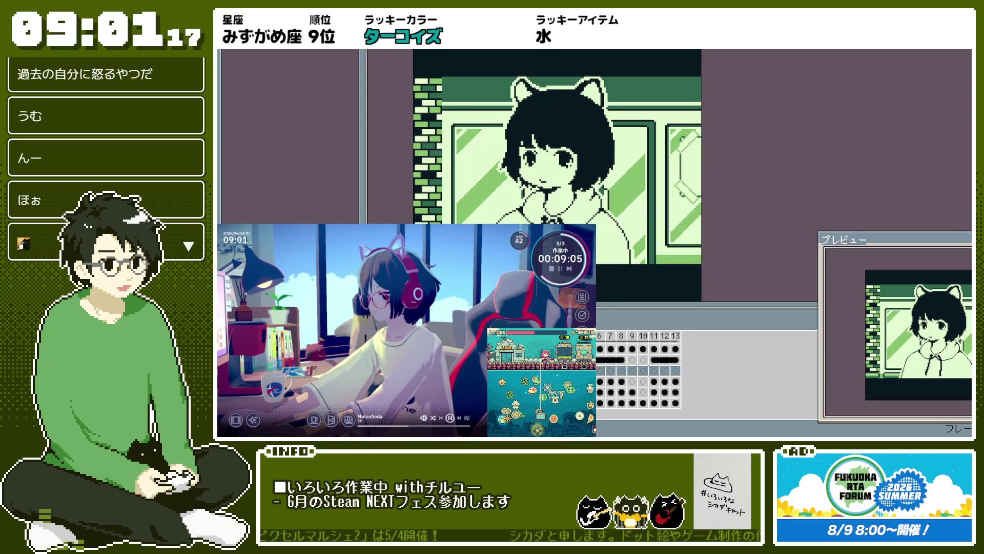
# Step: Change a cel option on the man's-face frame from its right-click menu
pyautogui.click(658, 373)
pyautogui.click(626, 377)
pyautogui.rightClick(626, 377)
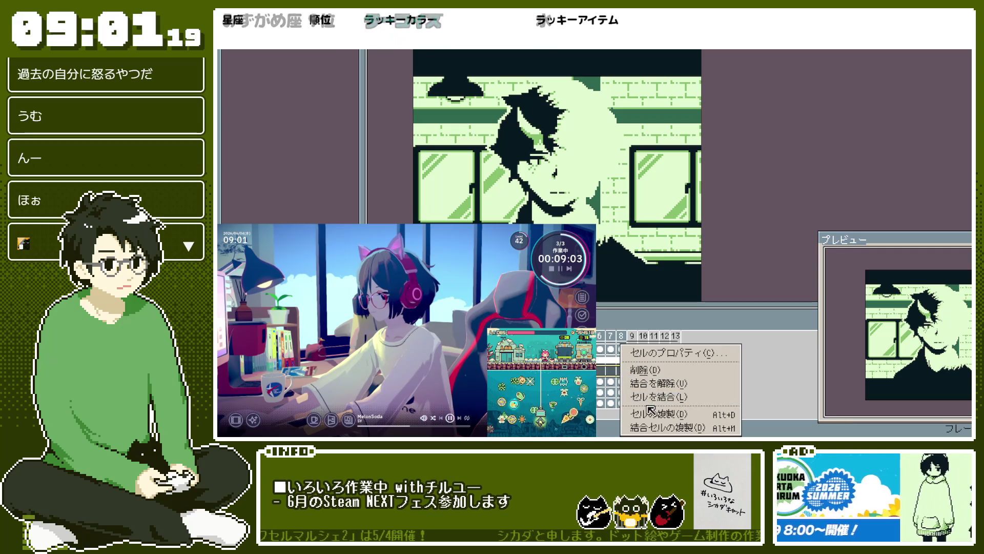
pyautogui.click(657, 406)
# Step: Link the background cels across frames 11–13, then remove the portrait from the current frame
pyautogui.click(620, 378)
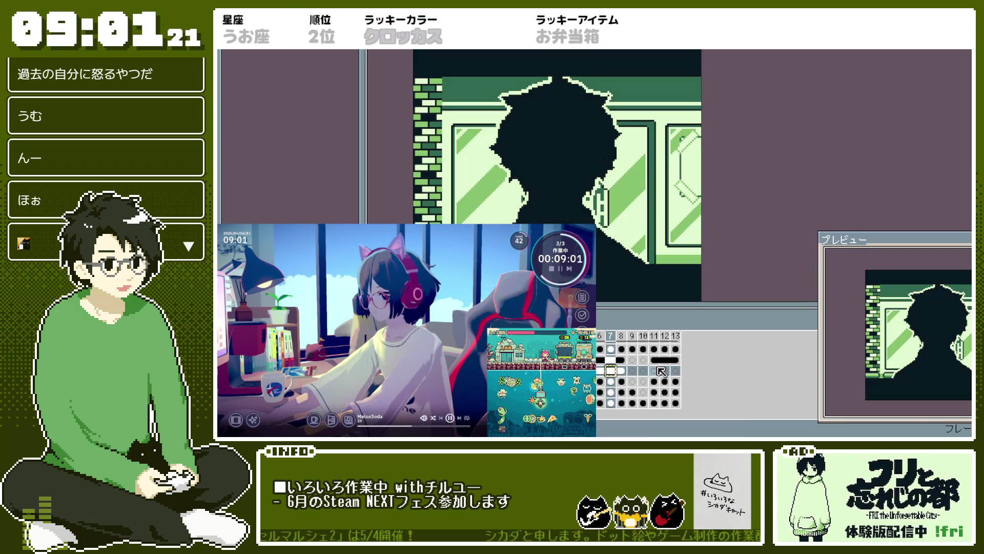
pyautogui.click(654, 371)
pyautogui.click(626, 376)
pyautogui.rightClick(626, 376)
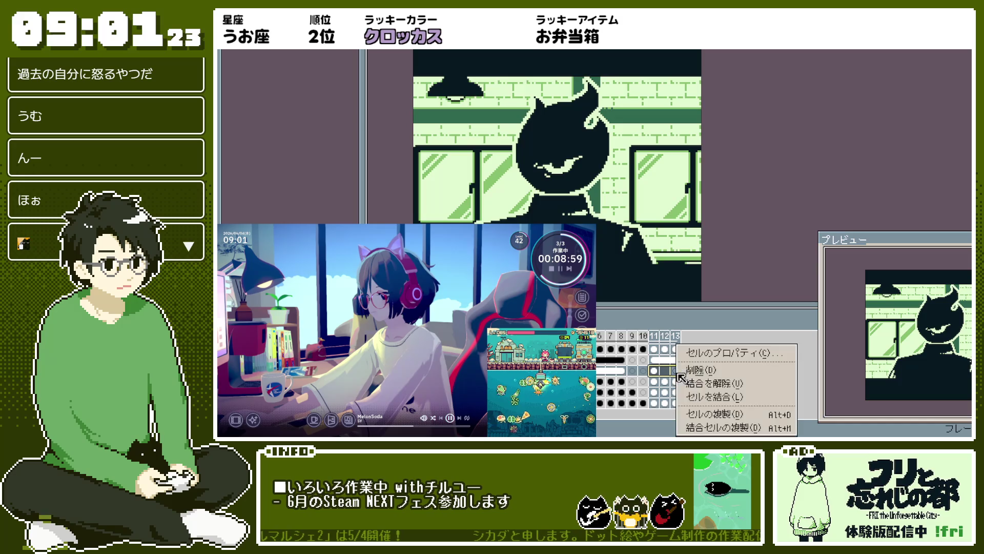
pyautogui.click(659, 398)
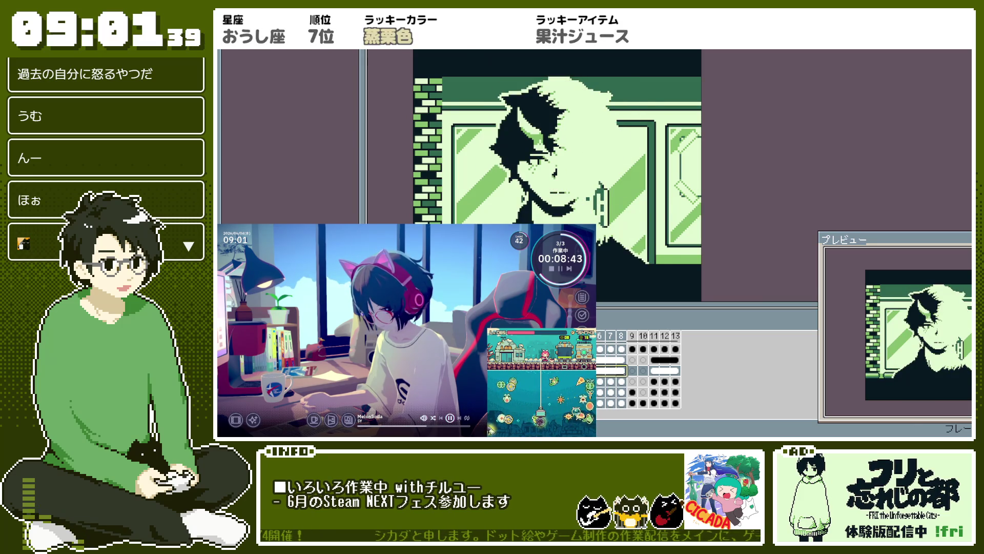
pyautogui.rightClick(597, 370)
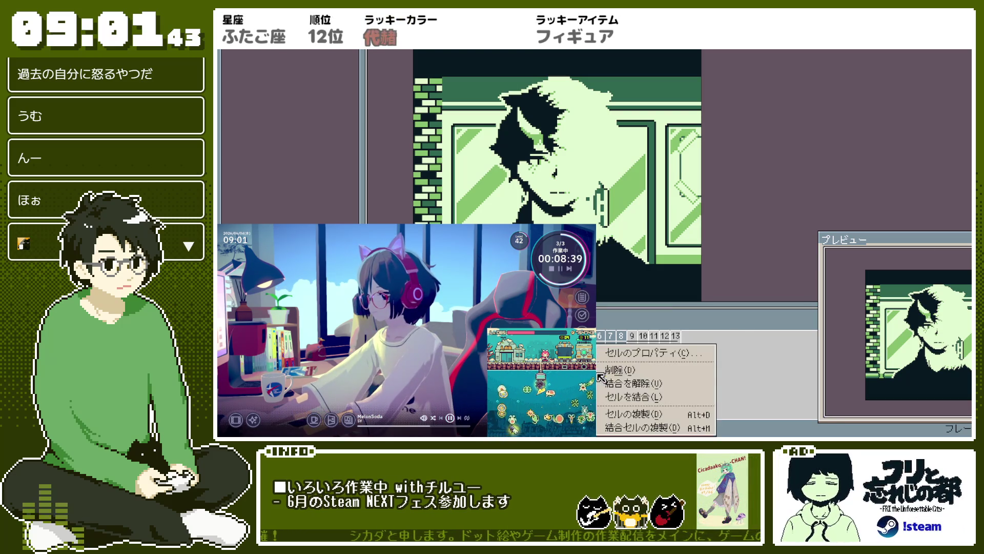
pyautogui.click(677, 398)
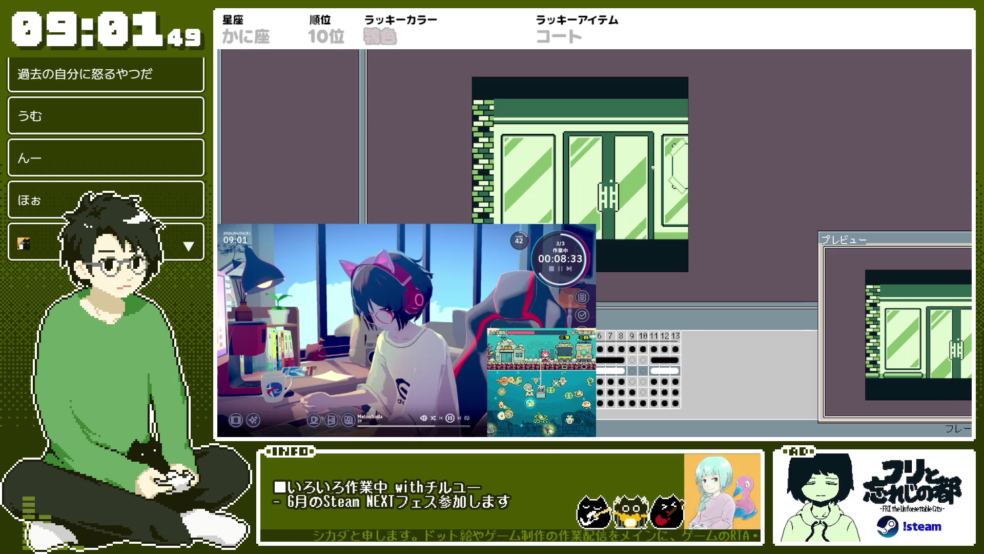
# Step: Export the current scene frame, then the fri frame as scene_coffeeshop_fri.png
pyautogui.rightClick(660, 173)
pyautogui.click(649, 209)
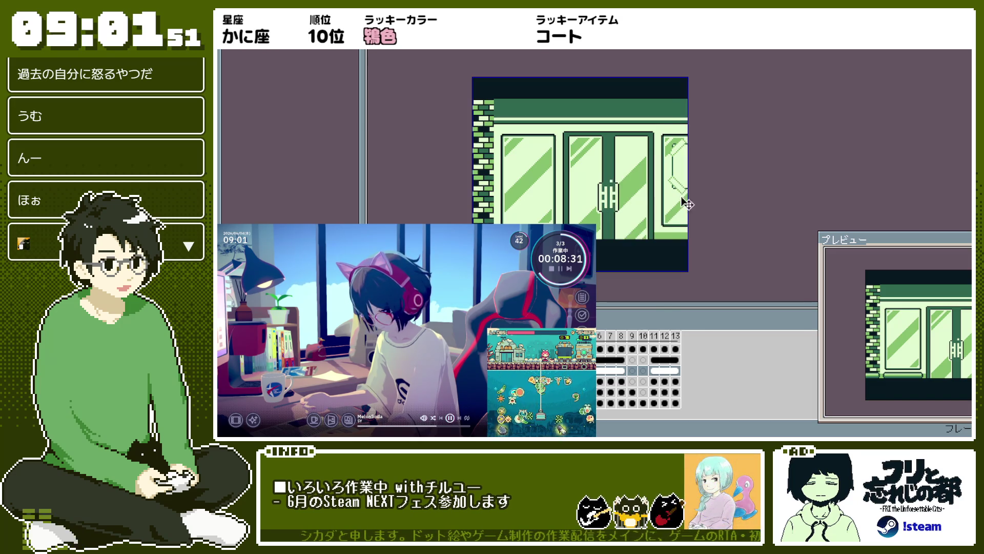
pyautogui.click(711, 149)
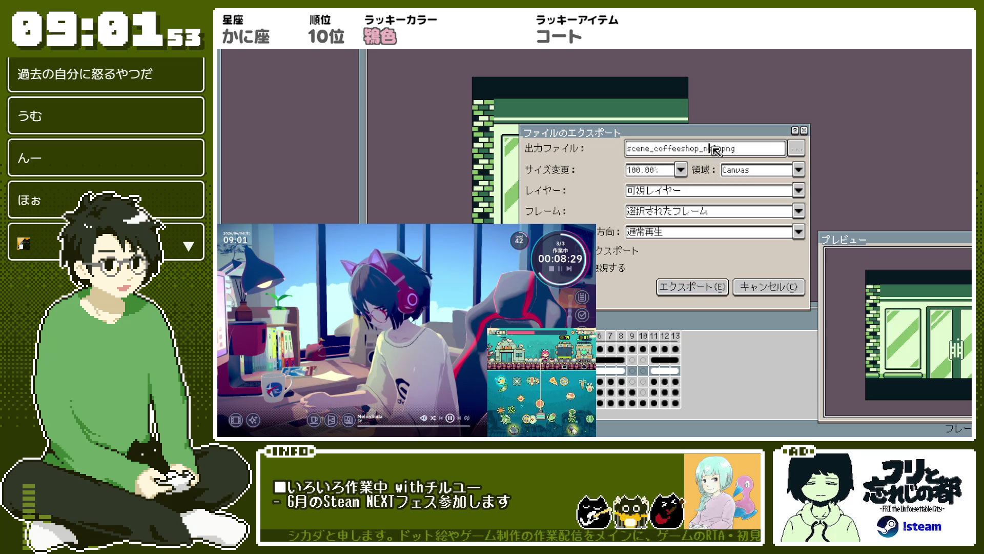
pyautogui.write('bla')
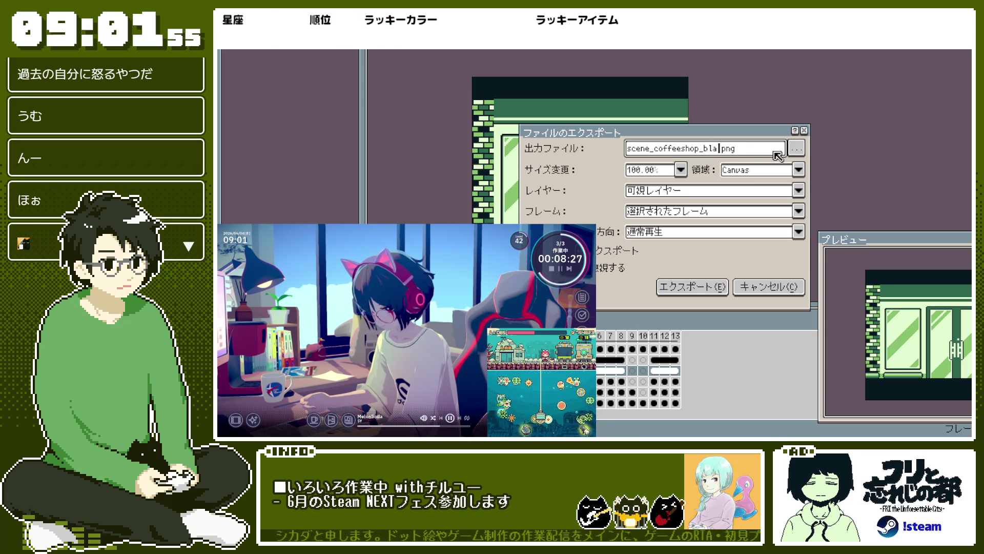
pyautogui.press('Return')
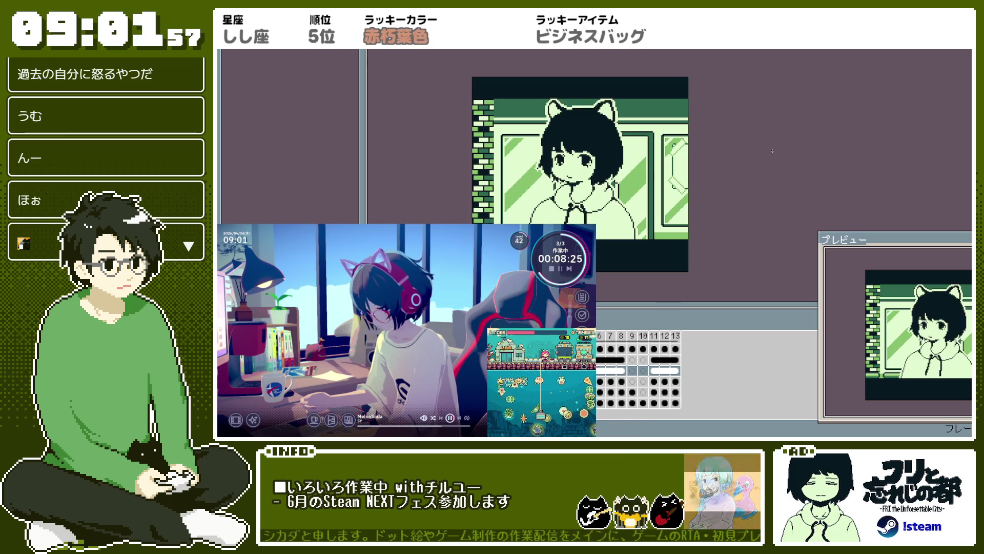
pyautogui.hotkey('ctrl', 'shift', 'e')
pyautogui.doubleClick(718, 149)
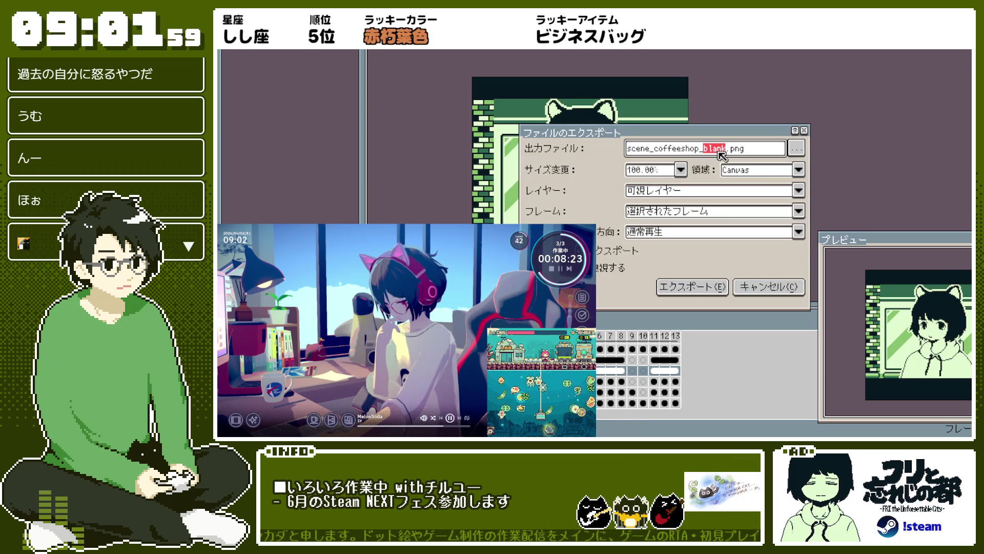
pyautogui.write('fri')
pyautogui.press('Return')
# Step: Export the next two character frames as scene_coffeeshop_nel.png and scene_coffeeshop_ne.png
pyautogui.hotkey('ctrl', 'shift', 'e')
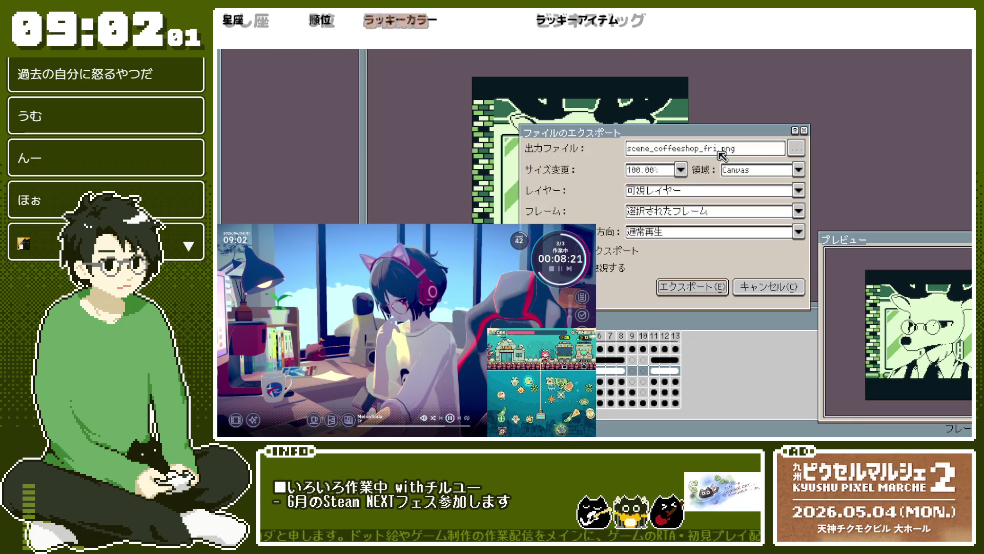
pyautogui.doubleClick(712, 149)
pyautogui.write('nel')
pyautogui.press('Return')
pyautogui.hotkey('ctrl', 'shift', 'e')
pyautogui.doubleClick(712, 148)
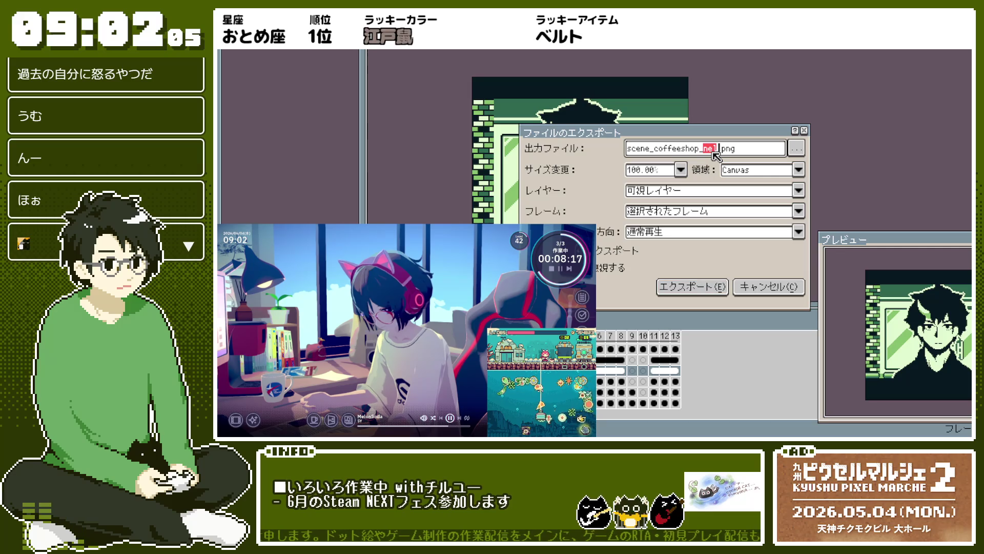
pyautogui.write('ne')
pyautogui.press('Return')
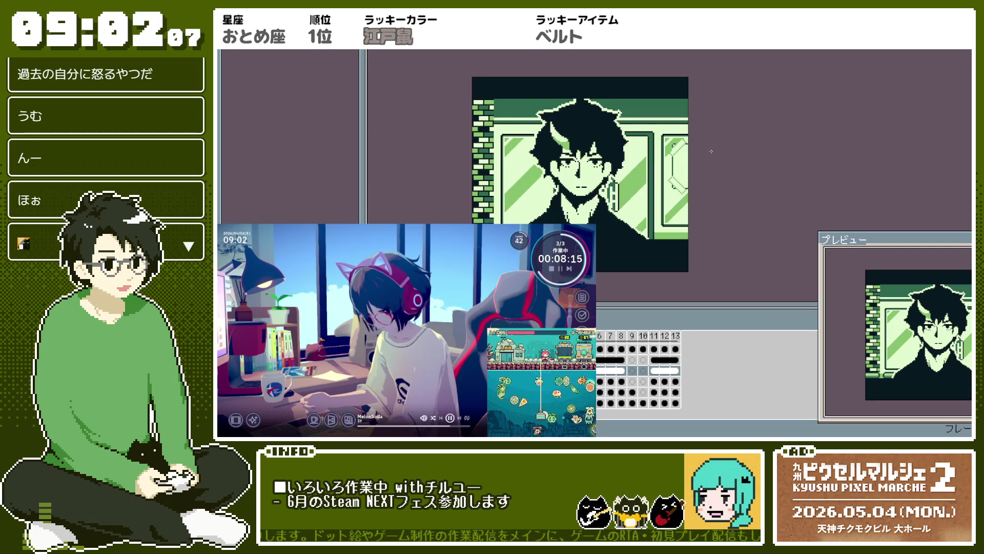
# Step: Export the lizard and next frames as scene_coffeeshop_mizuna.png and scene_coffeeshop_ora.png
pyautogui.press('Right')
pyautogui.hotkey('ctrl', 'shift', 'e')
pyautogui.doubleClick(711, 148)
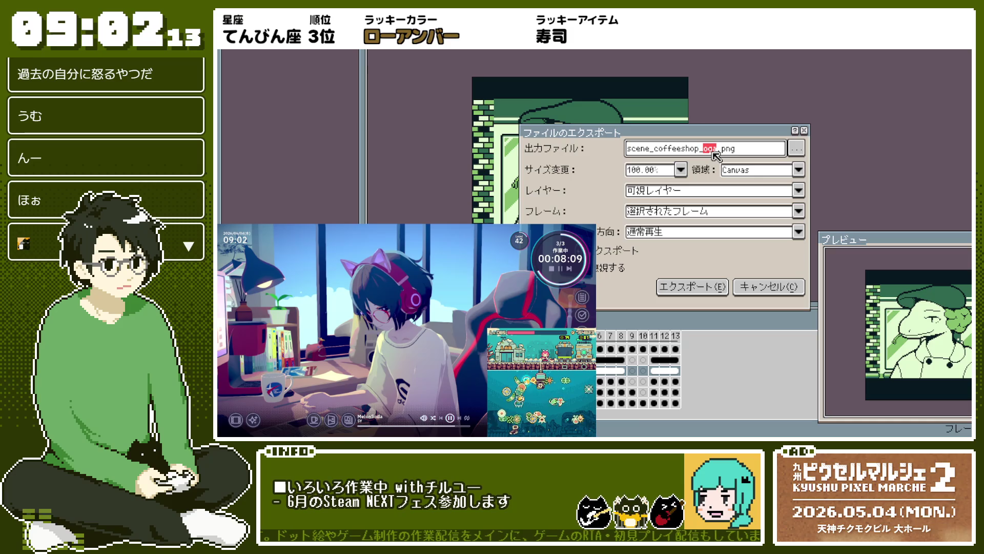
pyautogui.write('mizuna')
pyautogui.press('Return')
pyautogui.press('Right')
pyautogui.hotkey('ctrl', 'shift', 'e')
pyautogui.doubleClick(713, 153)
pyautogui.write('ora')
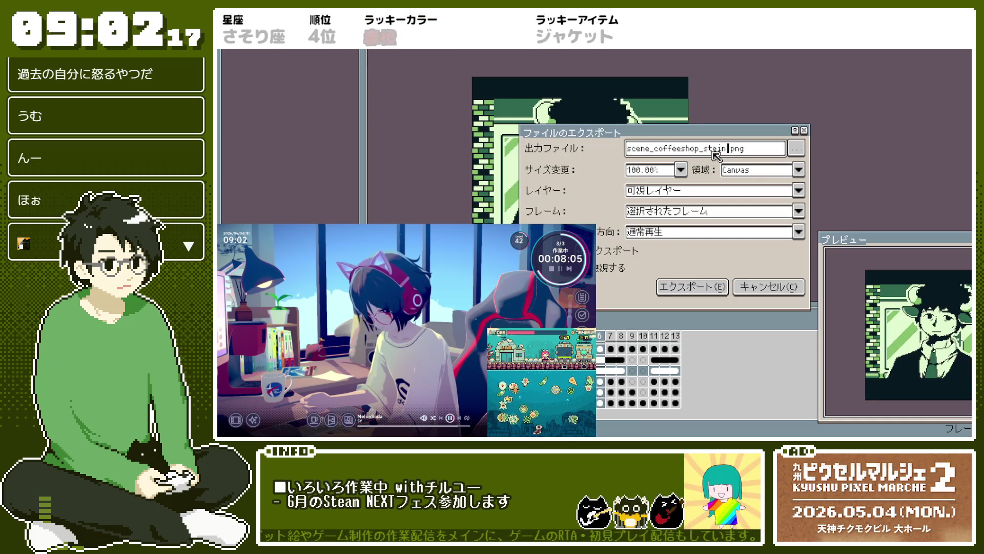
pyautogui.press('Return')
# Step: Skip the silhouette frame and export the camera woman as scene_coffeeshop_stella.png
pyautogui.press('Right')
pyautogui.hotkey('ctrl', 'shift', 'e')
pyautogui.press('Return')
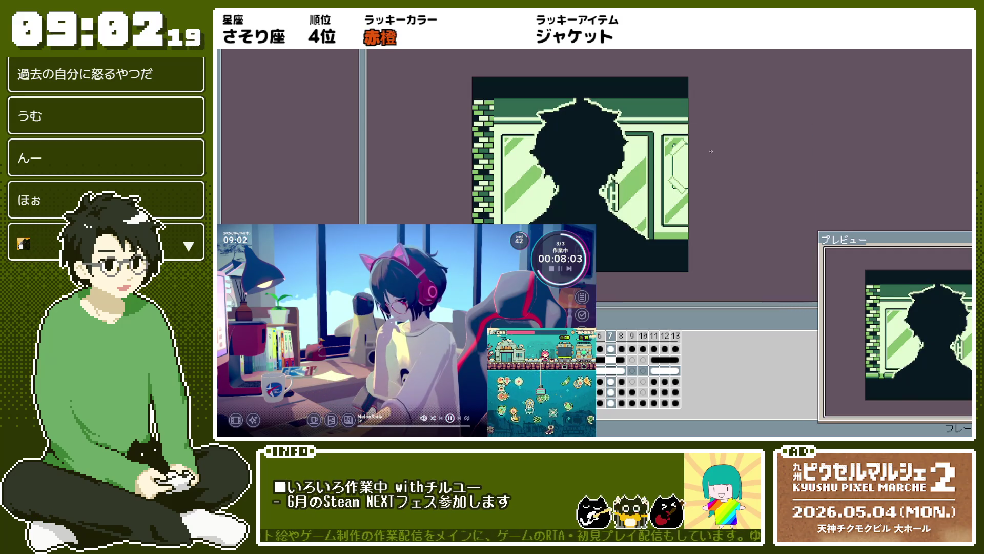
pyautogui.press('Right')
pyautogui.press('Right')
pyautogui.press('Right')
pyautogui.hotkey('ctrl', 'shift', 'e')
pyautogui.doubleClick(714, 150)
pyautogui.write('stella')
pyautogui.press('Return')
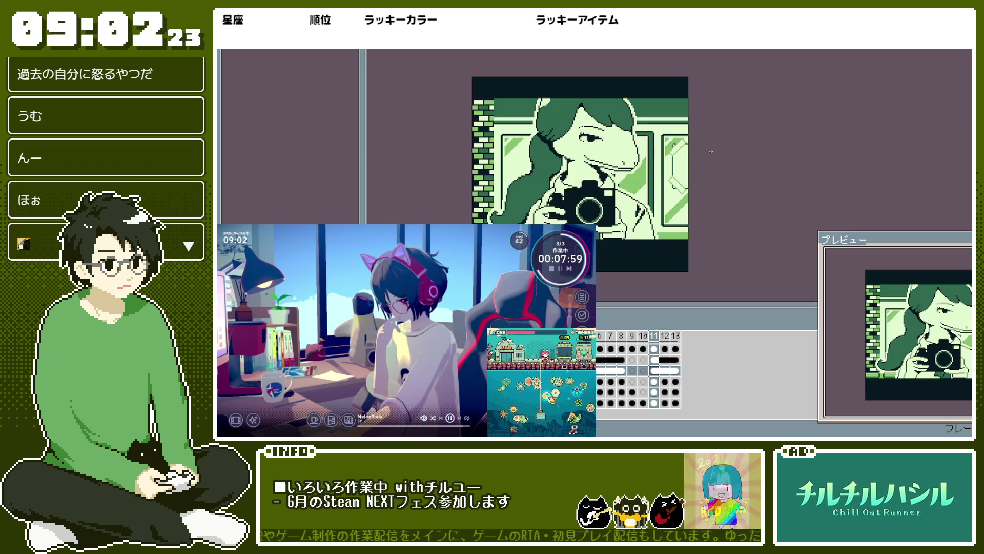
# Step: Export scene_coffeeshop_conductor.png and the final cat-silhouette frame's scene image
pyautogui.press('Right')
pyautogui.hotkey('ctrl', 'shift', 'e')
pyautogui.doubleClick(713, 150)
pyautogui.write('conductor')
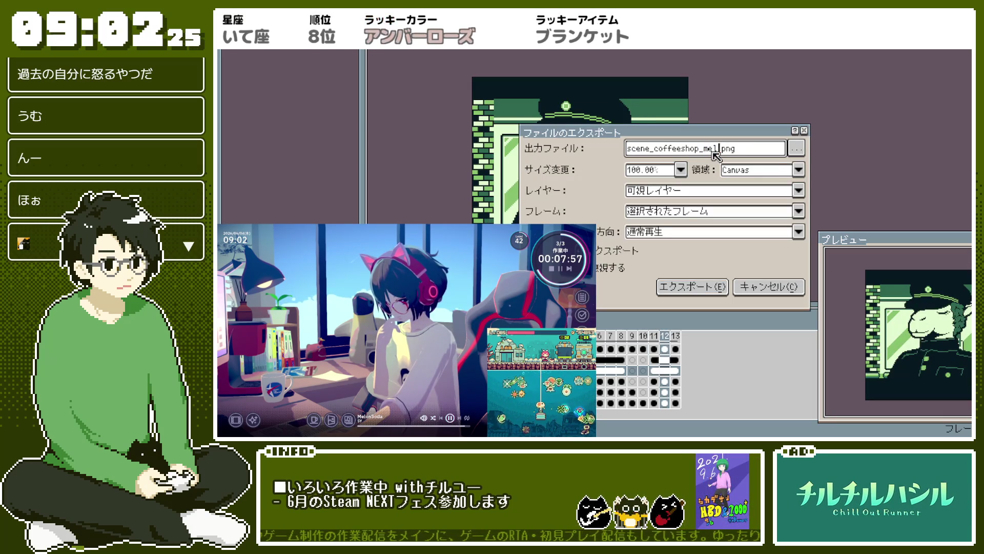
pyautogui.press('Return')
pyautogui.press('Right')
pyautogui.hotkey('ctrl', 'shift', 'e')
pyautogui.doubleClick(712, 150)
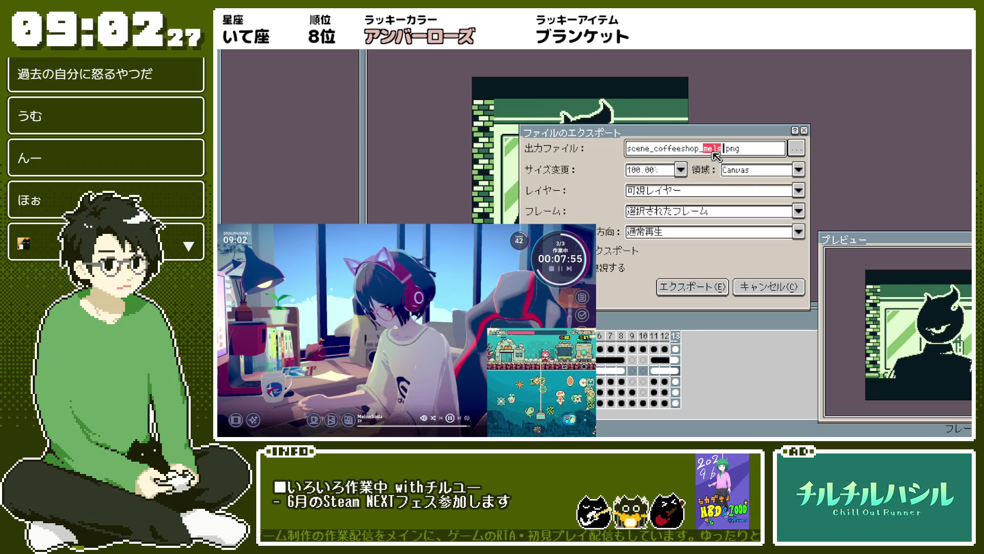
pyautogui.press('Return')
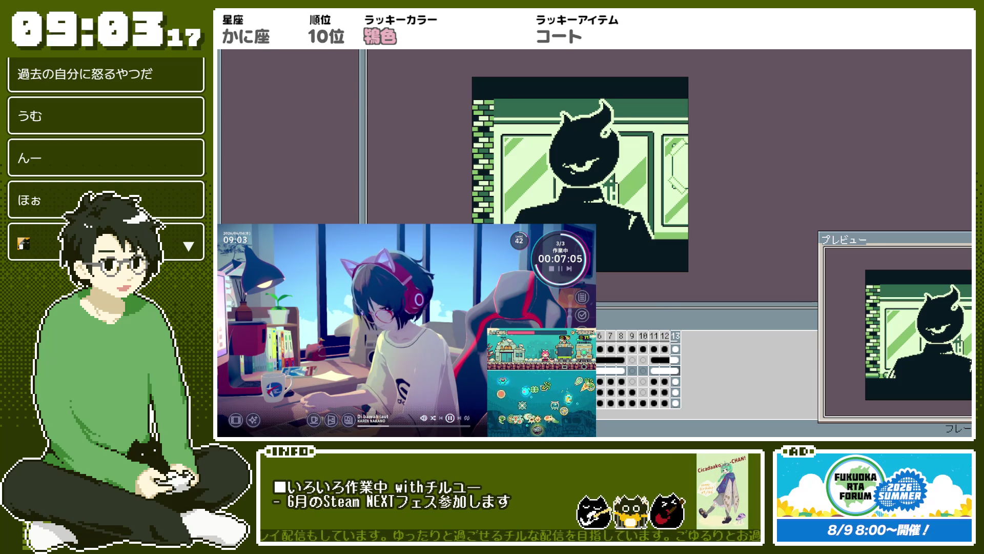
# Step: Recheck the export file location, then cancel without exporting again
pyautogui.hotkey('ctrl', 'alt', 'shift', 's')
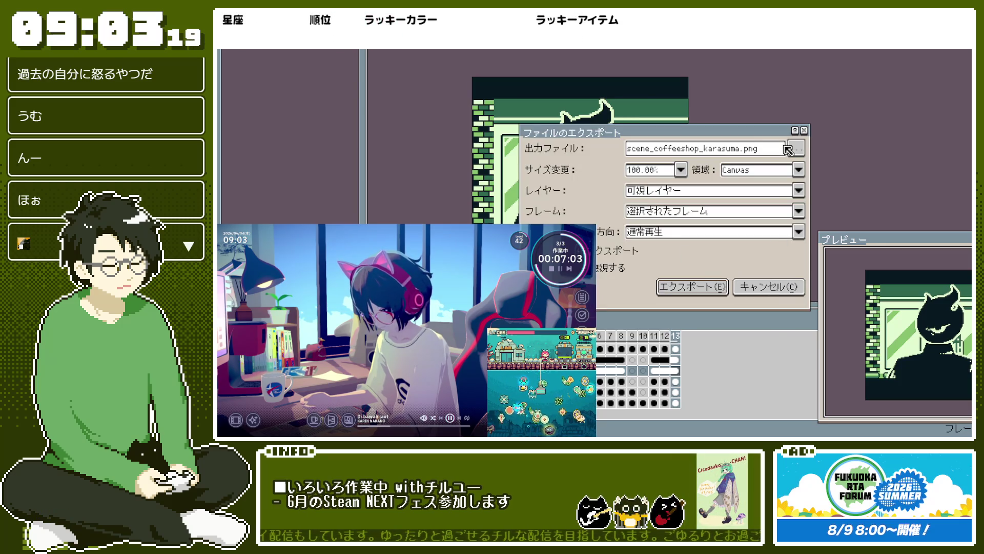
pyautogui.click(792, 150)
pyautogui.press('Escape')
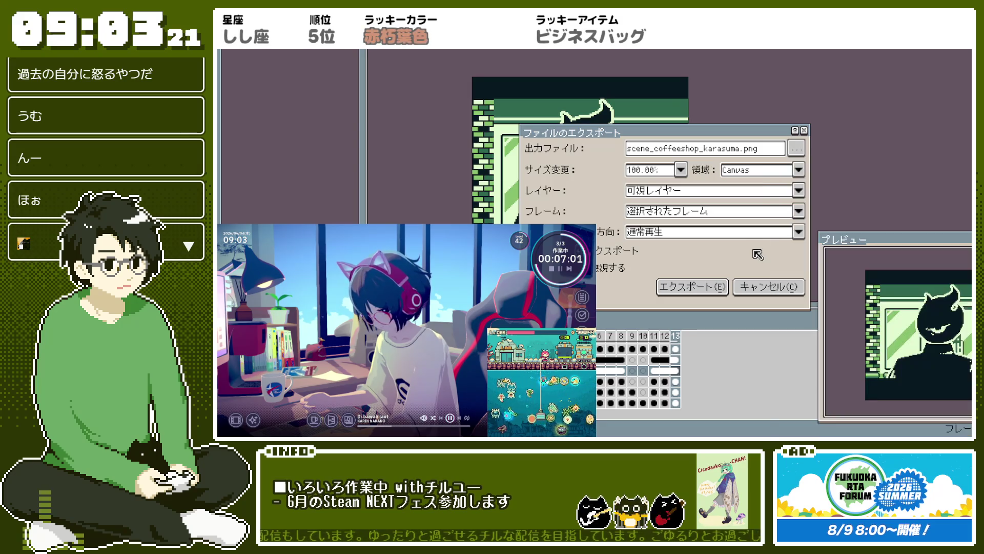
pyautogui.click(769, 287)
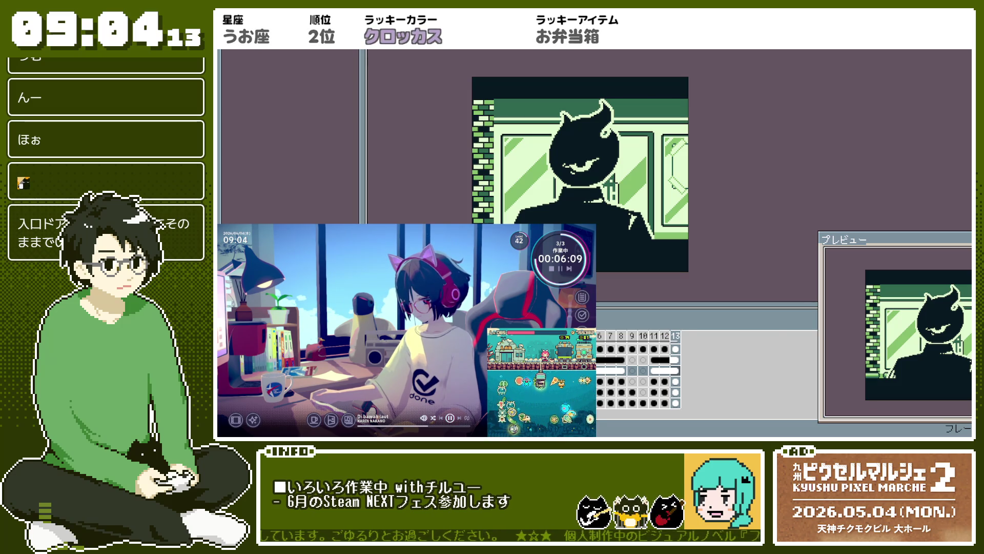
# Step: Zoom in and out repeatedly to inspect the door handle's pixels
pyautogui.scroll(1, 588, 176)
pyautogui.scroll(2, 622, 225)
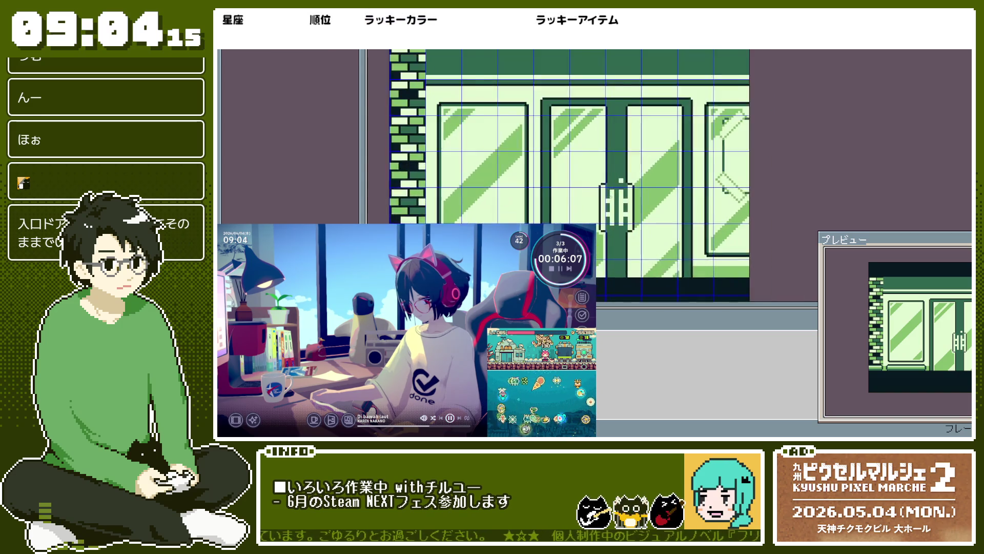
pyautogui.scroll(-2, 623, 222)
pyautogui.scroll(2, 622, 221)
pyautogui.scroll(-2, 622, 221)
pyautogui.scroll(2, 623, 221)
pyautogui.scroll(-2, 622, 222)
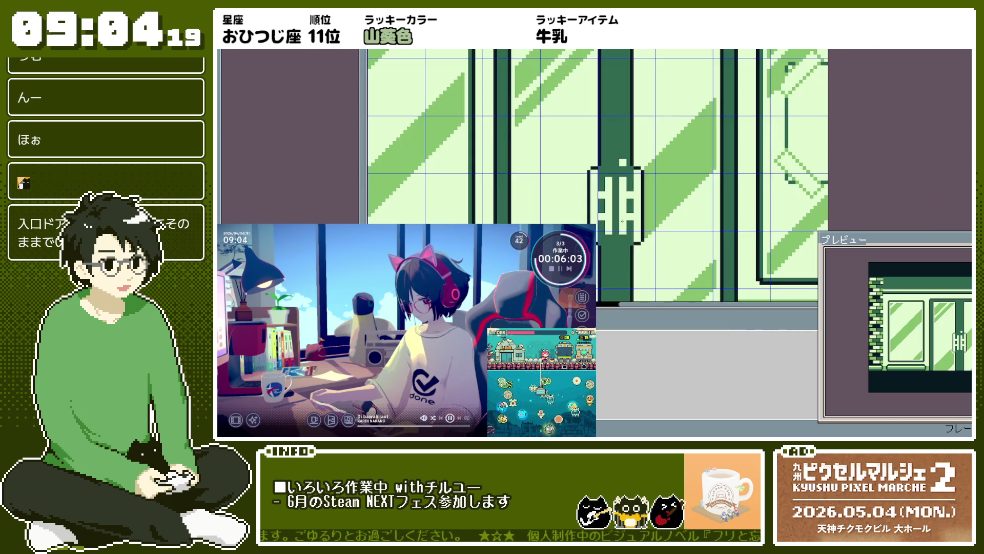
pyautogui.scroll(2, 622, 221)
pyautogui.scroll(-2, 622, 222)
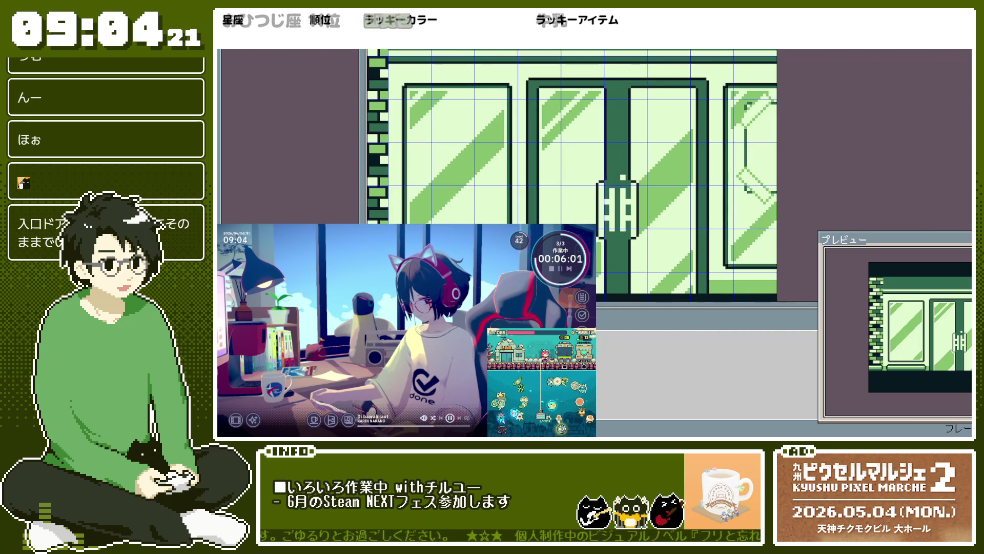
pyautogui.scroll(2, 675, 222)
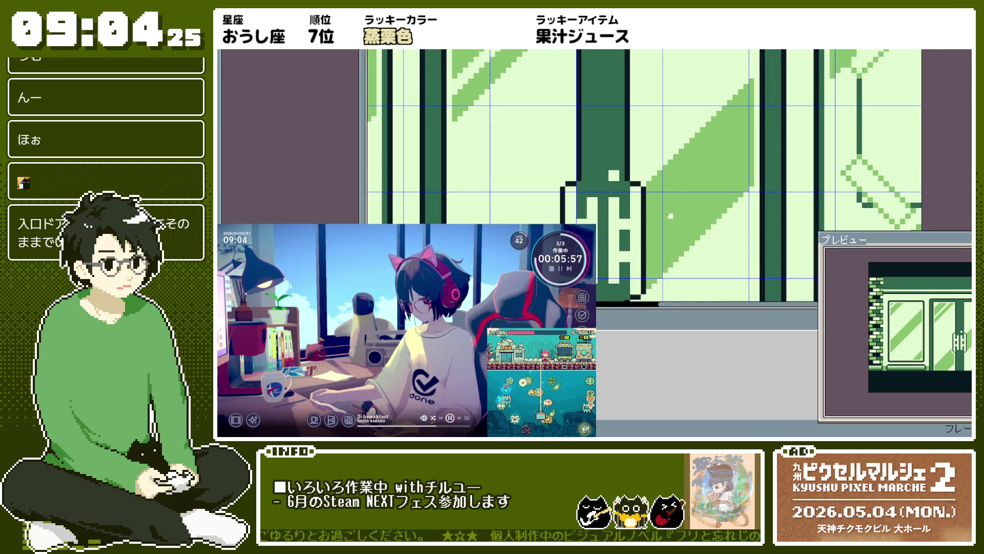
pyautogui.scroll(-1, 650, 177)
pyautogui.scroll(2, 650, 178)
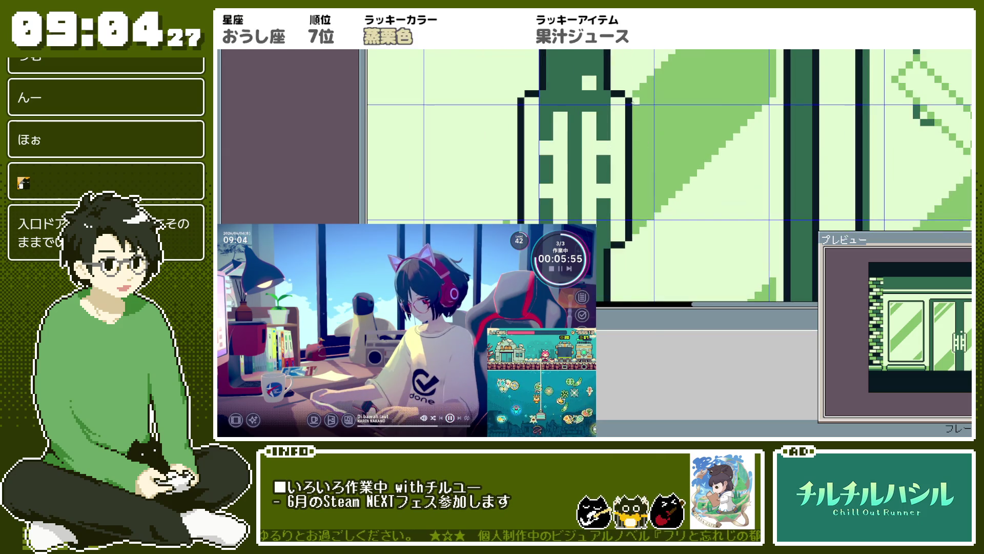
pyautogui.scroll(-1, 635, 214)
pyautogui.scroll(-1, 636, 214)
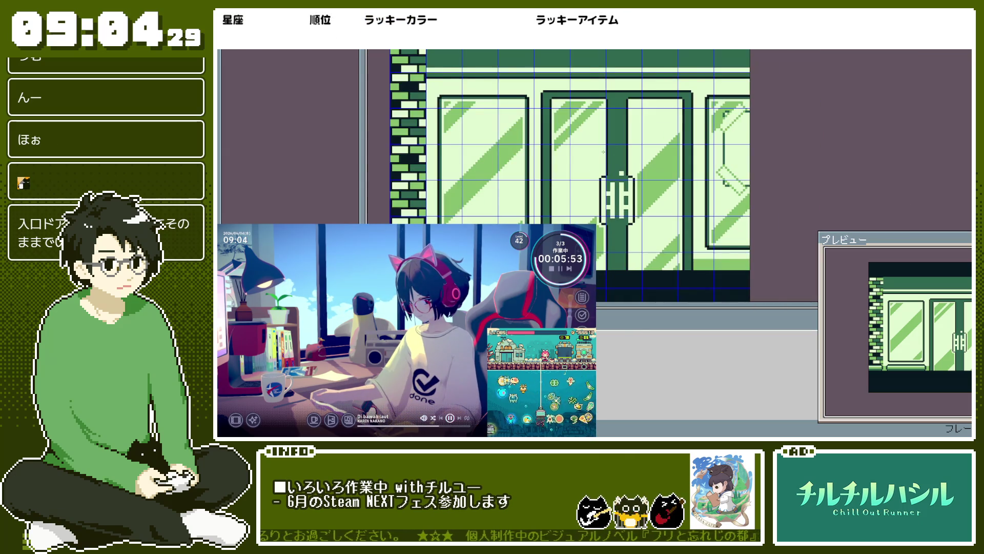
pyautogui.scroll(3, 630, 208)
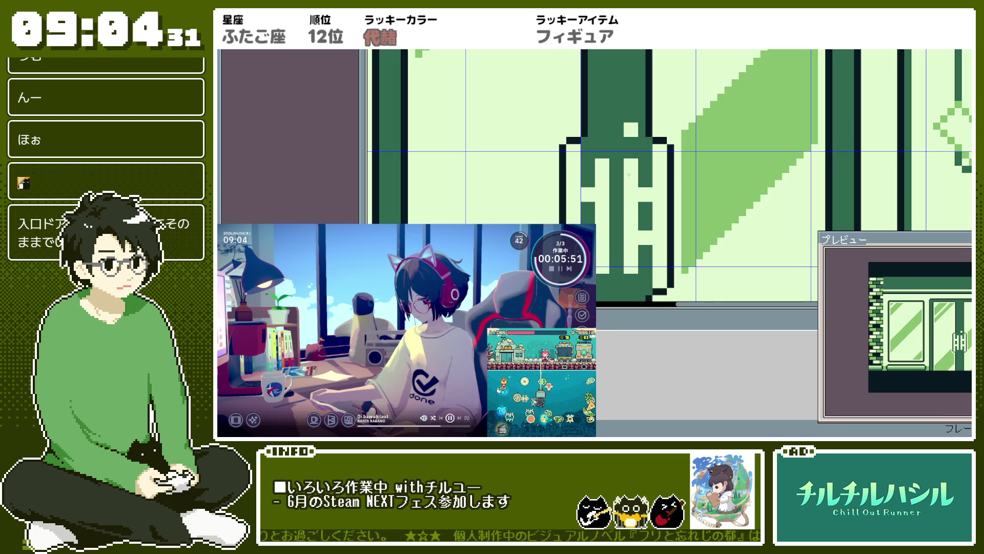
pyautogui.scroll(-3, 650, 214)
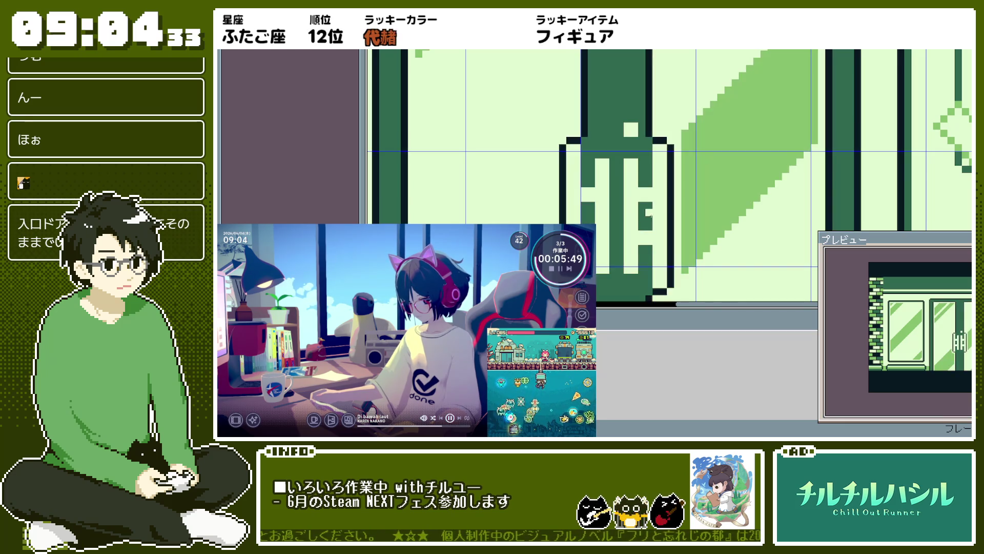
pyautogui.scroll(3, 650, 214)
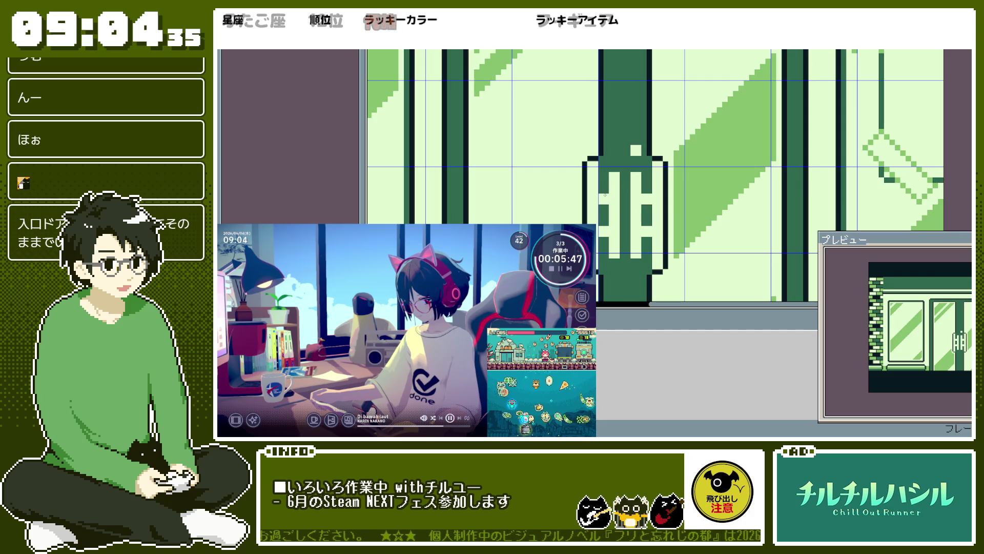
pyautogui.scroll(-2, 605, 162)
pyautogui.scroll(4, 644, 168)
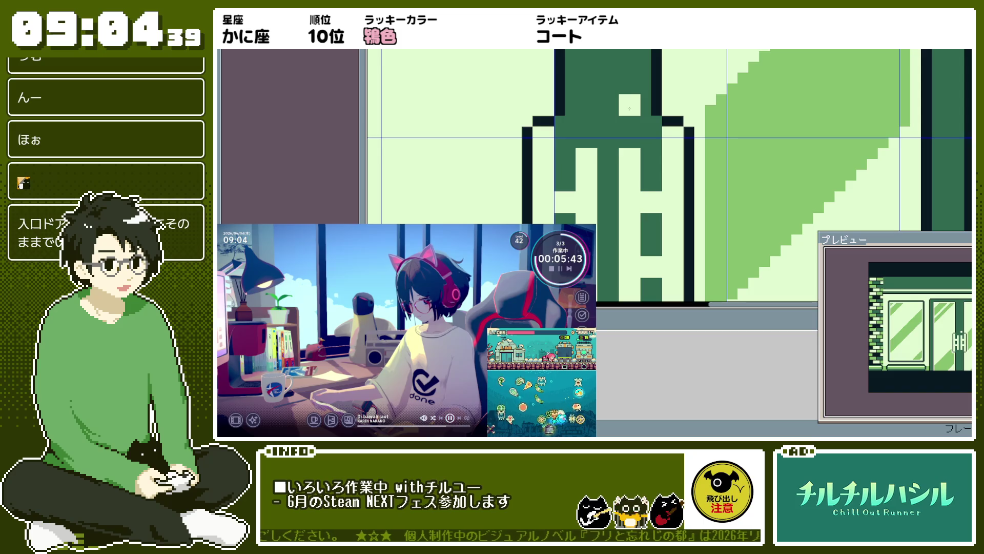
pyautogui.scroll(-3, 629, 109)
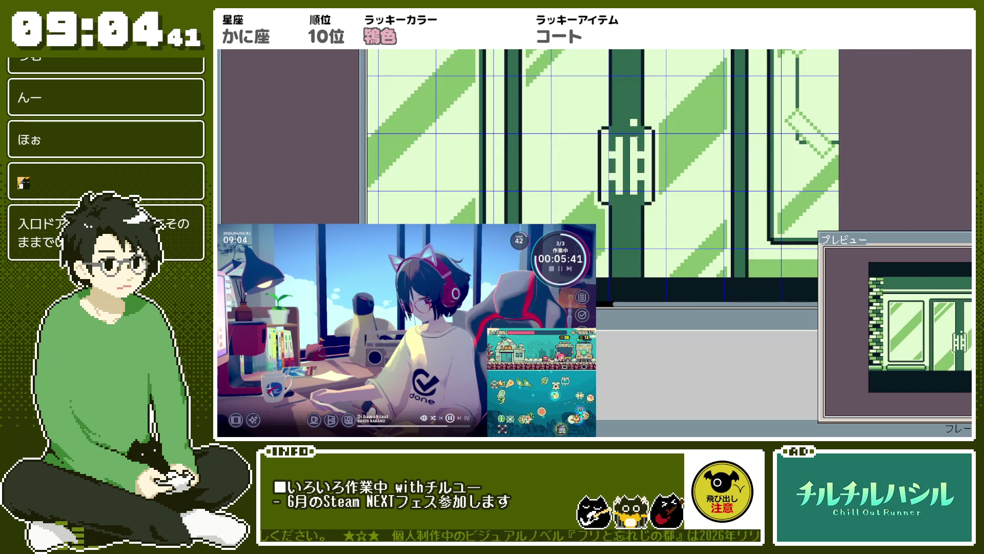
pyautogui.scroll(-4, 637, 137)
pyautogui.scroll(3, 638, 137)
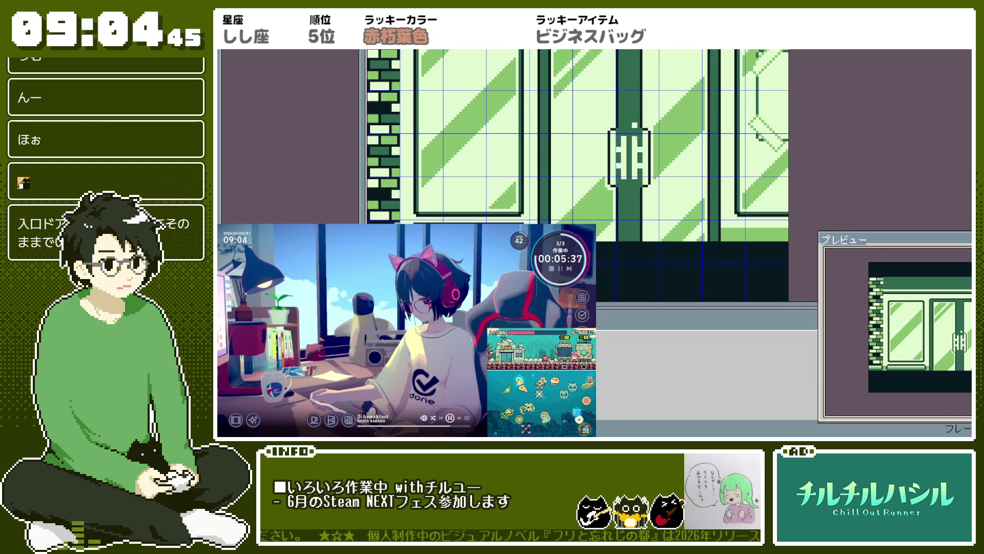
# Step: Switch to the background-only door sprite and pan to the door's top edge
pyautogui.hotkey('ctrl', 'Tab')
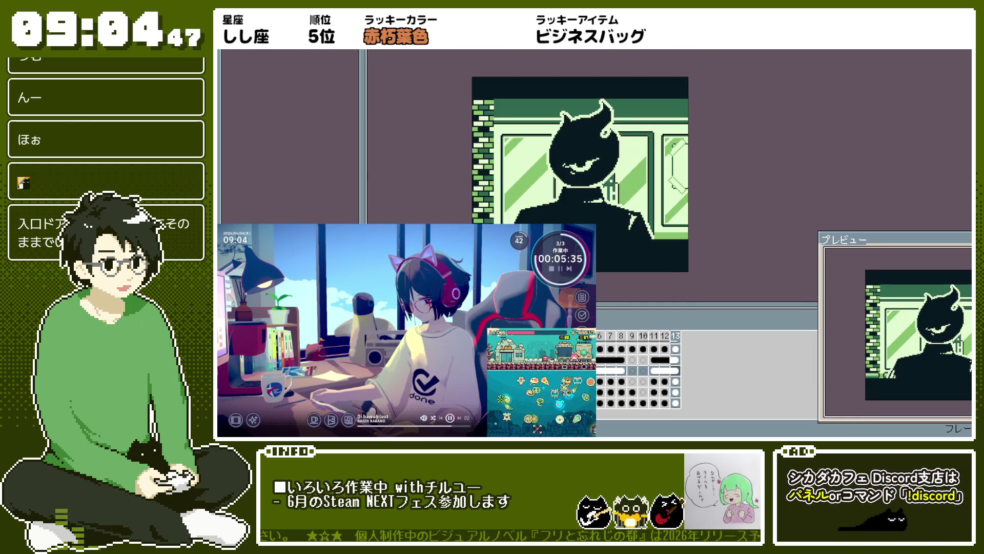
pyautogui.hotkey('ctrl', 'Tab')
pyautogui.hotkey('ctrl', 'Tab')
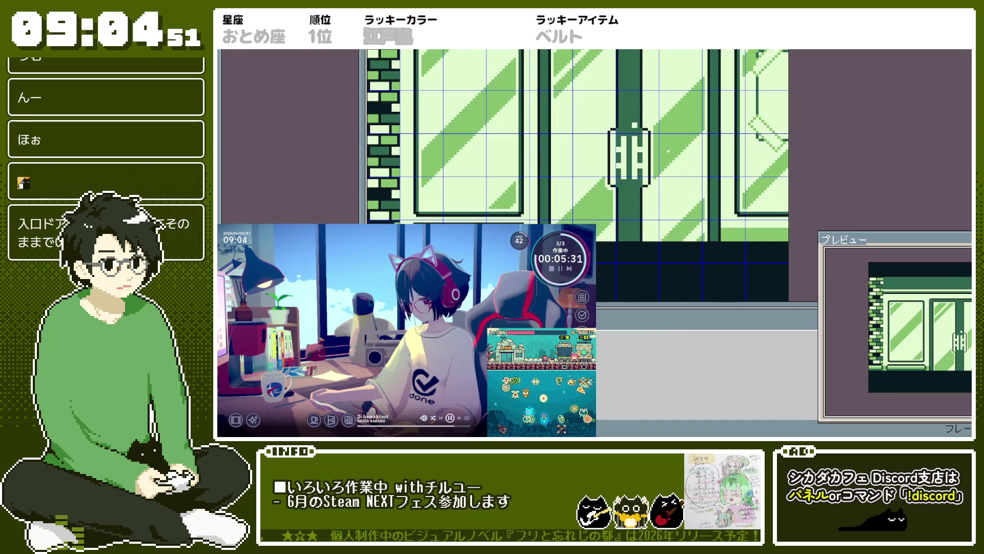
pyautogui.moveTo(671, 158); pyautogui.dragTo(689, 204)
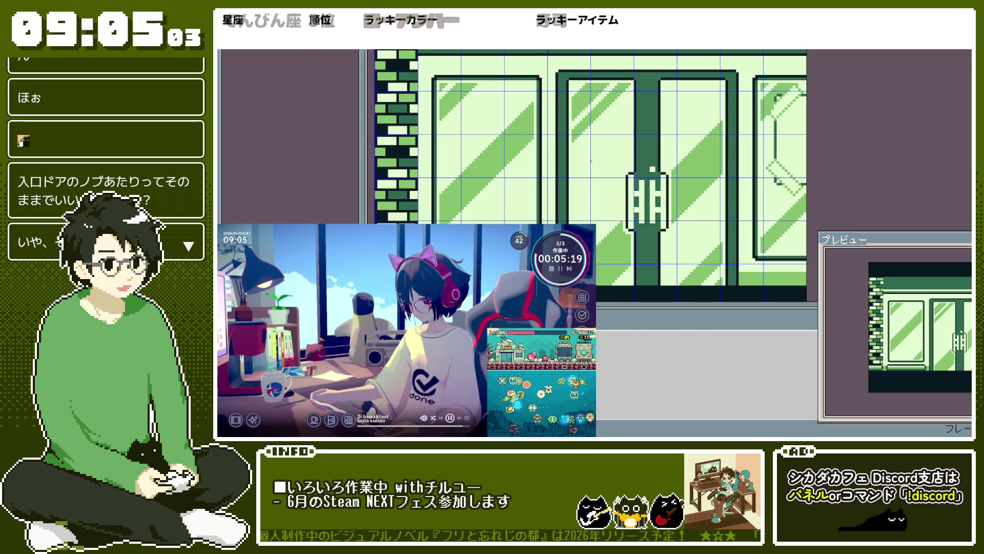
# Step: Fill the missing pixel in the double door's top frame
pyautogui.scroll(-1, 584, 158)
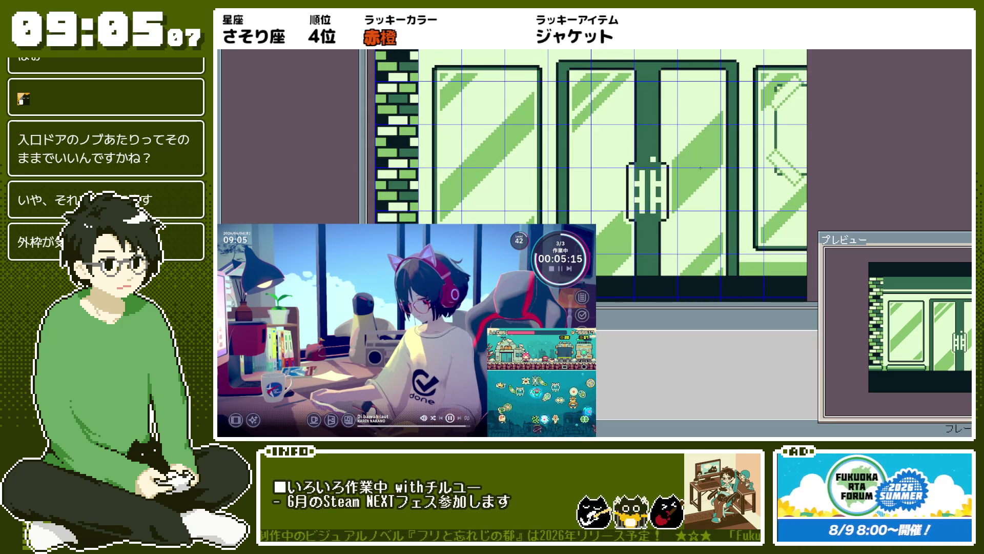
pyautogui.scroll(1, 676, 178)
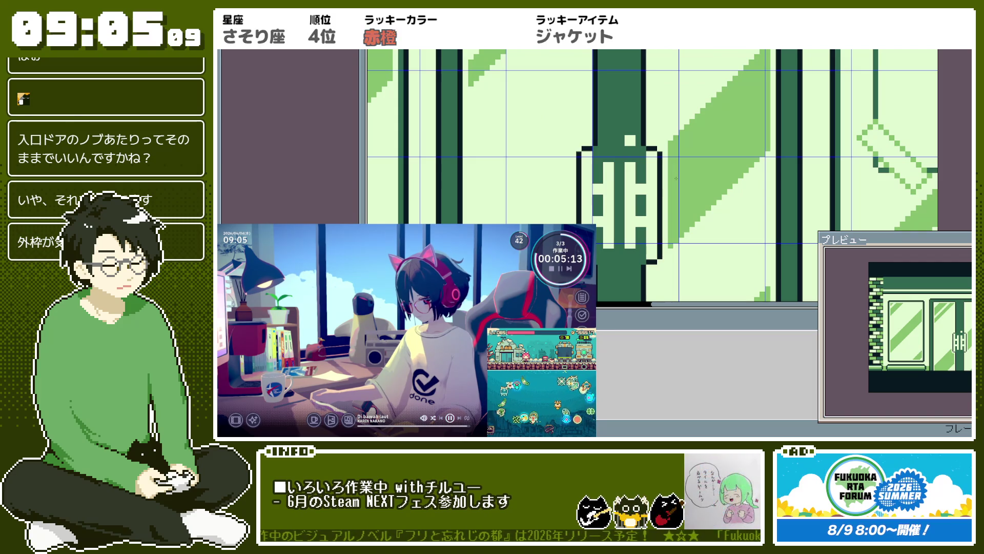
pyautogui.scroll(-1, 676, 178)
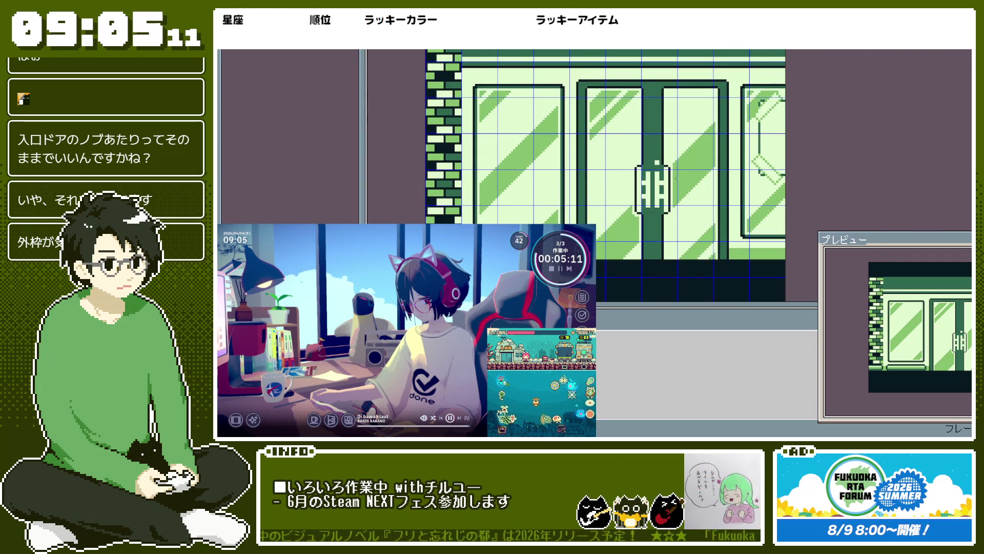
pyautogui.scroll(1, 655, 184)
pyautogui.scroll(1, 656, 183)
pyautogui.scroll(-1, 655, 183)
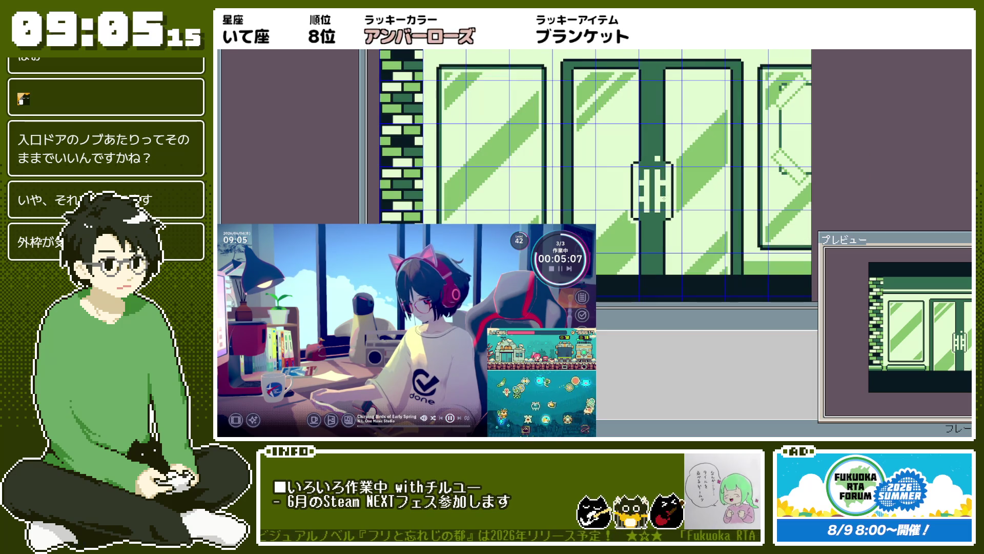
pyautogui.scroll(1, 664, 198)
pyautogui.scroll(-1, 664, 199)
pyautogui.scroll(1, 663, 199)
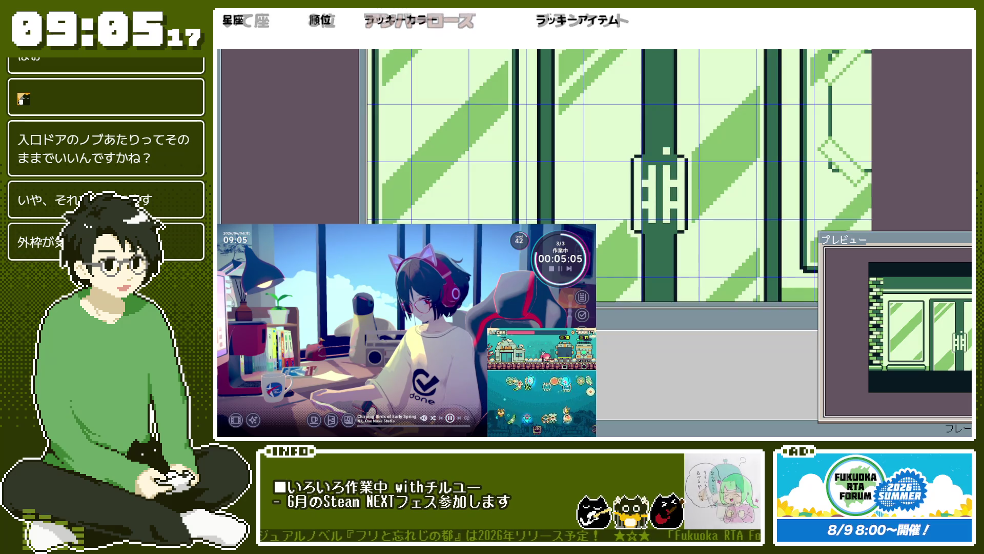
pyautogui.scroll(-2, 648, 172)
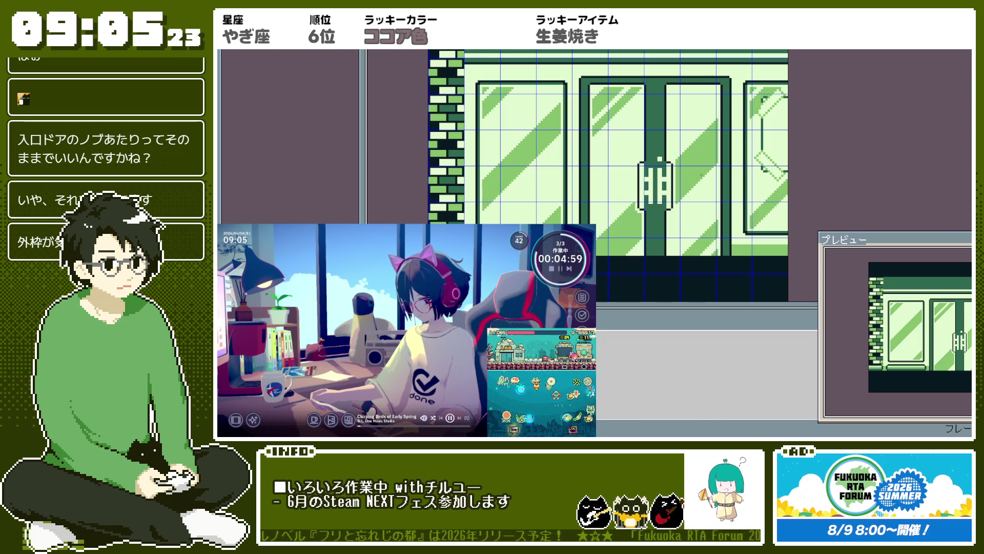
pyautogui.scroll(2, 629, 81)
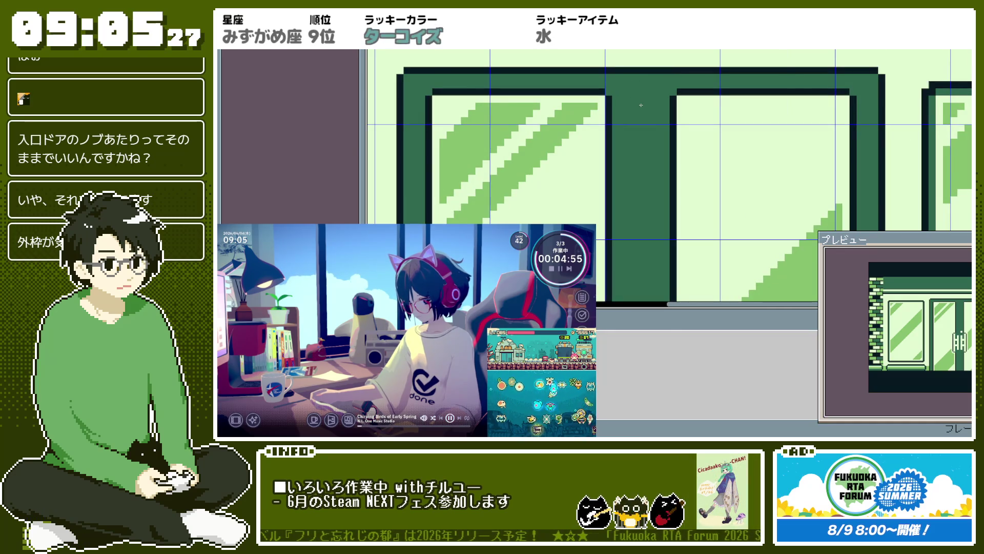
pyautogui.scroll(-2, 640, 105)
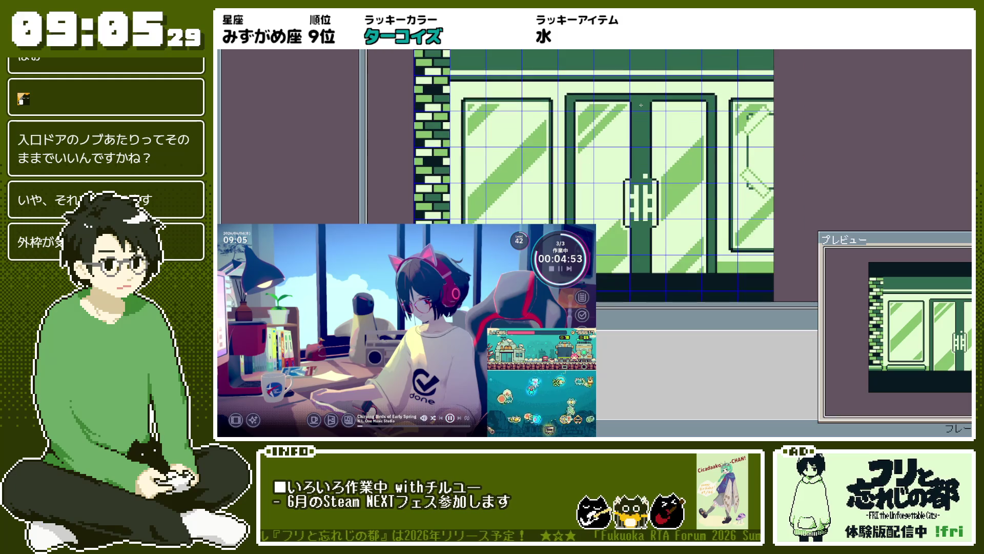
pyautogui.scroll(2, 641, 105)
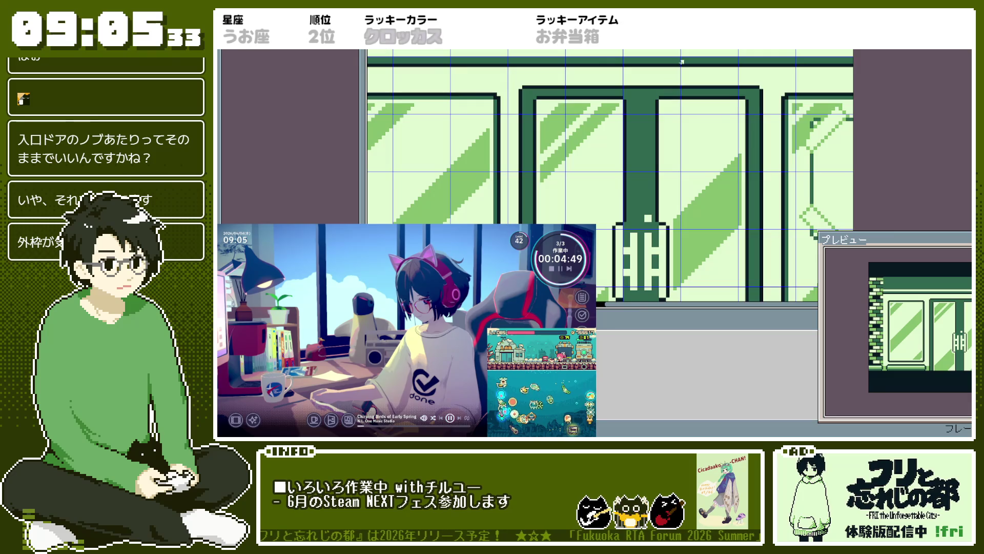
pyautogui.scroll(2, 645, 84)
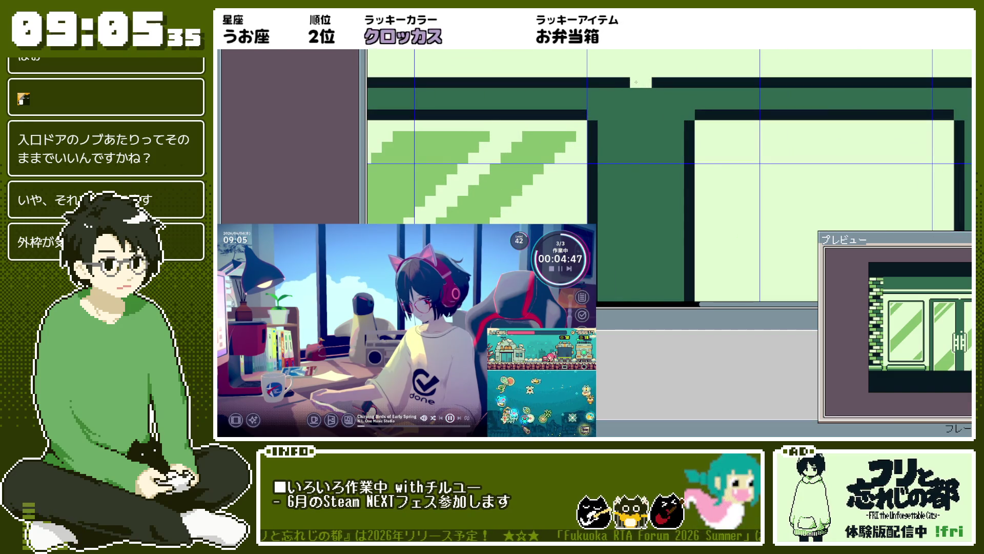
pyautogui.scroll(-2, 667, 95)
pyautogui.scroll(1, 675, 97)
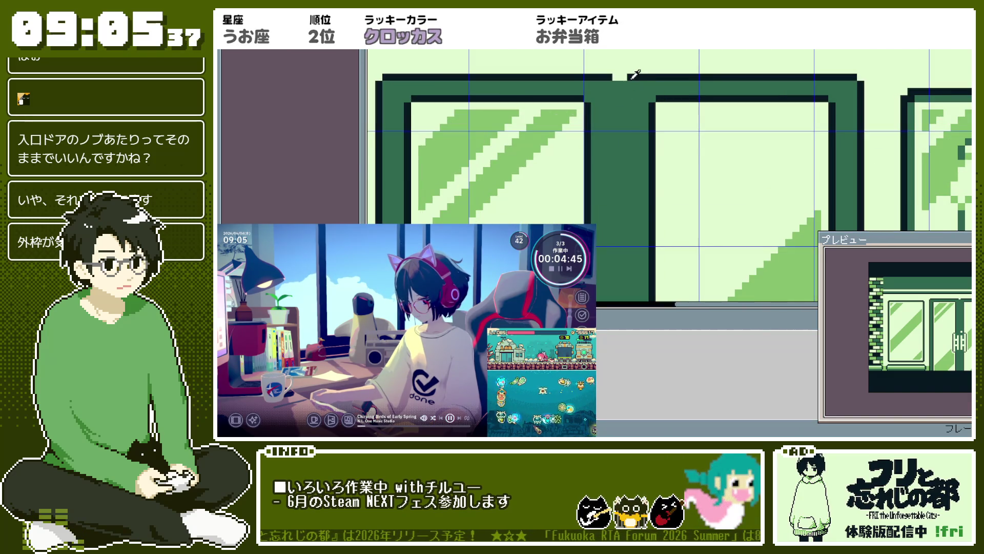
pyautogui.click(615, 101)
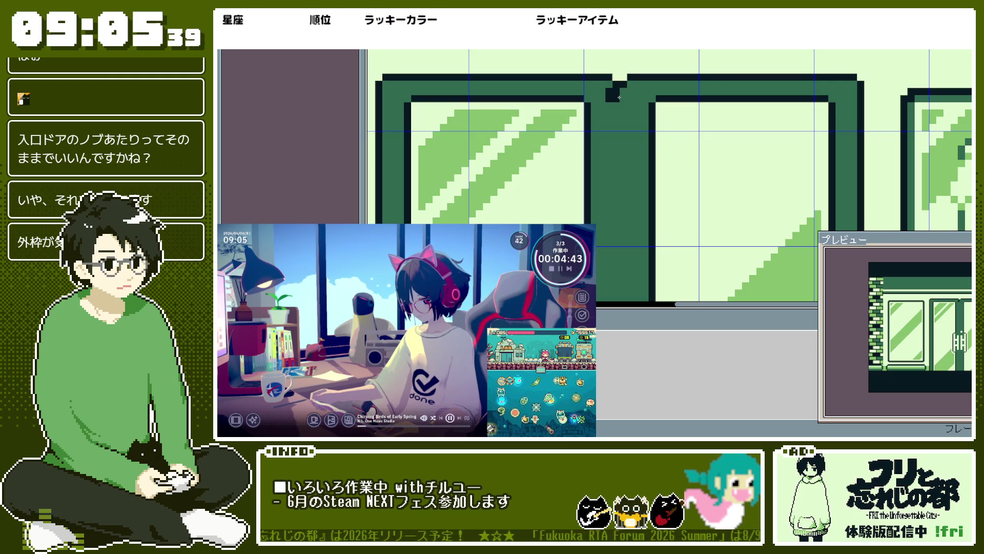
# Step: Draw the dark line down the door's centre divider, redoing it at full length
pyautogui.scroll(-2, 623, 99)
pyautogui.moveTo(622, 153); pyautogui.dragTo(622, 205)
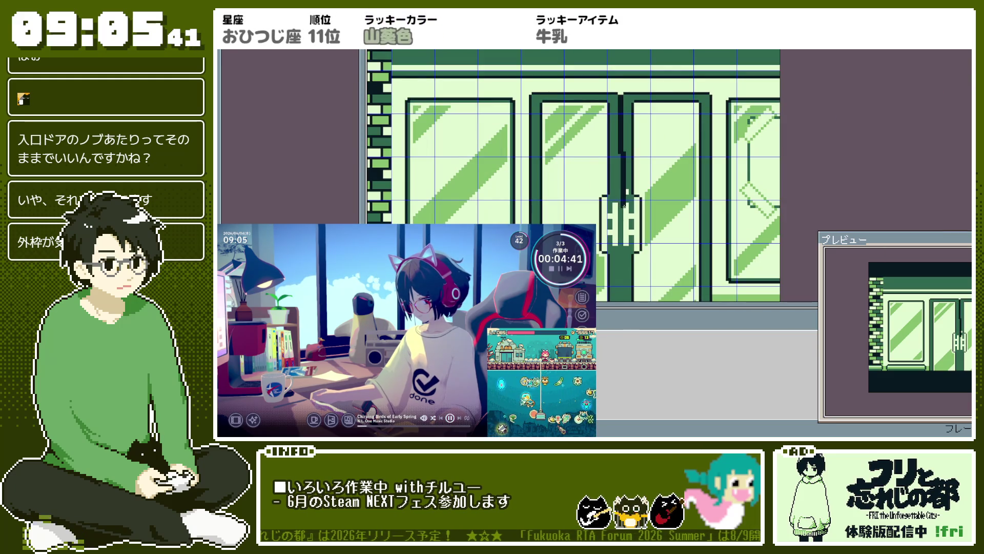
pyautogui.hotkey('ctrl', 'z')
pyautogui.scroll(-1, 623, 205)
pyautogui.moveTo(622, 122); pyautogui.dragTo(622, 290)
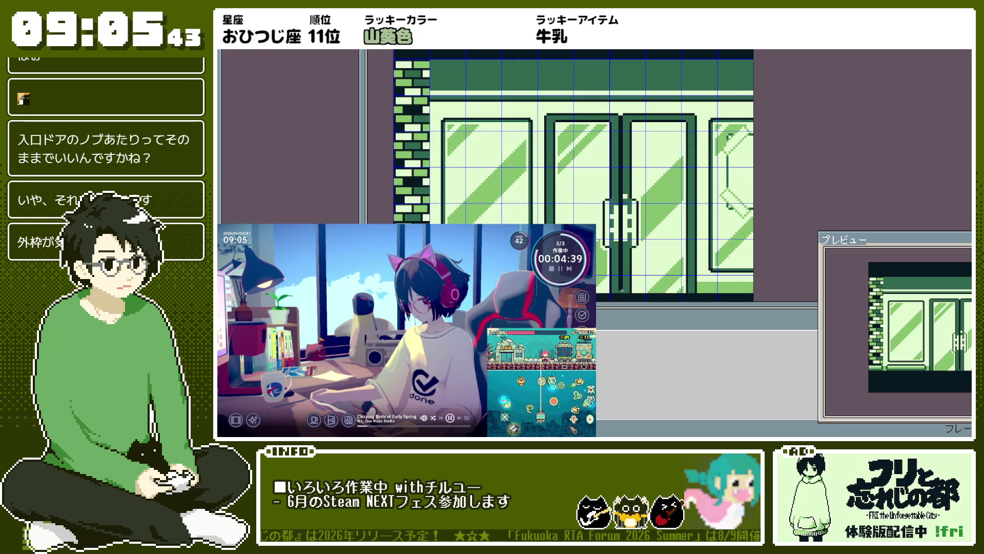
# Step: Review the touched-up door, then close the storefront file back to the home page
pyautogui.scroll(-1, 666, 225)
pyautogui.scroll(1, 665, 225)
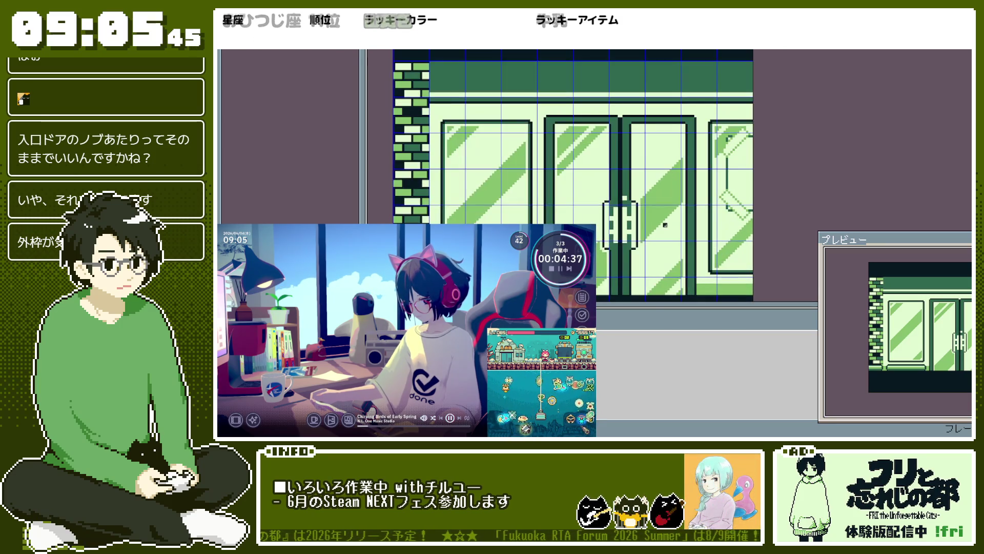
pyautogui.scroll(1, 665, 225)
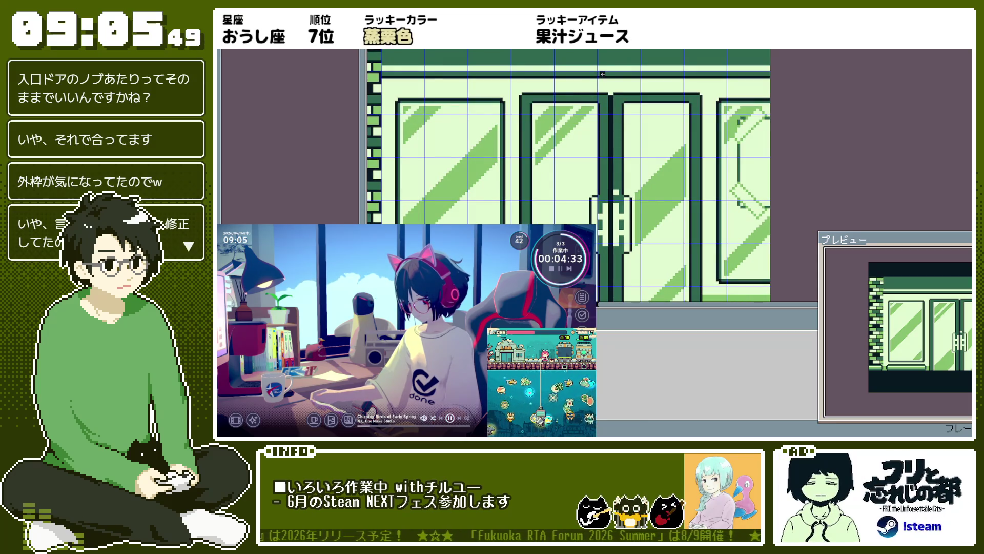
pyautogui.scroll(-1, 613, 158)
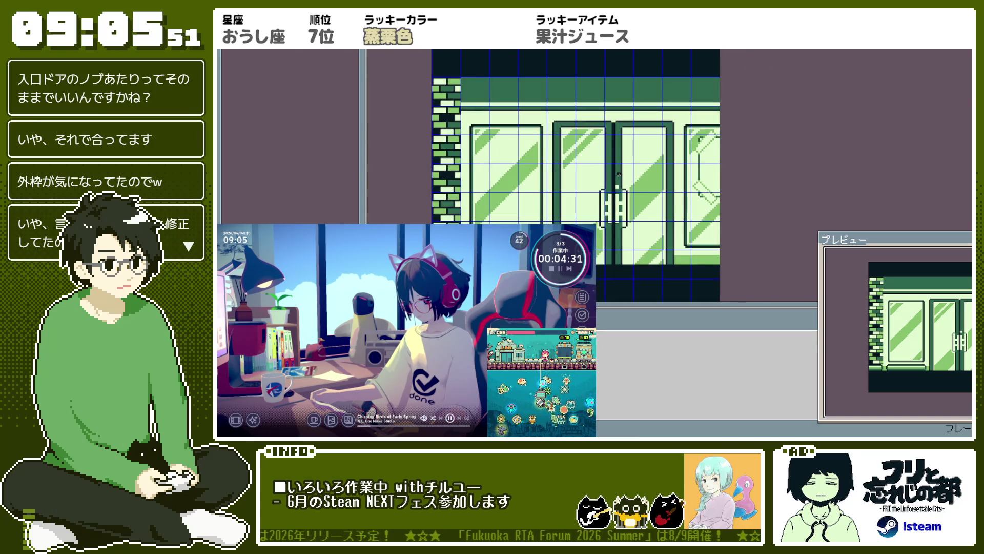
pyautogui.scroll(-1, 658, 160)
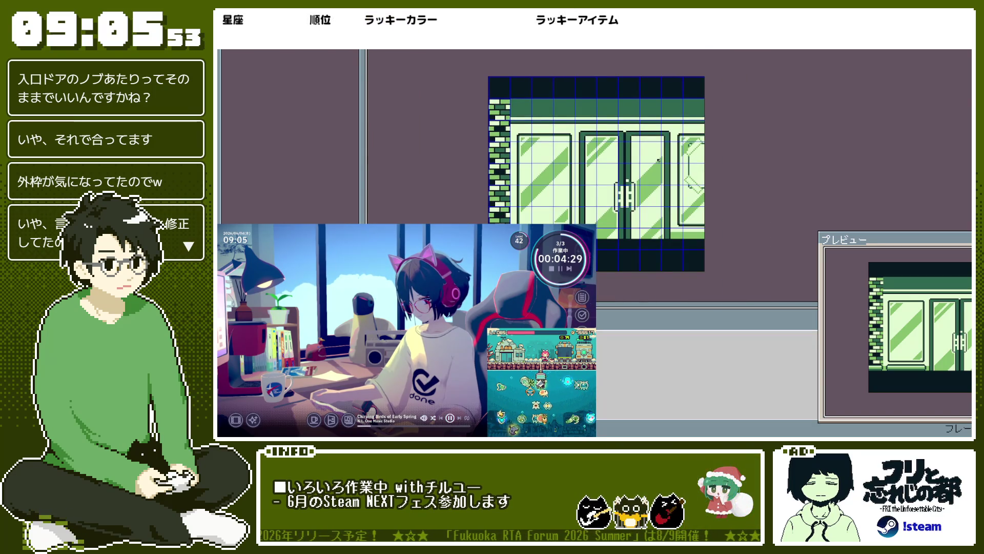
pyautogui.scroll(3, 659, 160)
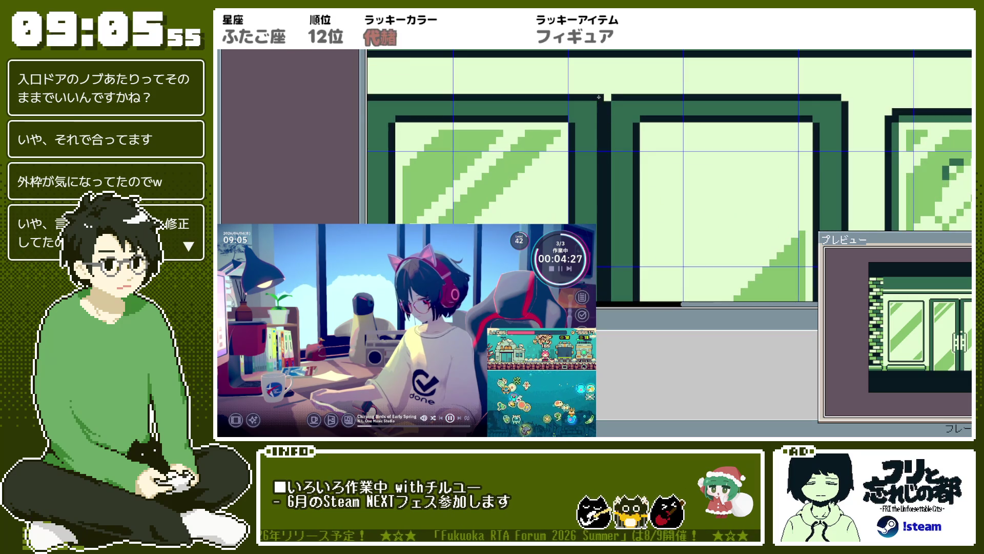
pyautogui.scroll(-3, 668, 107)
pyautogui.scroll(1, 673, 105)
pyautogui.scroll(2, 673, 105)
pyautogui.scroll(-2, 659, 104)
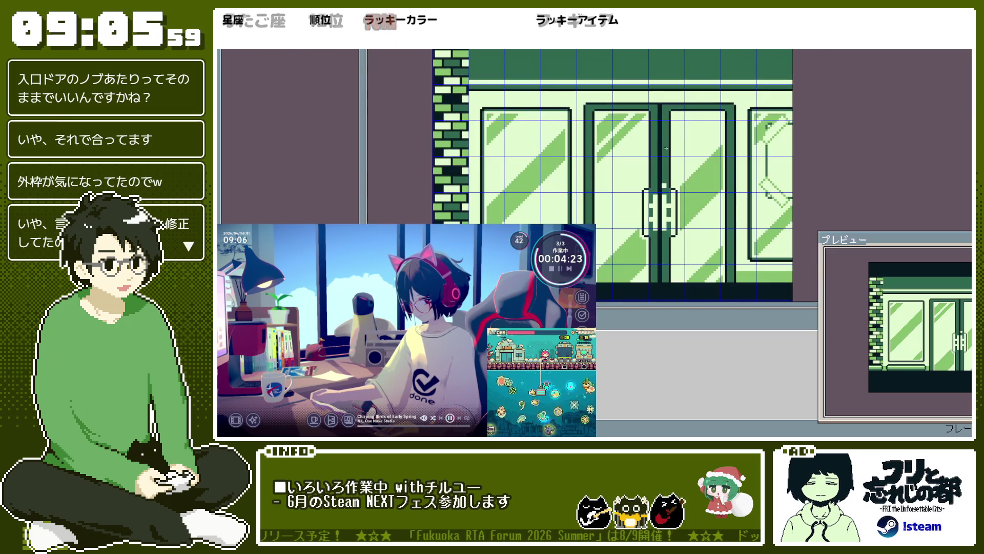
pyautogui.scroll(4, 666, 107)
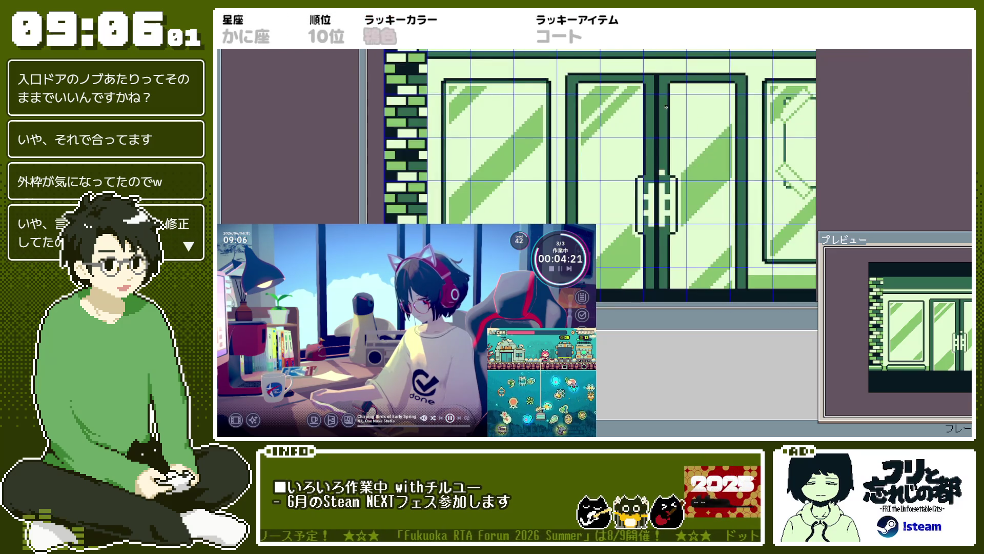
pyautogui.scroll(-4, 663, 99)
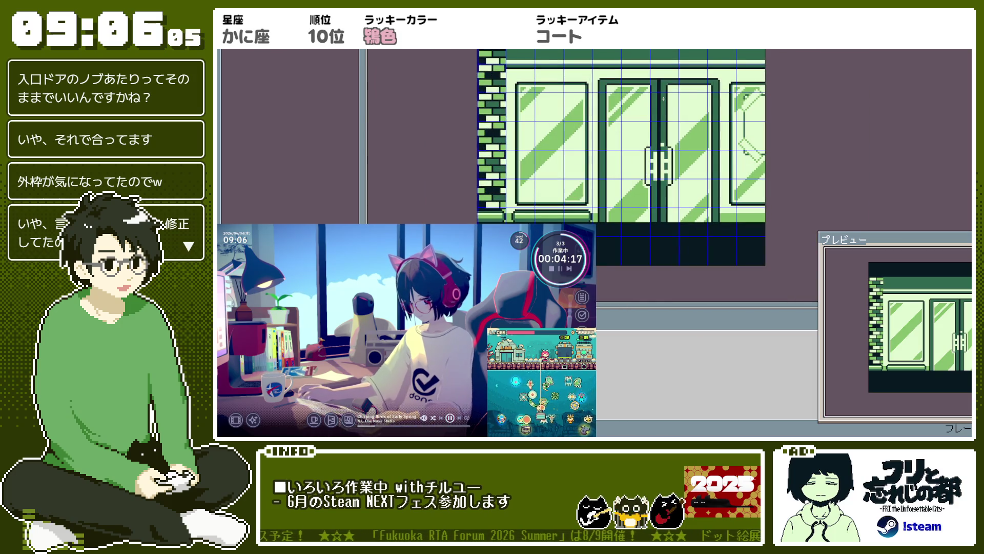
pyautogui.scroll(2, 663, 99)
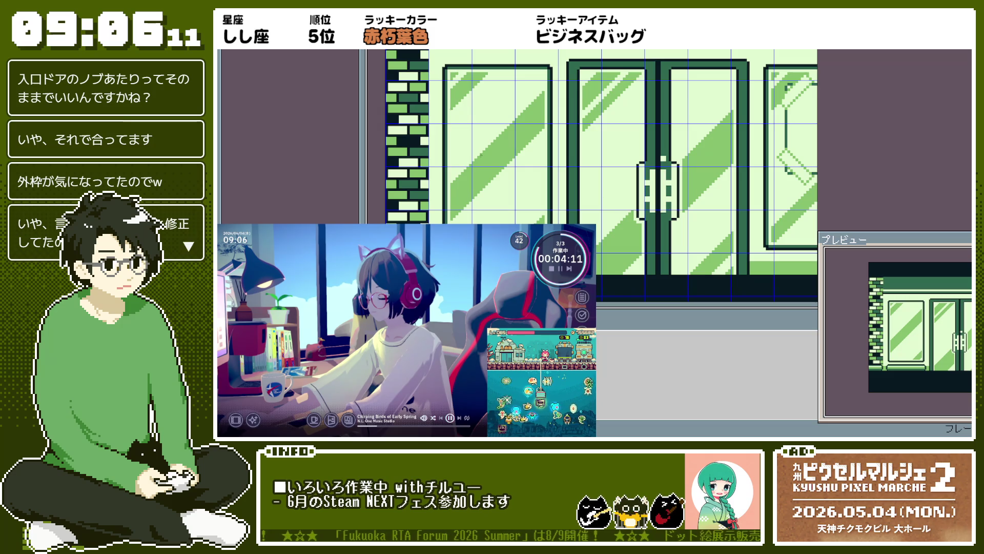
pyautogui.hotkey('ctrl', 'w')
pyautogui.scroll(-2, 336, 196)
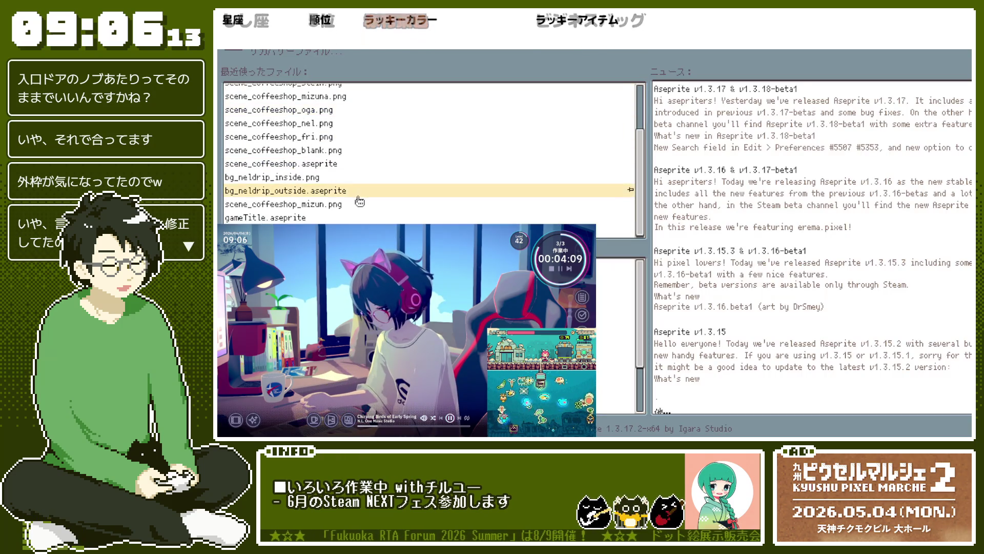
pyautogui.click(335, 194)
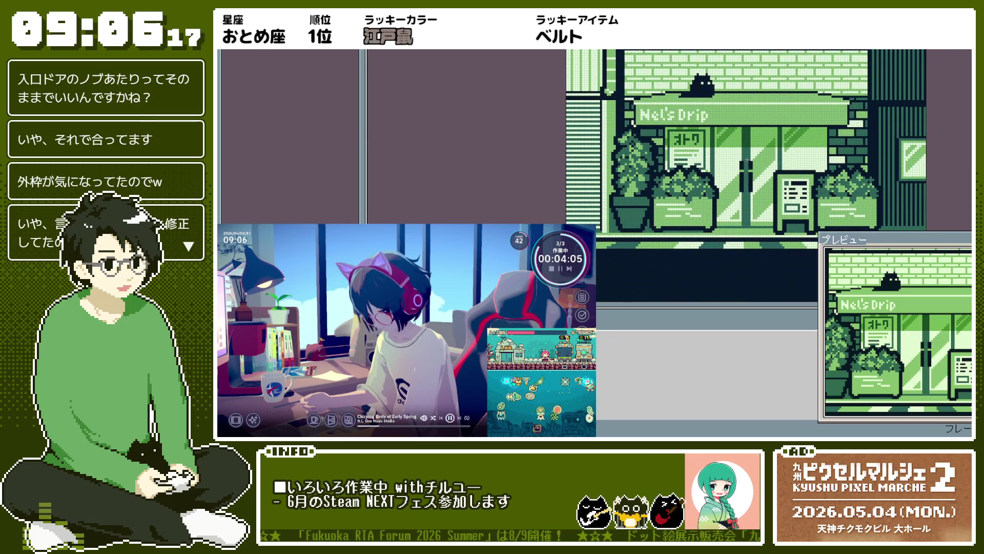
pyautogui.moveTo(747, 160); pyautogui.dragTo(576, 160)
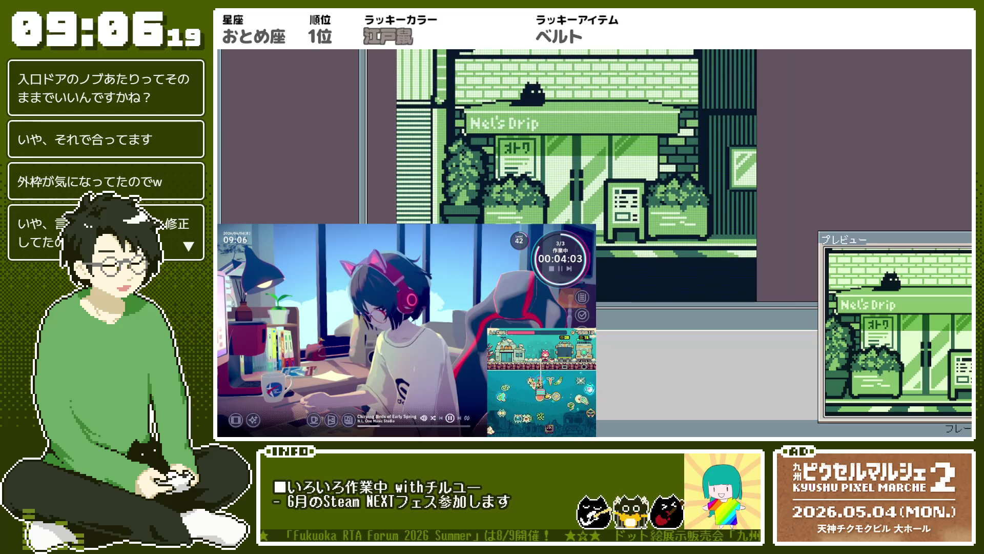
pyautogui.hotkey('ctrl', 'Tab')
pyautogui.scroll(2, 780, 155)
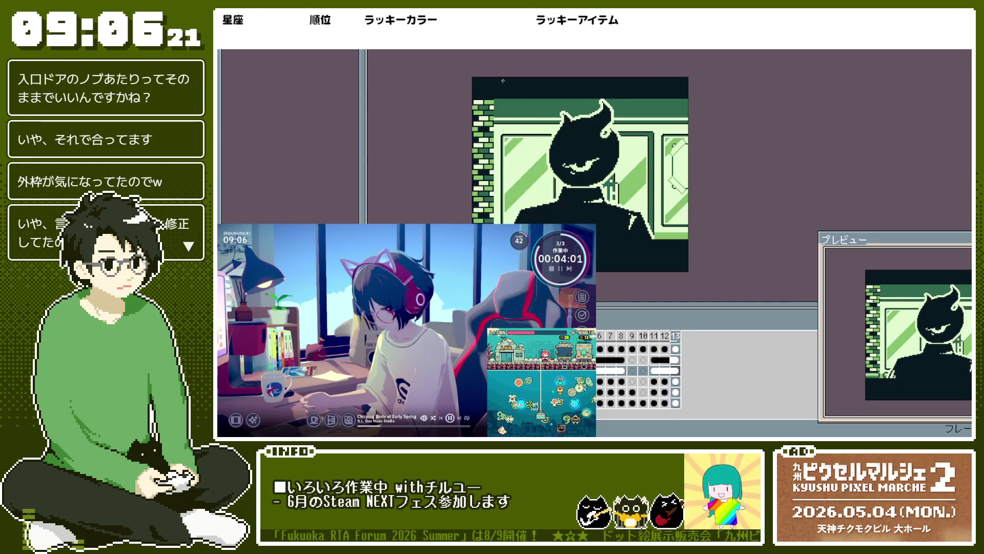
pyautogui.hotkey('ctrl', 'Tab')
pyautogui.scroll(-2, 610, 148)
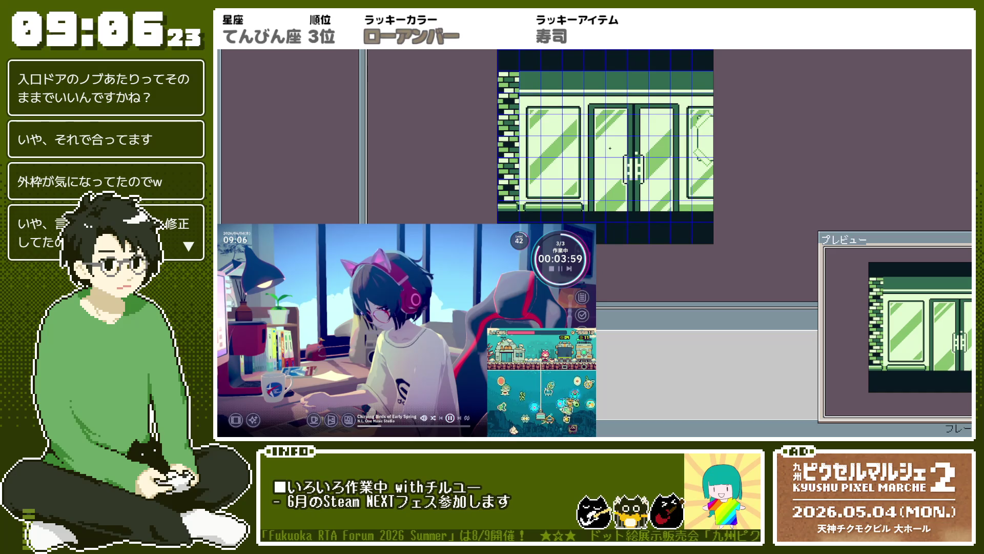
pyautogui.scroll(1, 610, 148)
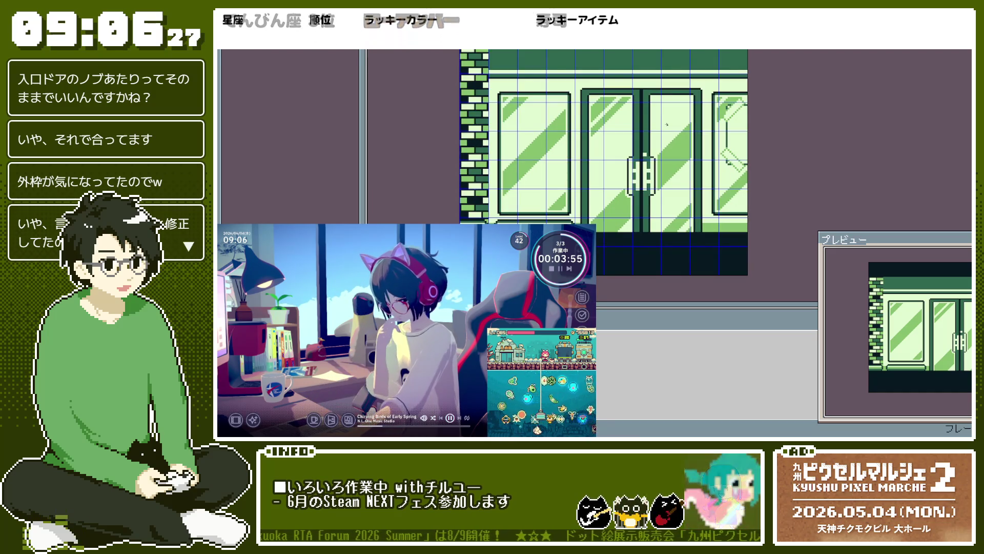
pyautogui.hotkey('ctrl', 's')
pyautogui.hotkey('ctrl', 'e')
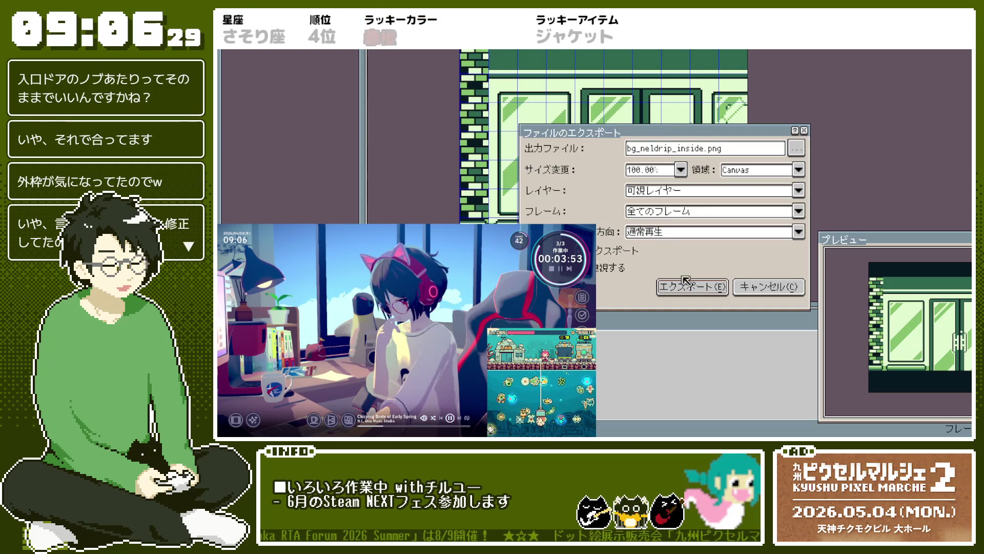
pyautogui.press('Return')
pyautogui.scroll(-4, 747, 173)
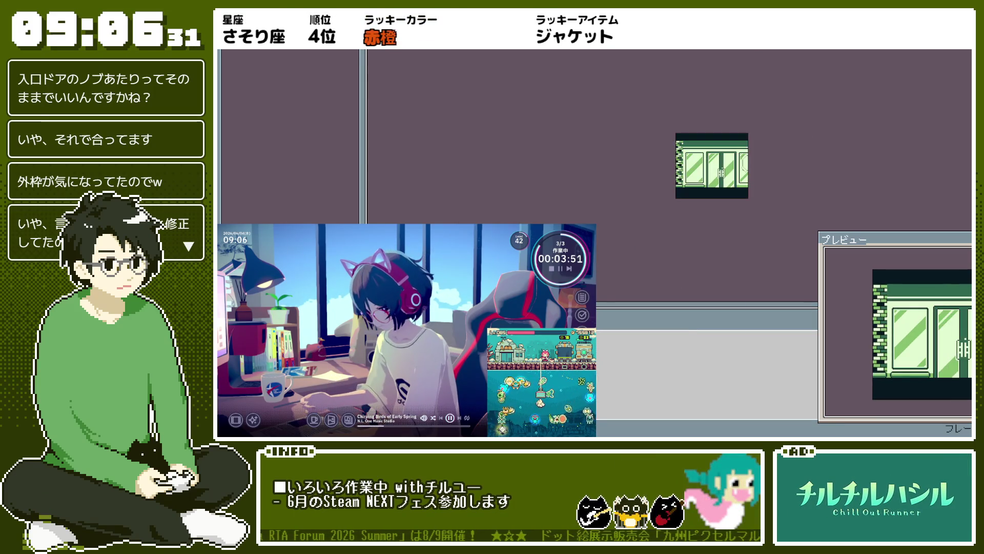
# Step: Close the shop-front document and reopen the character scene file from recent files
pyautogui.hotkey('ctrl', 'w')
pyautogui.scroll(3, 361, 121)
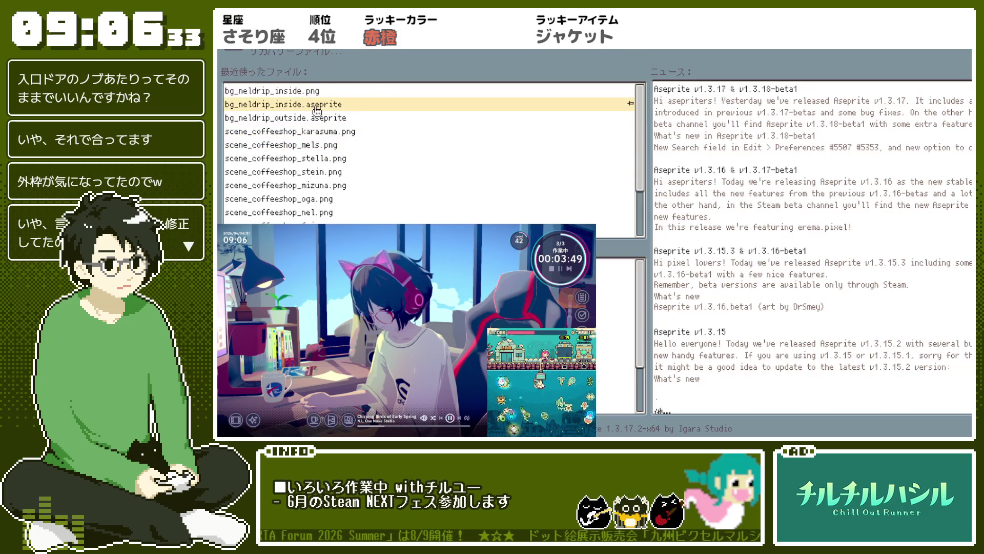
pyautogui.click(359, 91)
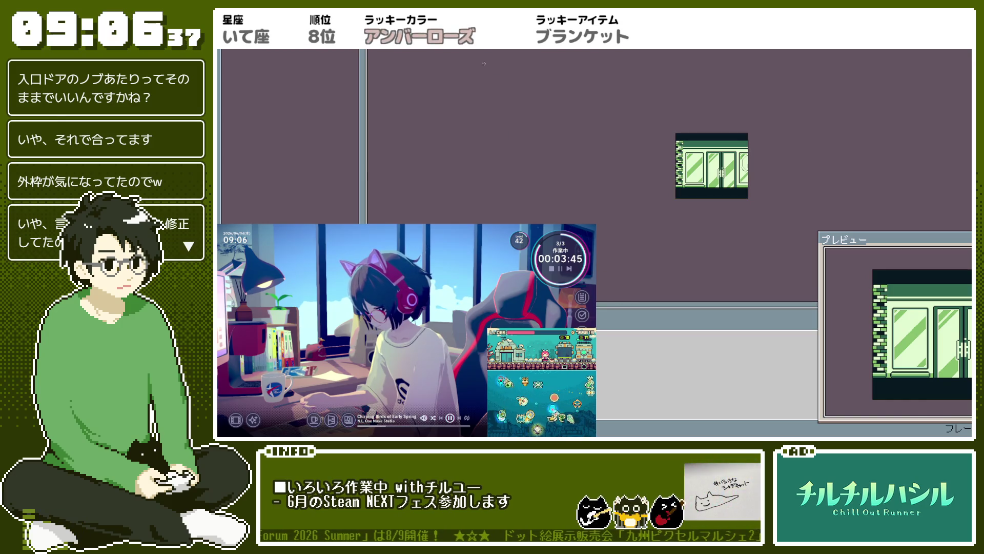
# Step: Fill the later character frames with the new background cel
pyautogui.click(637, 370)
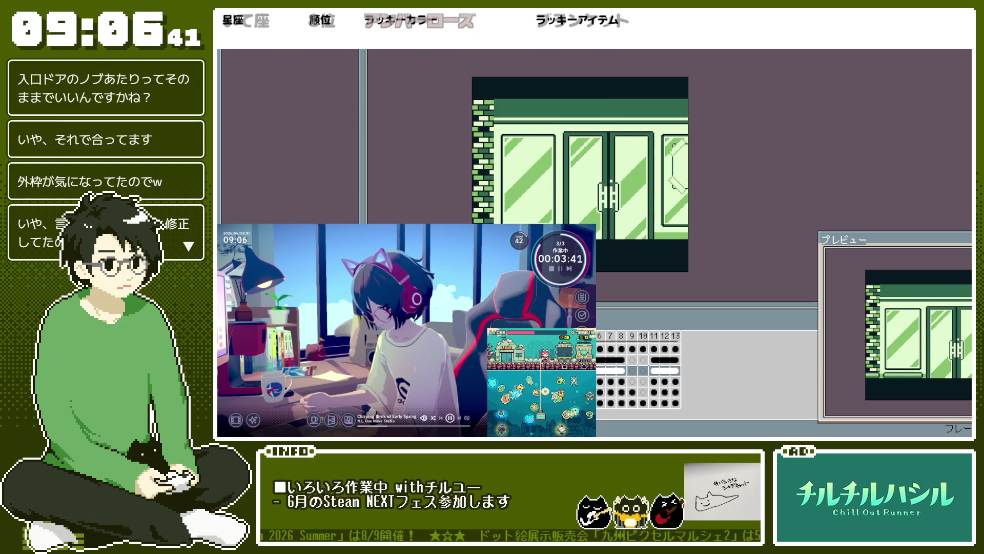
pyautogui.click(675, 370)
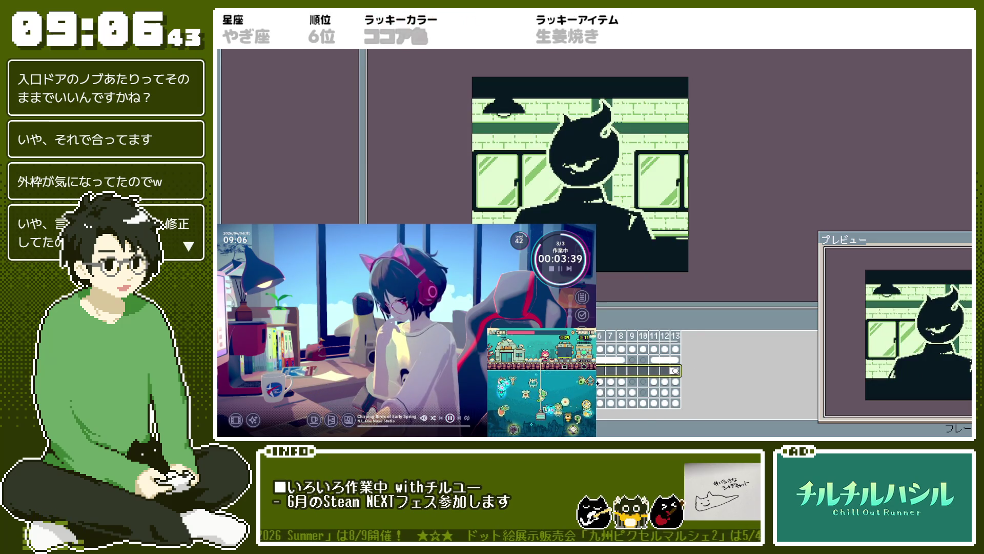
pyautogui.rightClick(650, 342)
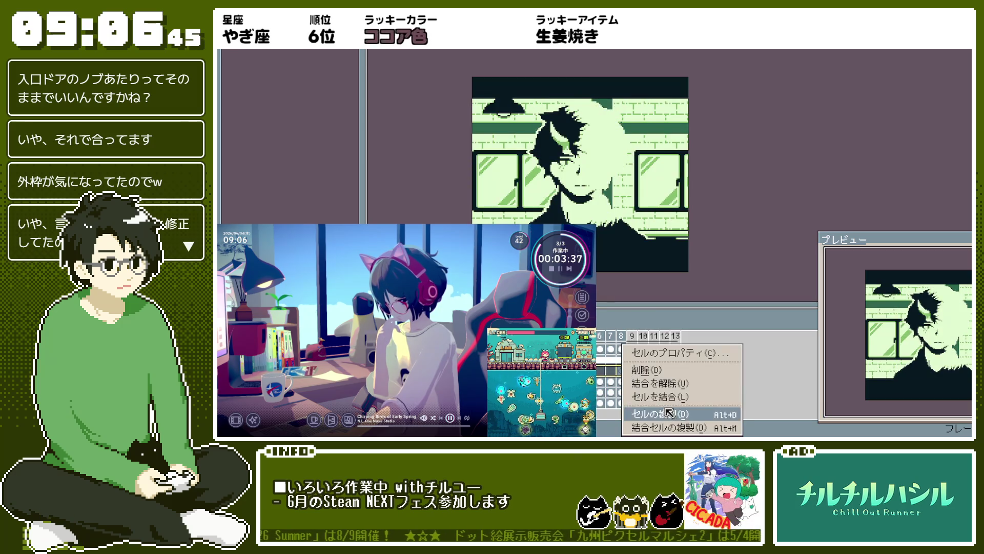
pyautogui.click(677, 413)
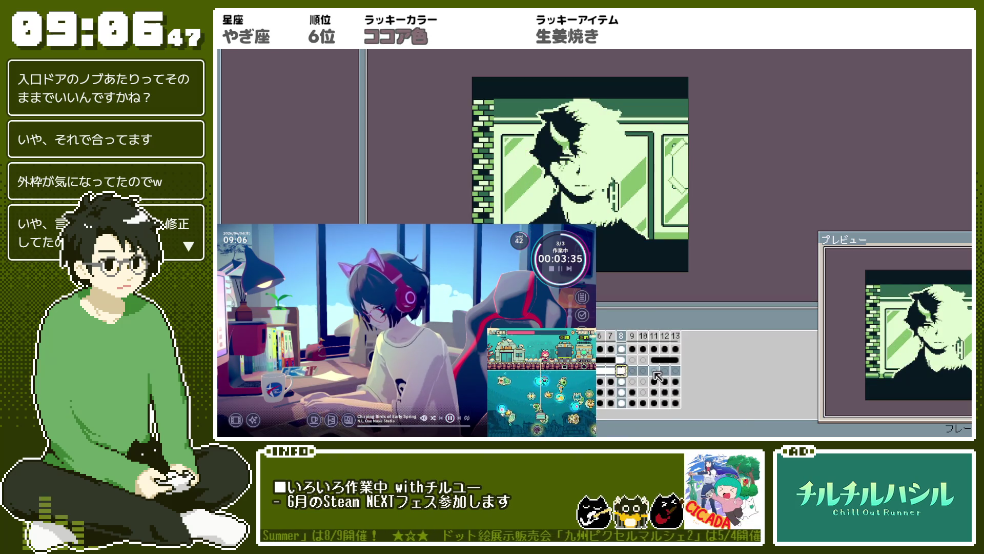
# Step: Link the background cels in frames 11–13
pyautogui.click(655, 371)
pyautogui.moveTo(655, 371)
pyautogui.mouseDown()
pyautogui.moveTo(679, 374)
pyautogui.moveTo(663, 372)
pyautogui.mouseUp()
pyautogui.rightClick(662, 372)
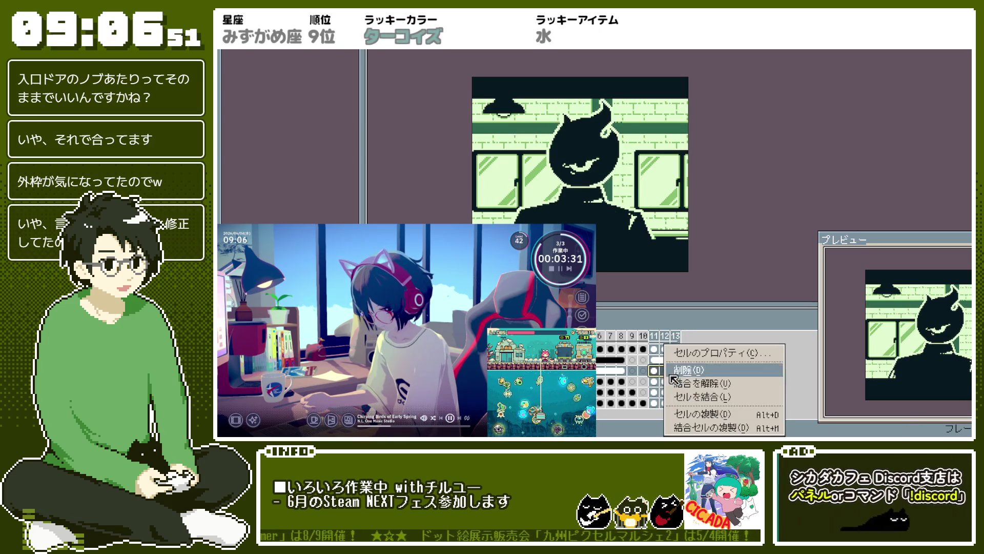
pyautogui.click(691, 396)
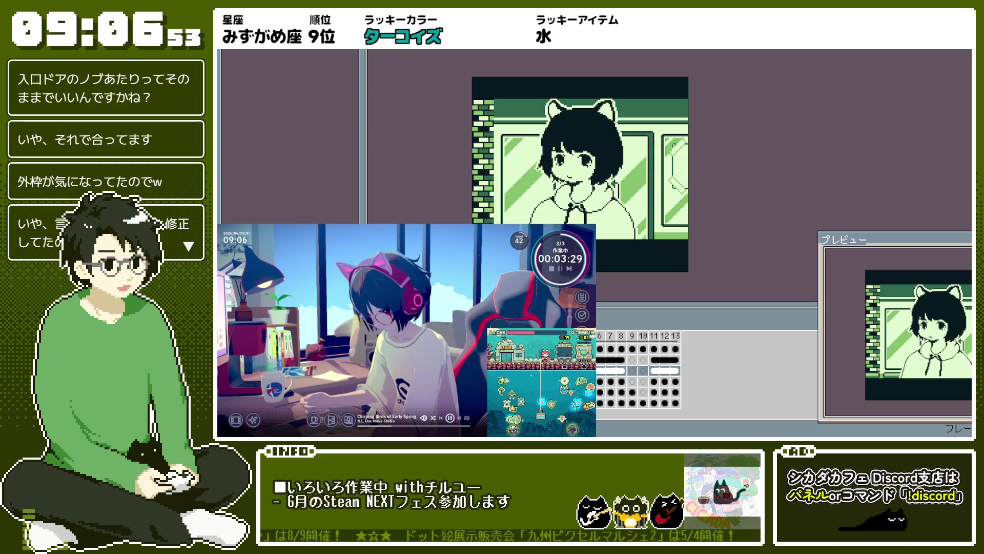
pyautogui.hotkey('ctrl', 'alt', 'shift', 's')
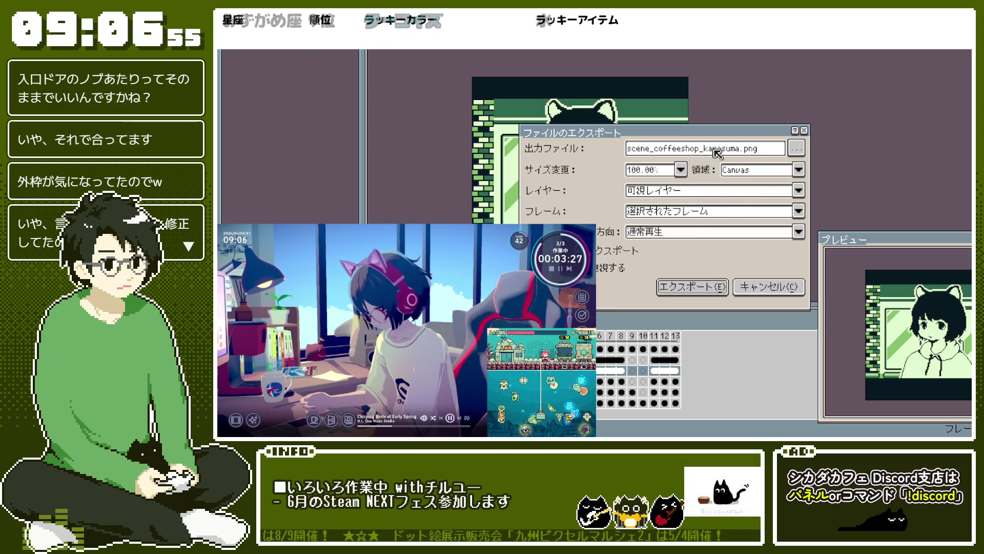
# Step: Export the blank background frame as its own scene PNG
pyautogui.doubleClick(718, 148)
pyautogui.click(765, 286)
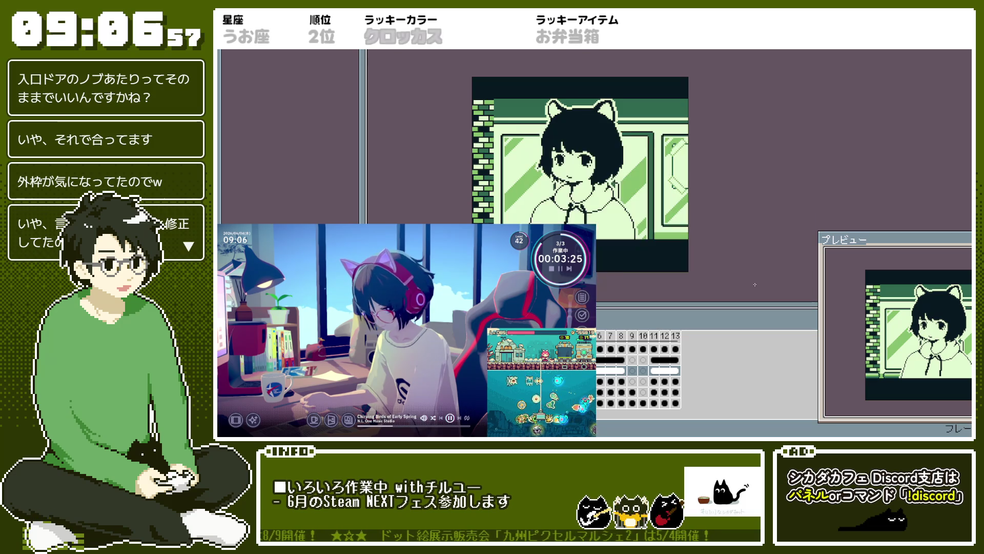
pyautogui.press('Left')
pyautogui.hotkey('ctrl', 'alt', 'shift', 's')
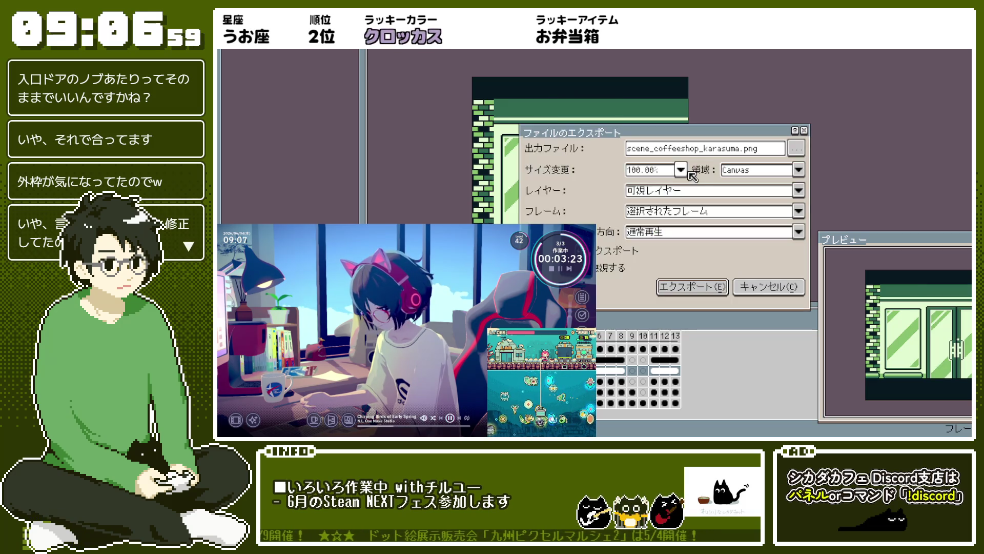
pyautogui.doubleClick(723, 149)
pyautogui.write('k')
pyautogui.press('Return')
# Step: Export scene_coffeeshop_fri.png and the glasses deer scene
pyautogui.press('Right')
pyautogui.hotkey('ctrl', 'alt', 'shift', 's')
pyautogui.doubleClick(723, 149)
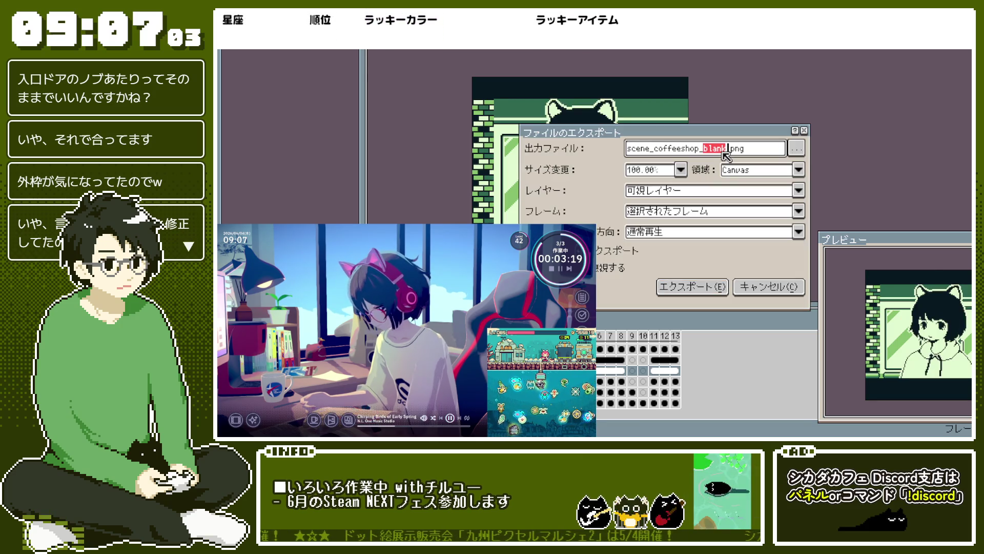
pyautogui.write('fri')
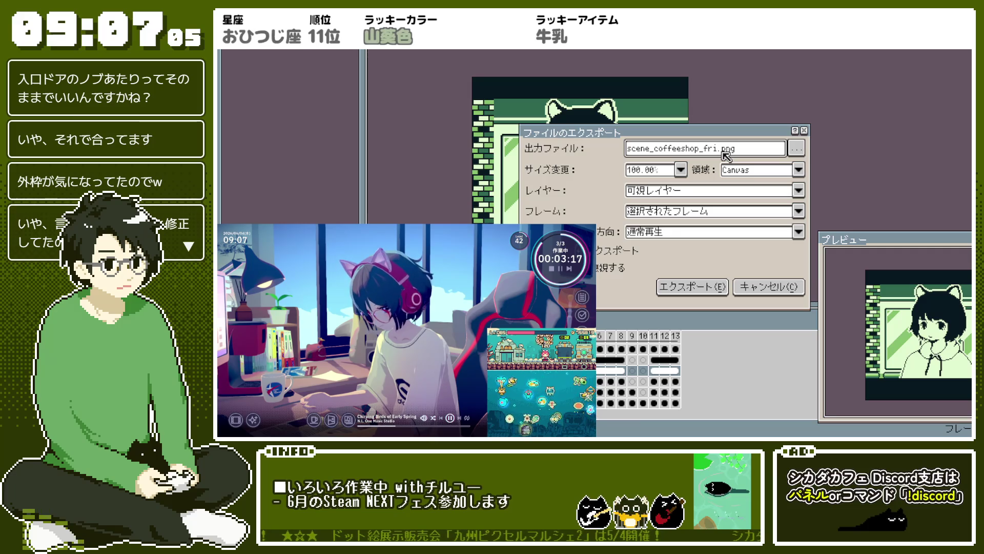
pyautogui.press('Return')
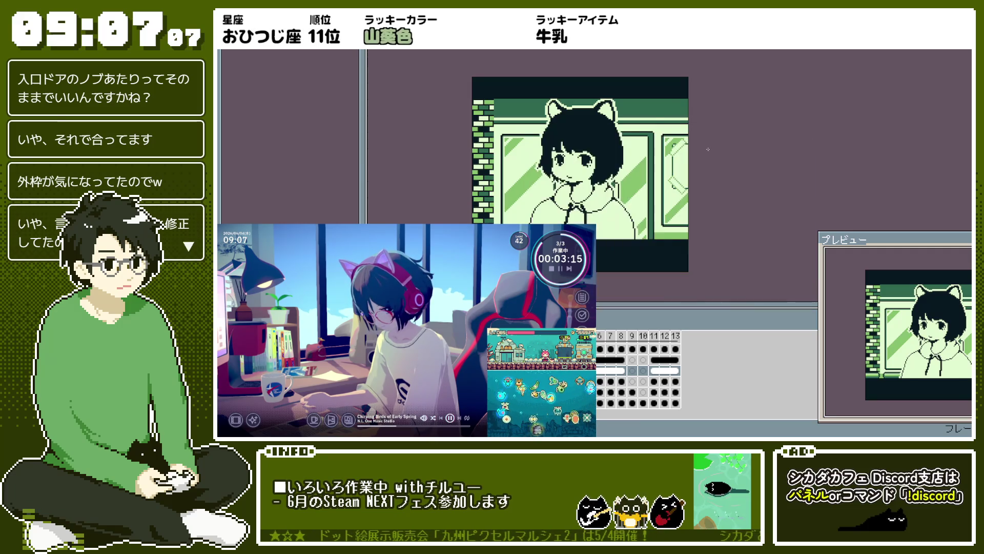
pyautogui.press('Right')
pyautogui.hotkey('ctrl', 'alt', 'shift', 's')
pyautogui.doubleClick(710, 148)
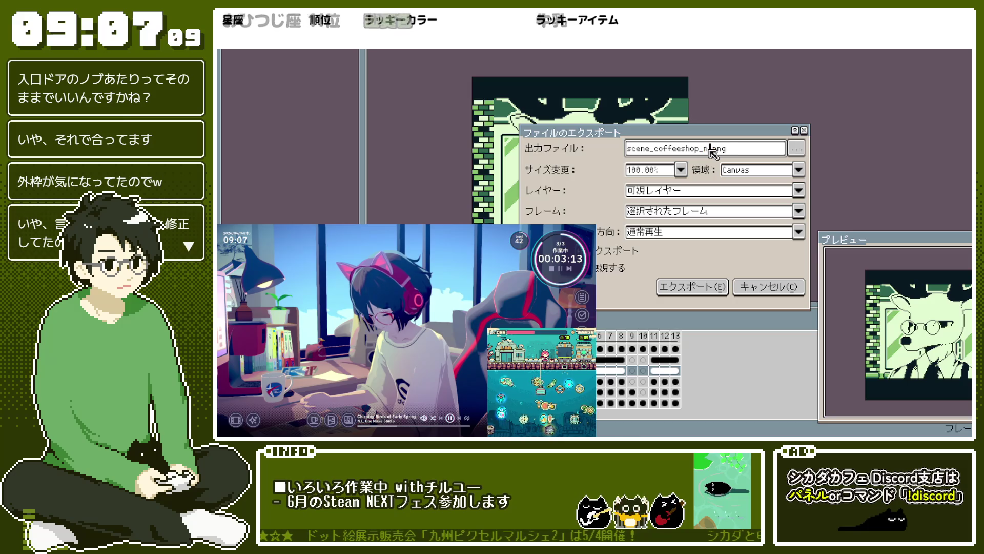
pyautogui.press('Return')
pyautogui.hotkey('ctrl', 'alt', 'shift', 's')
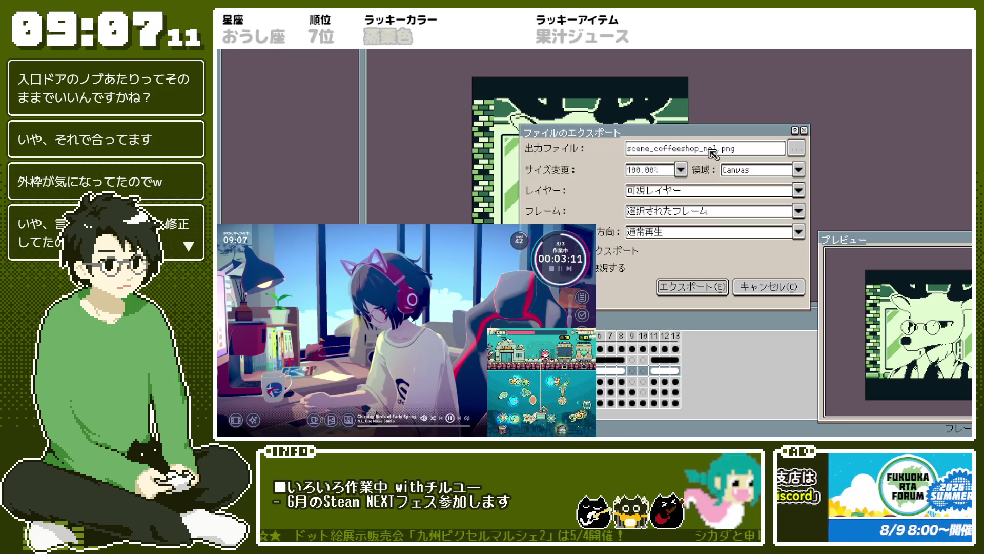
pyautogui.press('Return')
# Step: Export the next character scene and the lizard scene
pyautogui.press('Right')
pyautogui.hotkey('ctrl', 'alt', 'shift', 's')
pyautogui.doubleClick(710, 150)
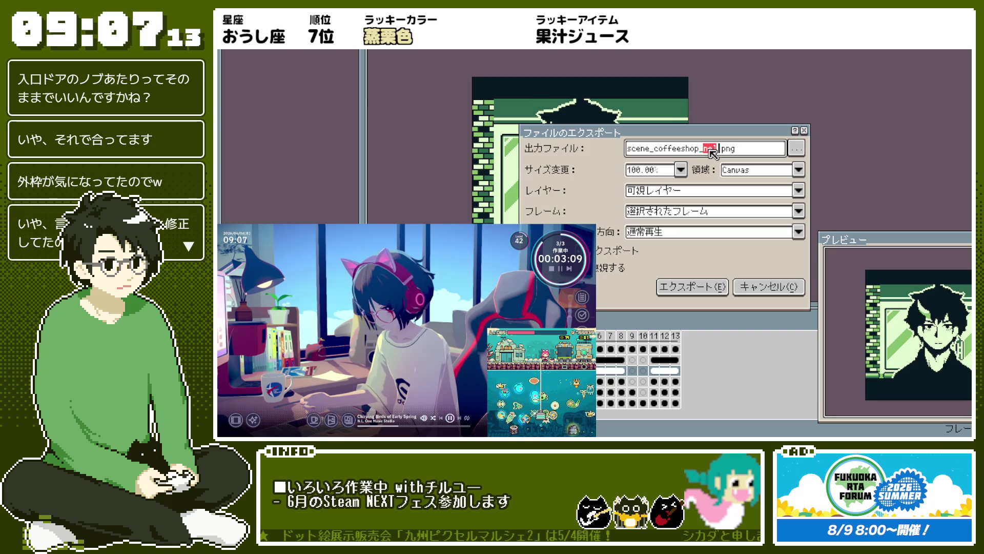
pyautogui.press('Return')
pyautogui.press('Right')
pyautogui.hotkey('ctrl', 'alt', 'shift', 's')
pyautogui.doubleClick(710, 150)
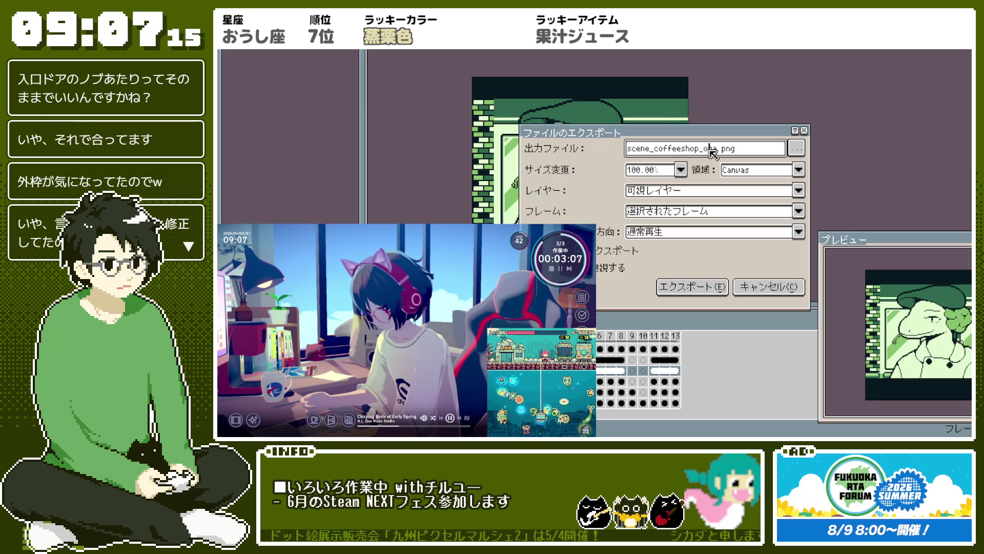
pyautogui.write('3')
pyautogui.press('Return')
# Step: Export scene_coffeeshop_stein.png and the stella scene for the woman-with-camera frame
pyautogui.press('Right')
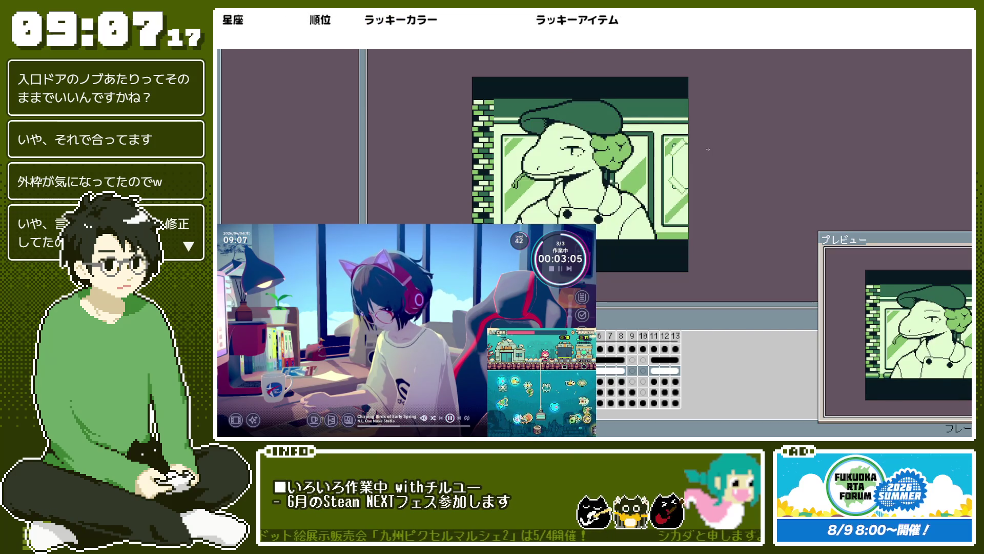
pyautogui.hotkey('ctrl', 'alt', 'shift', 's')
pyautogui.click(709, 149)
pyautogui.write('stai')
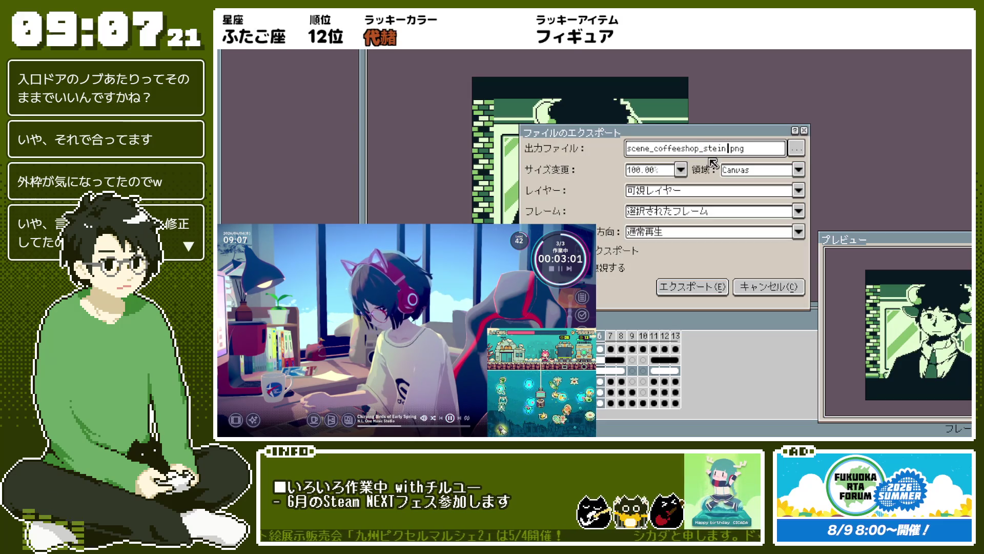
pyautogui.press('Return')
pyautogui.press('Right')
pyautogui.press('Right')
pyautogui.press('Right')
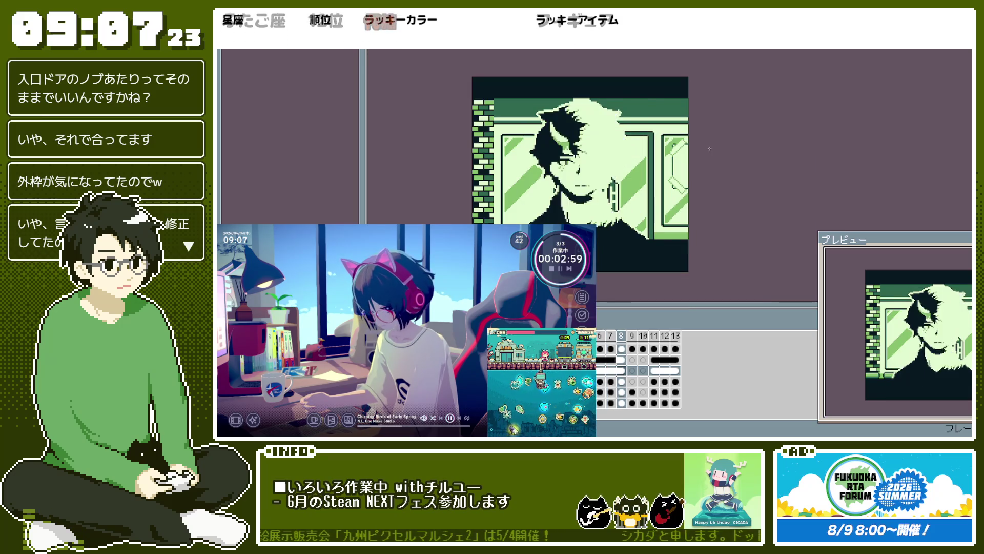
pyautogui.hotkey('ctrl', 'alt', 'shift', 's')
pyautogui.click(710, 149)
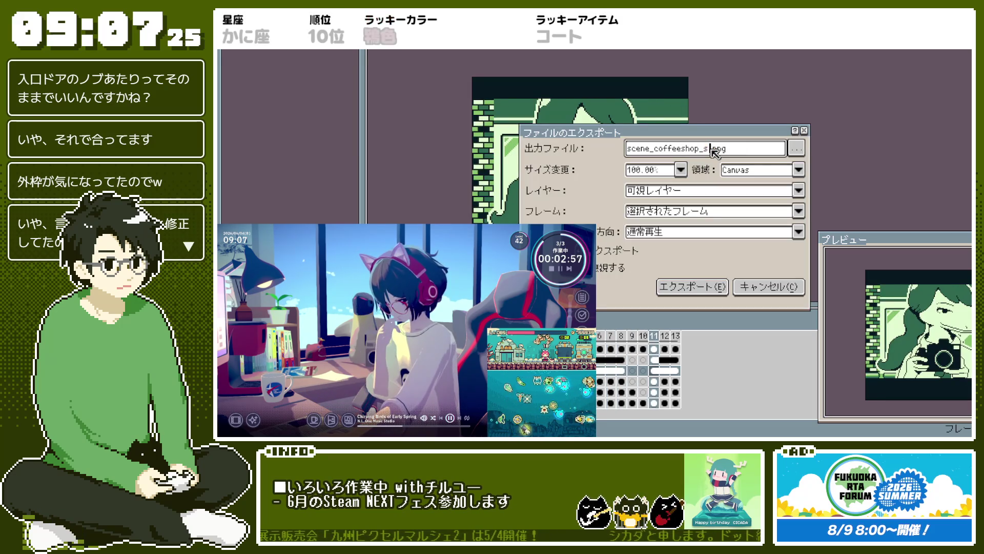
pyautogui.write('lla')
pyautogui.press('Return')
pyautogui.press('Right')
# Step: Export frame 12's scene and frame 13 as scene_coffeeshop_karasuma.png
pyautogui.hotkey('ctrl', 'alt', 'shift', 's')
pyautogui.doubleClick(713, 149)
pyautogui.press('Return')
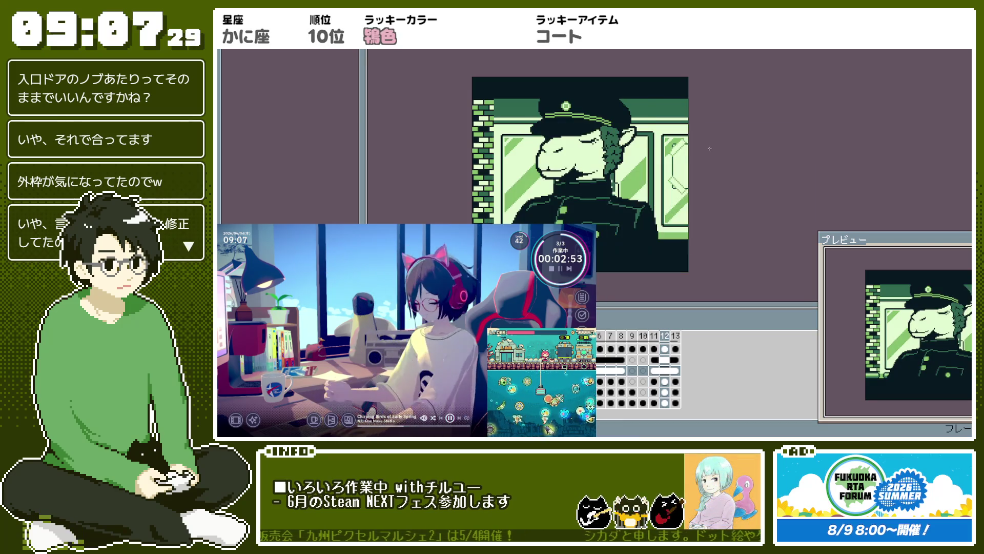
pyautogui.press('Right')
pyautogui.hotkey('ctrl', 'alt', 'shift', 's')
pyautogui.doubleClick(712, 149)
pyautogui.write('karasum')
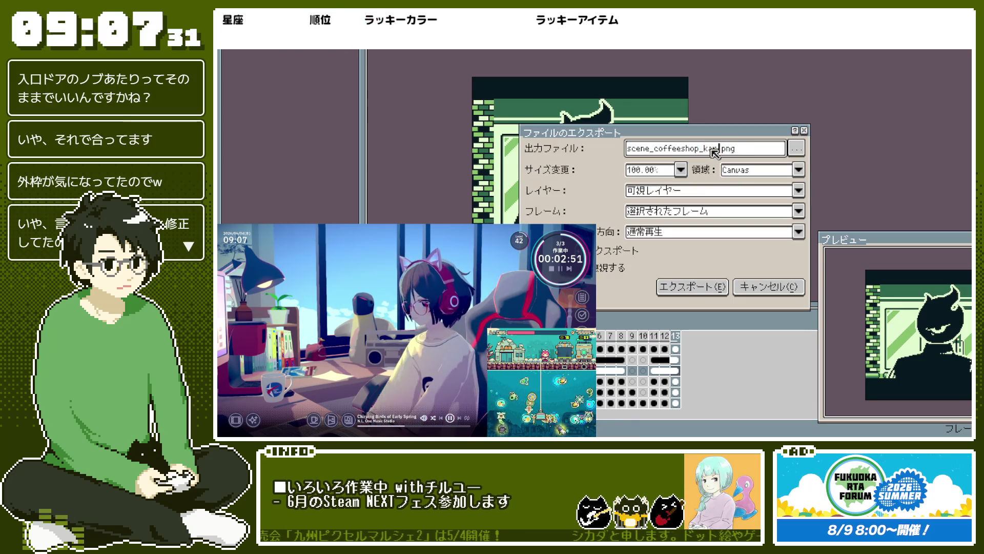
pyautogui.press('Return')
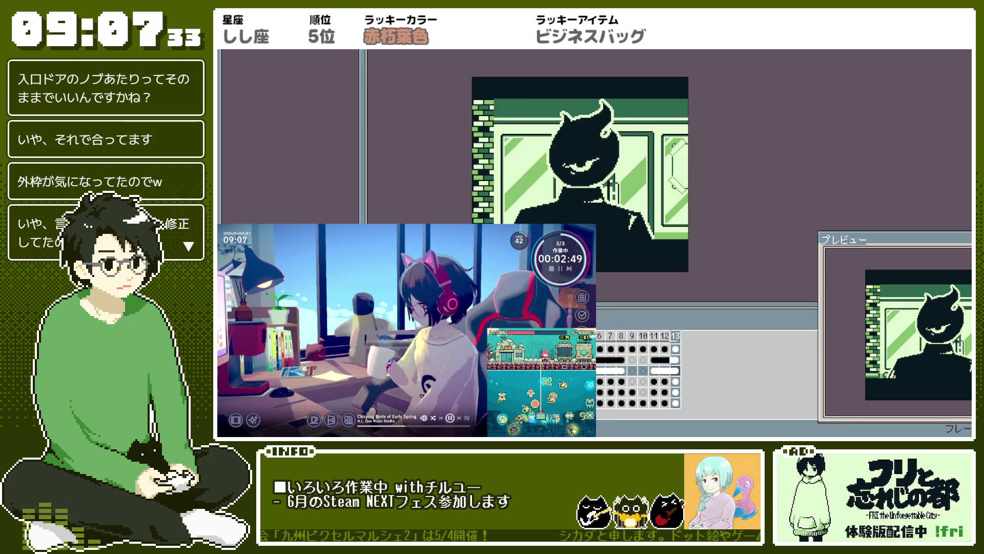
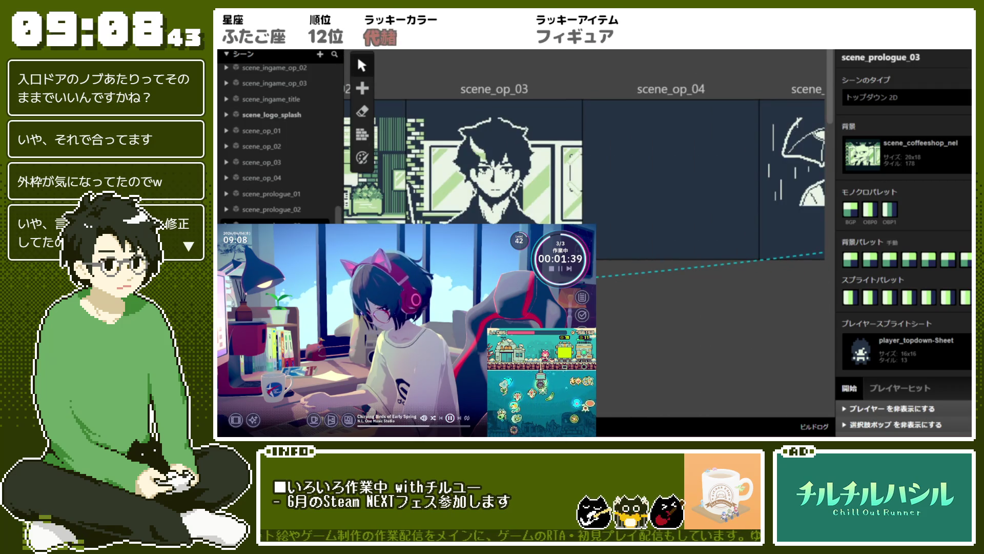
# Step: Set scene_op_03's background to scene_coffeeshop_oga (20x18, 143 tiles)
pyautogui.click(276, 162)
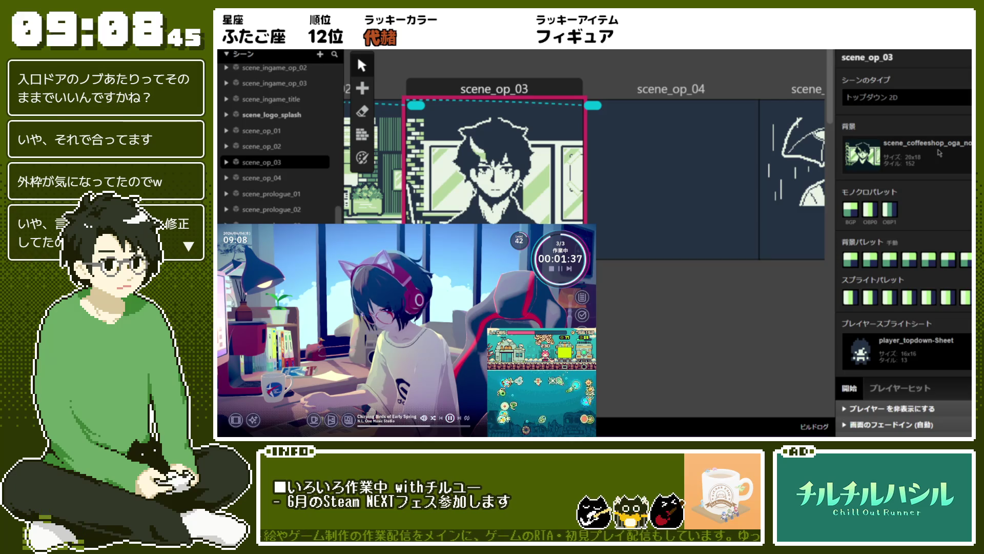
pyautogui.click(940, 152)
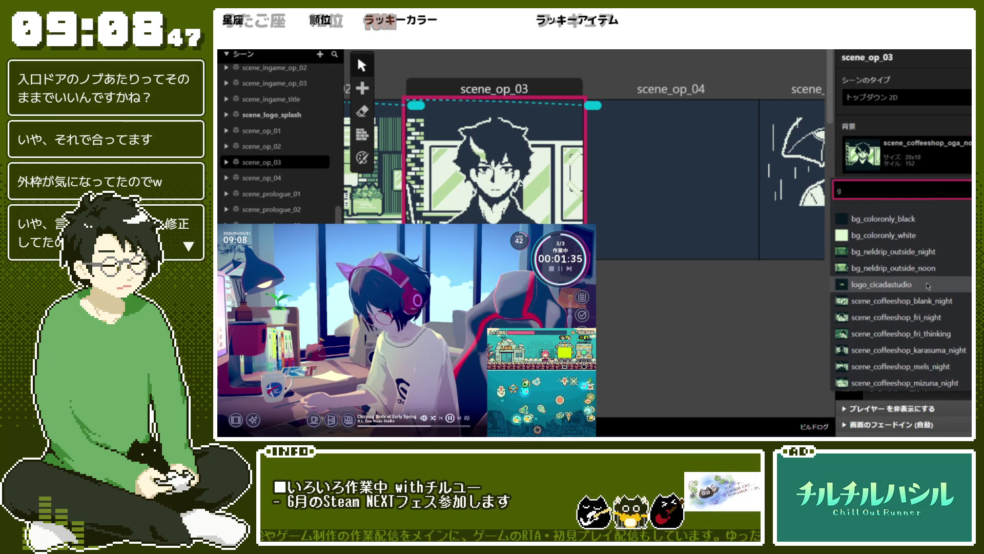
pyautogui.write('g')
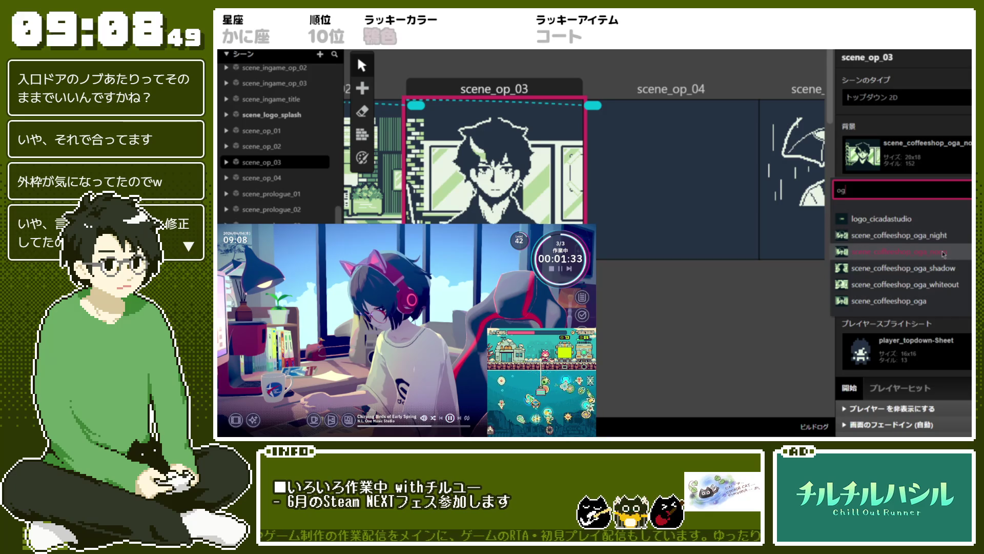
pyautogui.click(912, 301)
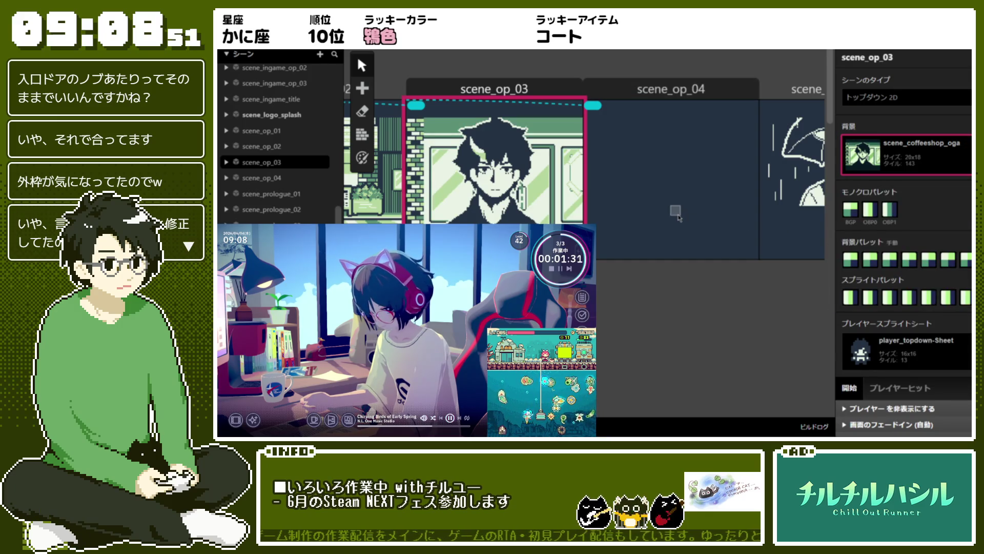
pyautogui.hscroll(-5, 677, 217)
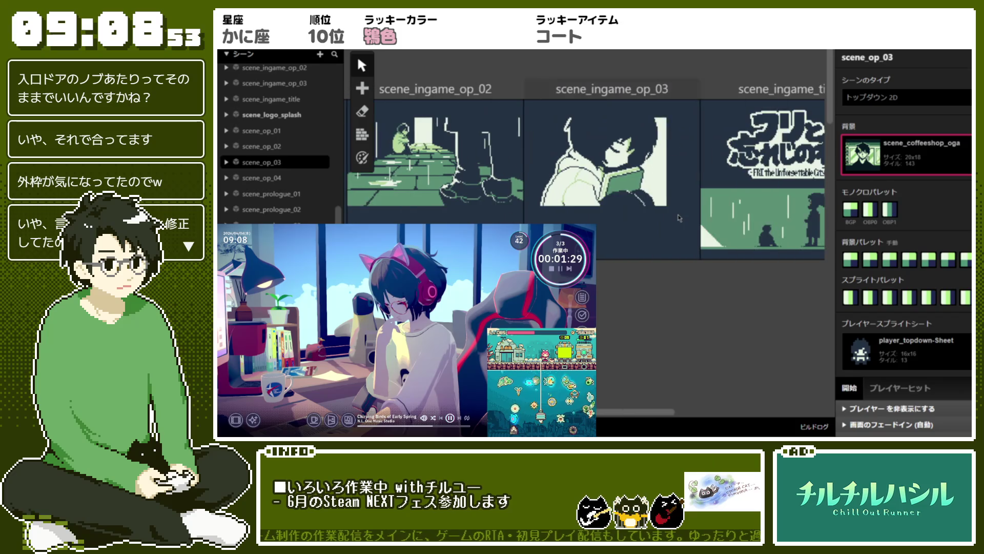
# Step: Zoom out and check the backgrounds of cp01_01_oga_02 and cp01_01_oga_05_Bean_06
pyautogui.scroll(-4, 677, 217)
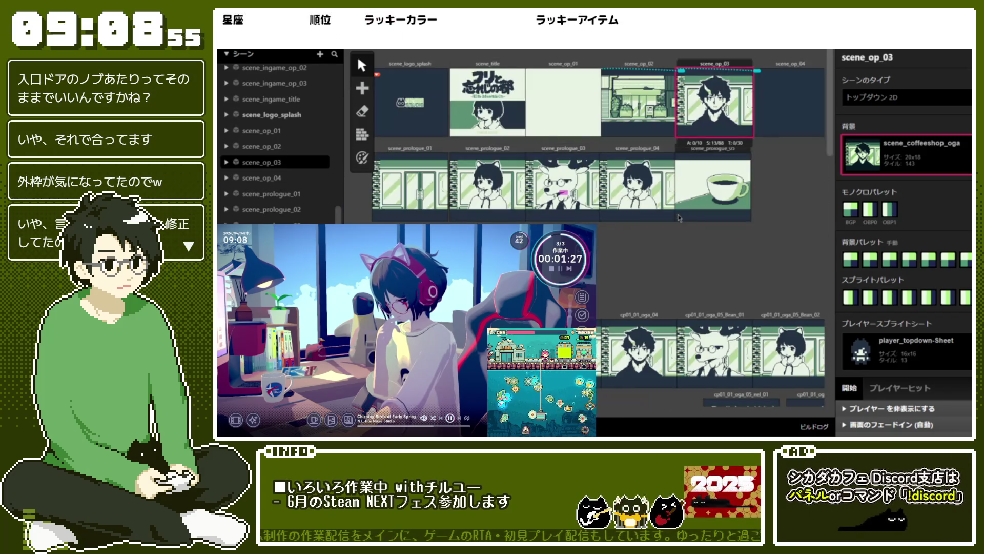
pyautogui.scroll(-2, 680, 218)
pyautogui.click(487, 297)
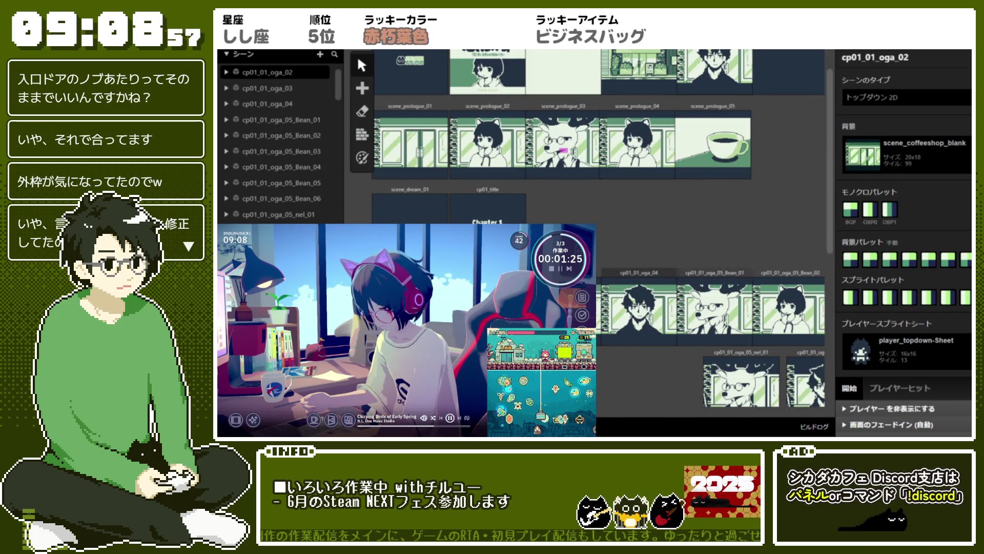
pyautogui.scroll(-3, 653, 306)
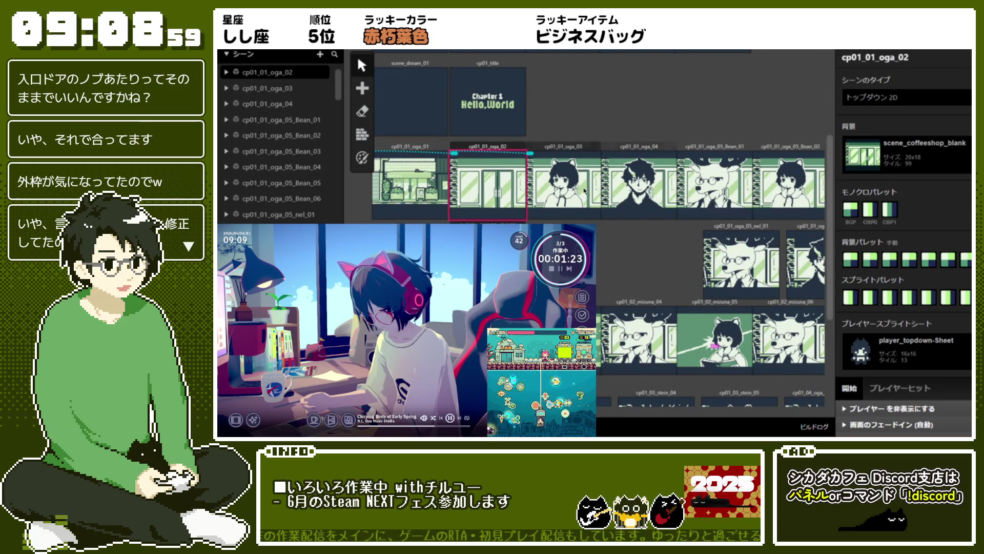
pyautogui.hscroll(4, 649, 260)
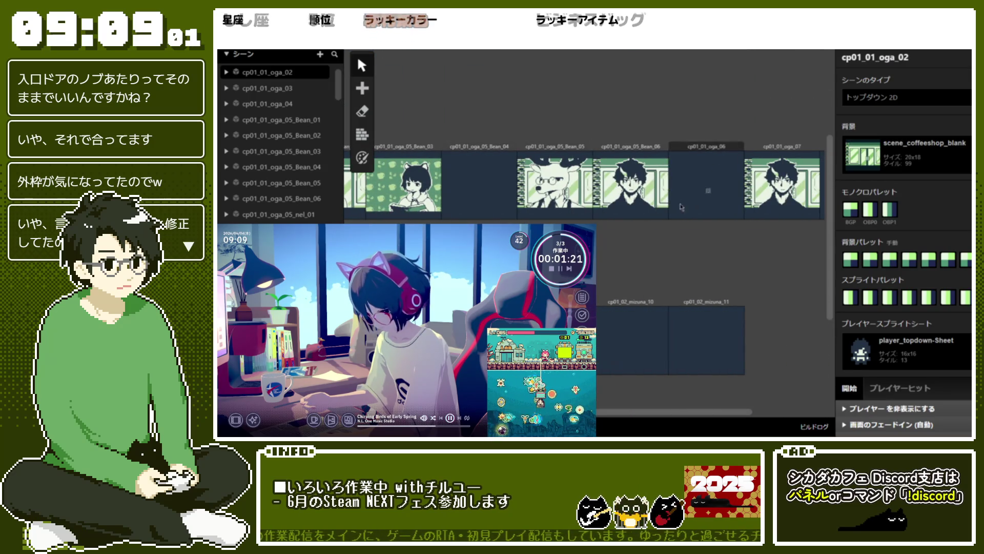
pyautogui.click(662, 190)
pyautogui.hscroll(-5, 697, 197)
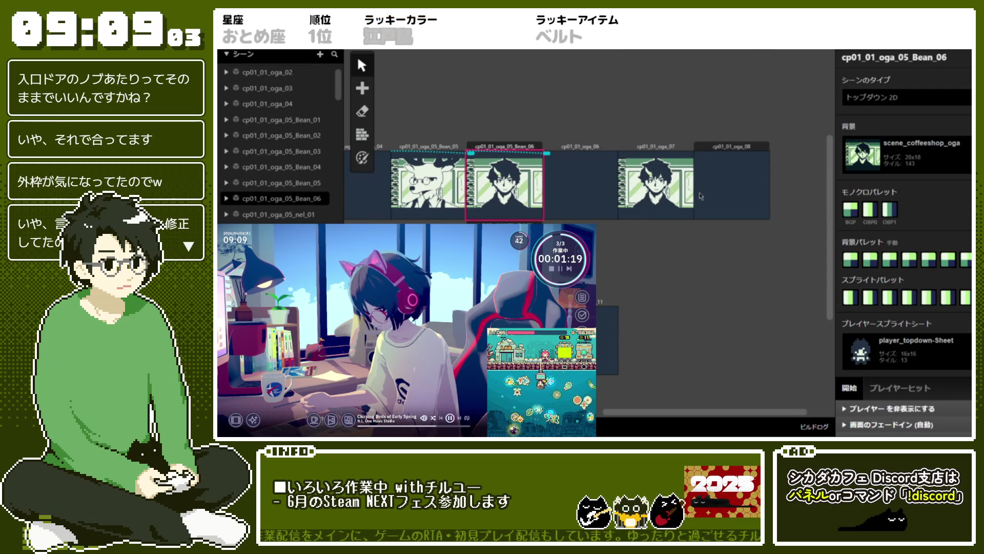
# Step: Inspect the events of the cp01_01_oga_05_nel_01, nel_02 and nel_03 scenes
pyautogui.click(279, 215)
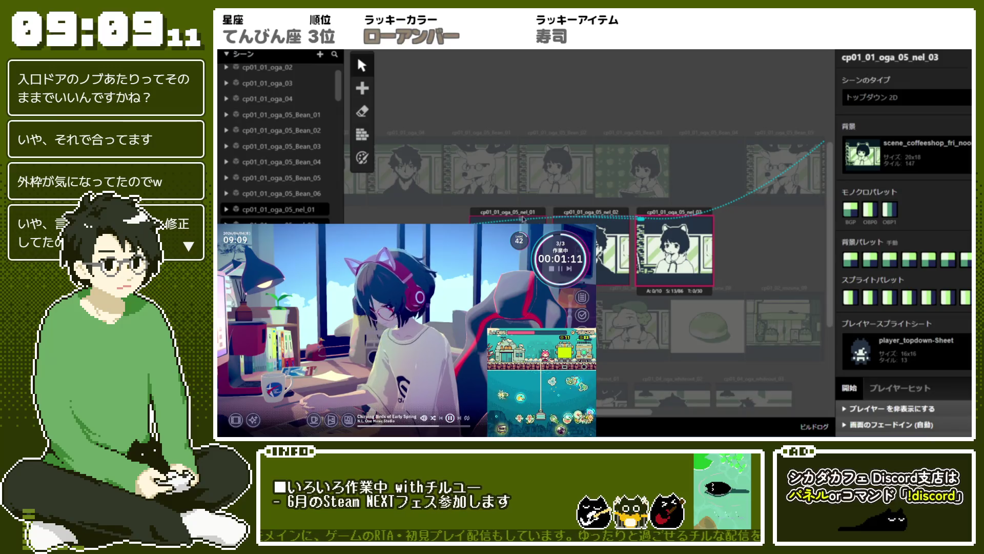
pyautogui.click(691, 180)
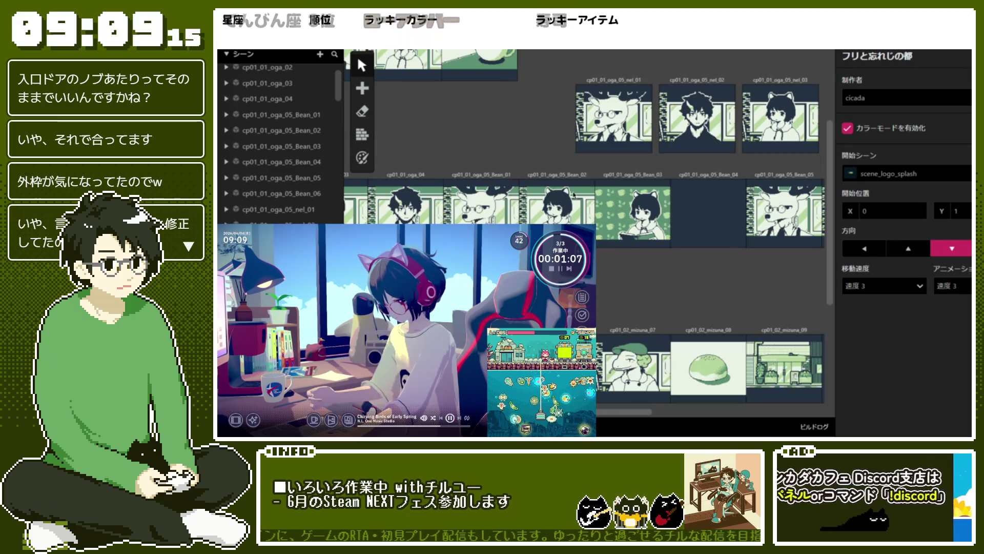
pyautogui.scroll(2, 616, 174)
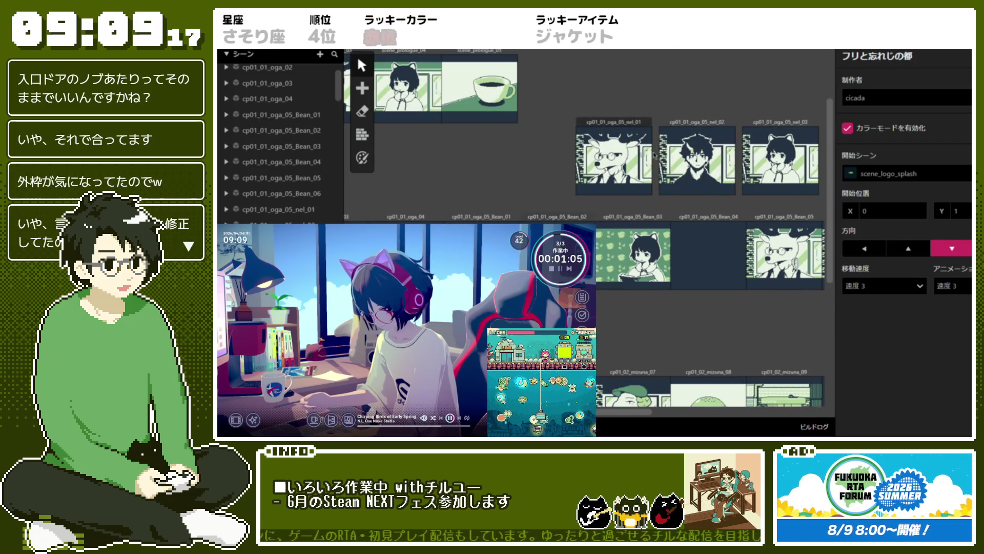
pyautogui.click(650, 157)
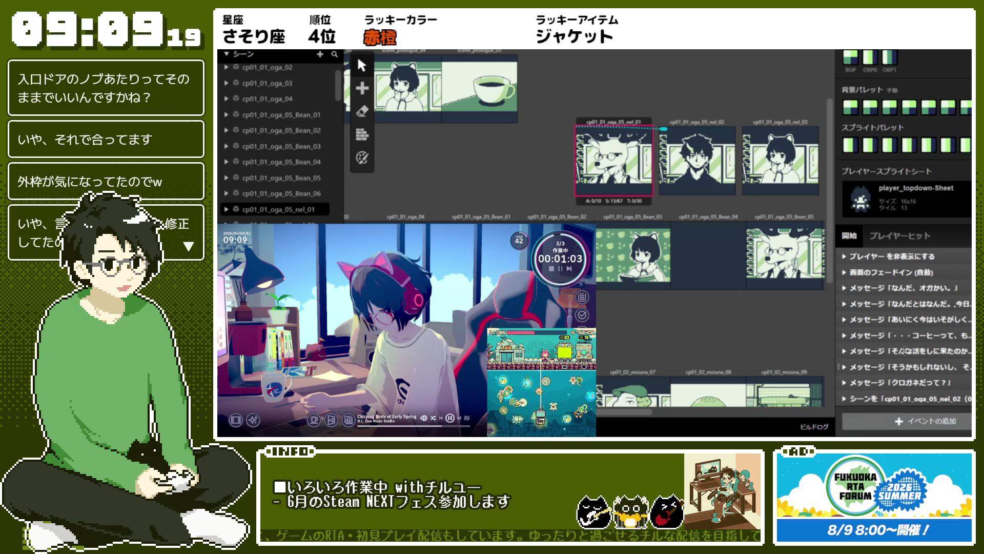
pyautogui.click(732, 177)
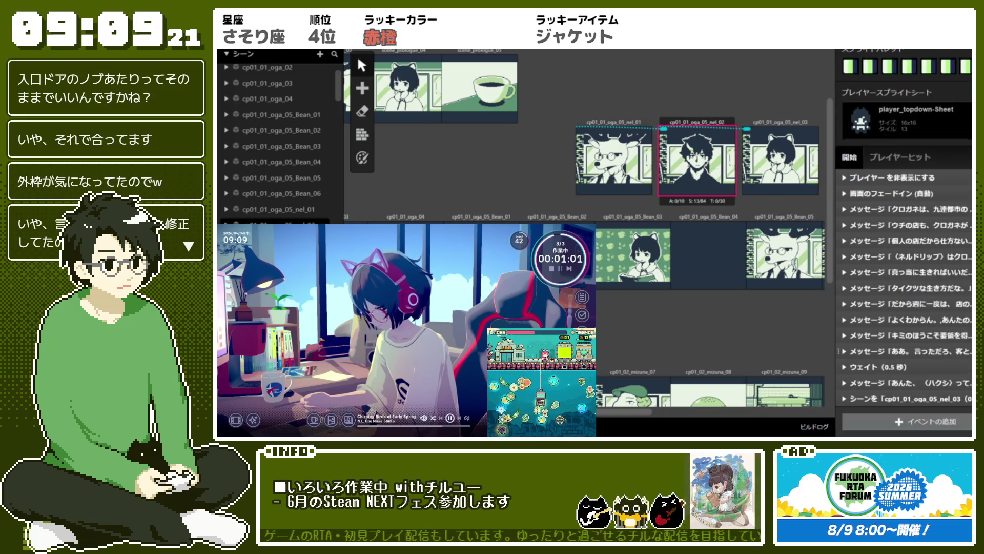
pyautogui.click(779, 158)
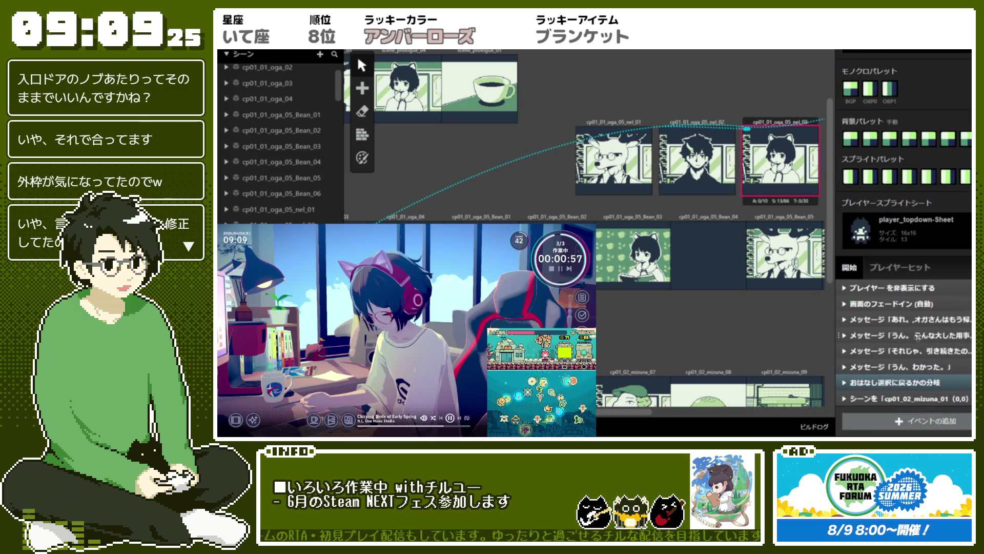
pyautogui.doubleClick(643, 202)
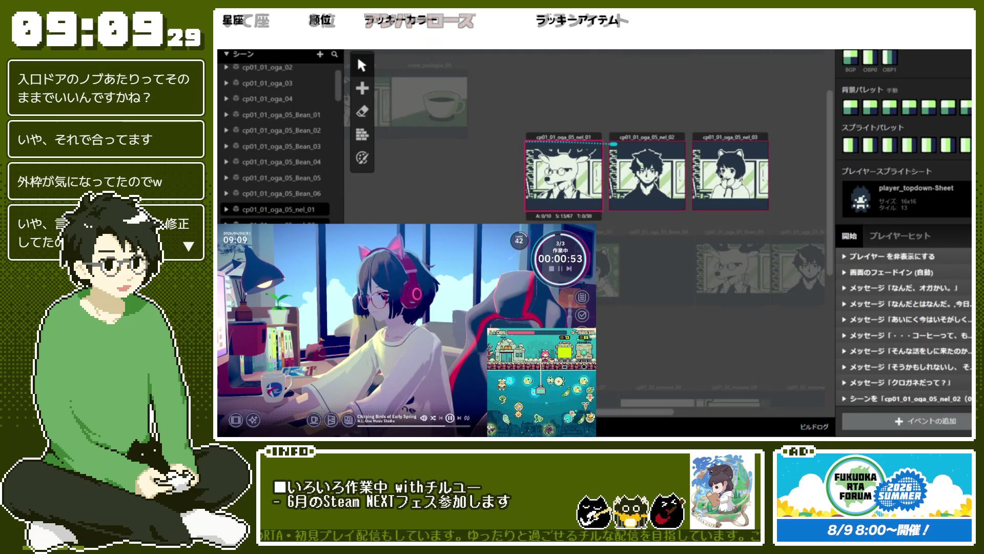
pyautogui.click(715, 208)
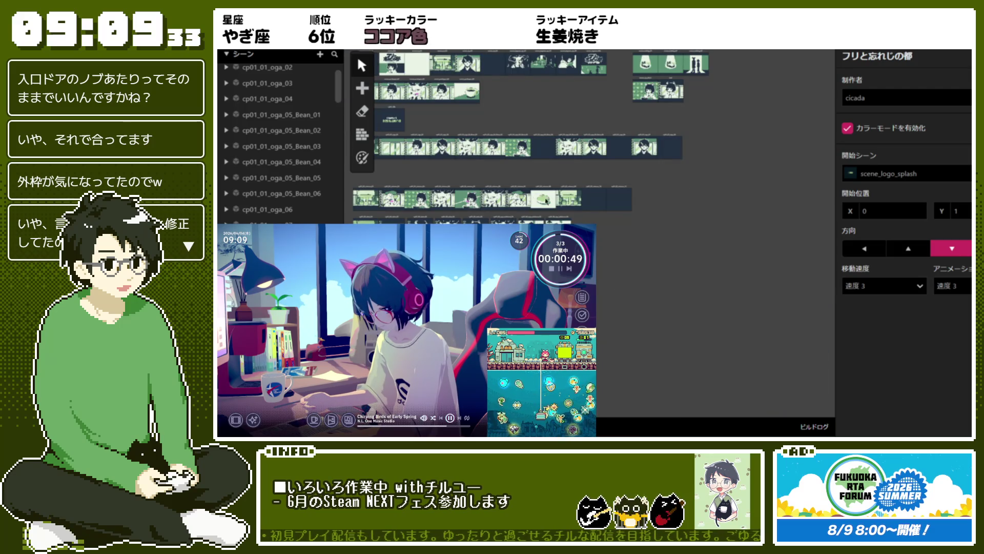
# Step: Reopen scene_op_03's properties, return to project settings, and try the eraser and add tools
pyautogui.click(467, 63)
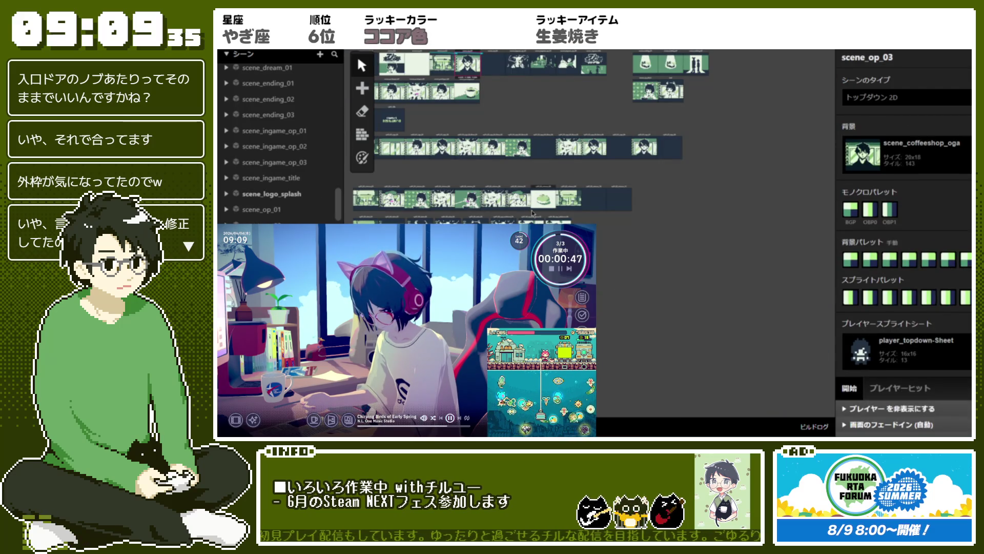
pyautogui.click(475, 173)
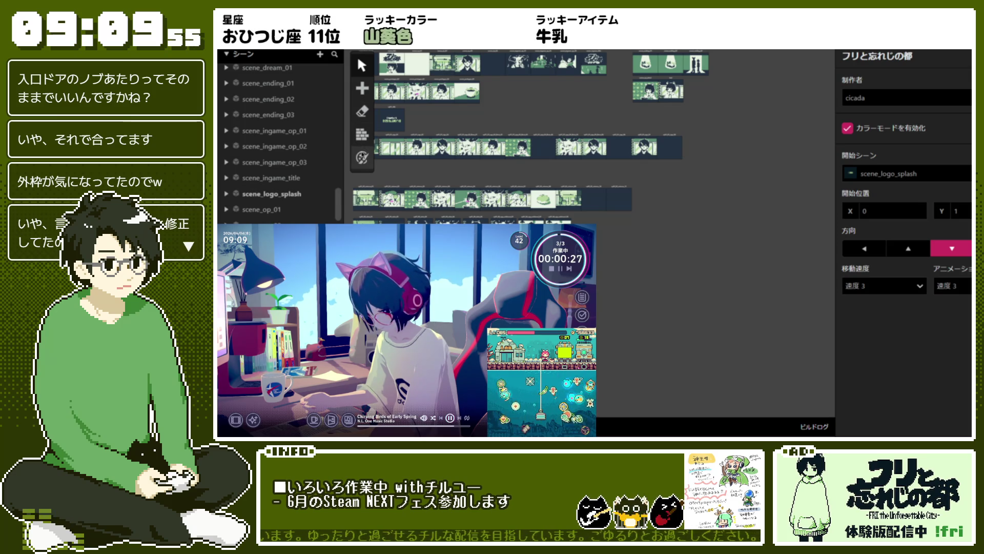
pyautogui.click(361, 113)
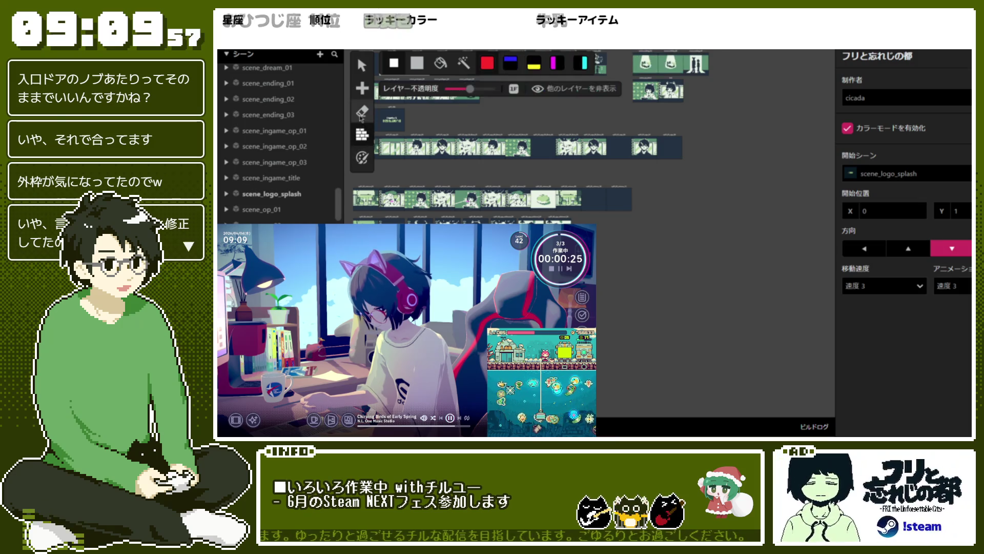
pyautogui.click(362, 89)
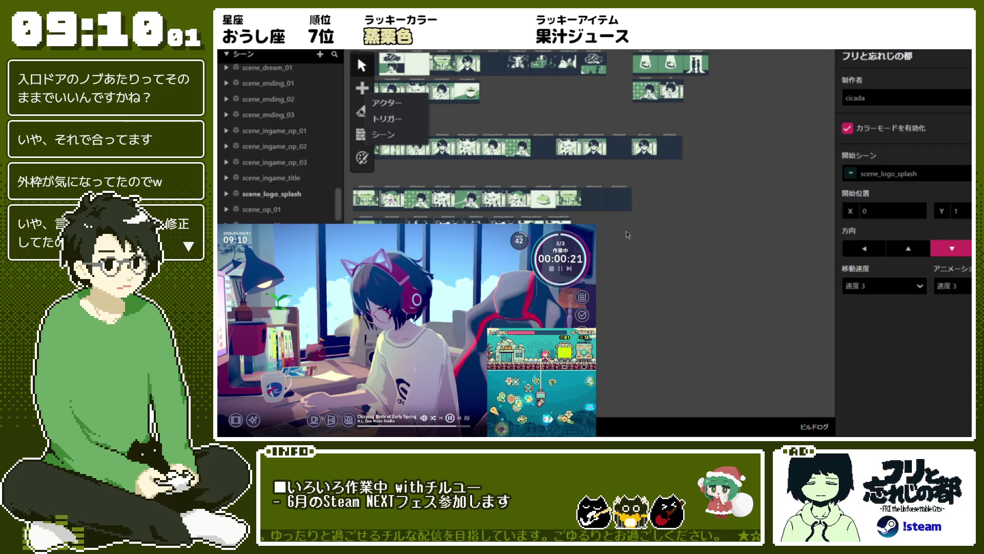
# Step: Scroll the storyboard down to the Chapter 1 mizuna row and select cp01_02_mizuna_02
pyautogui.scroll(5, 628, 235)
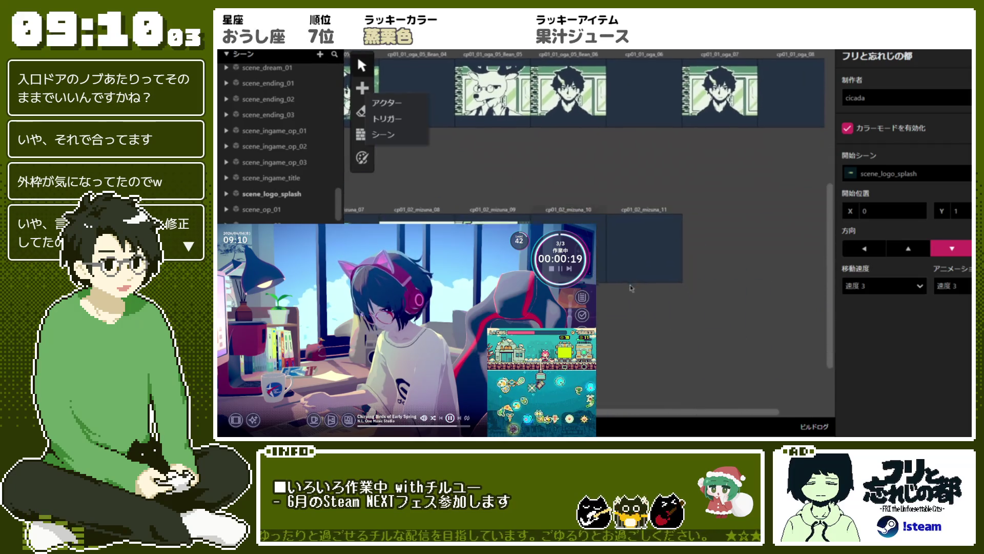
pyautogui.scroll(-1, 635, 292)
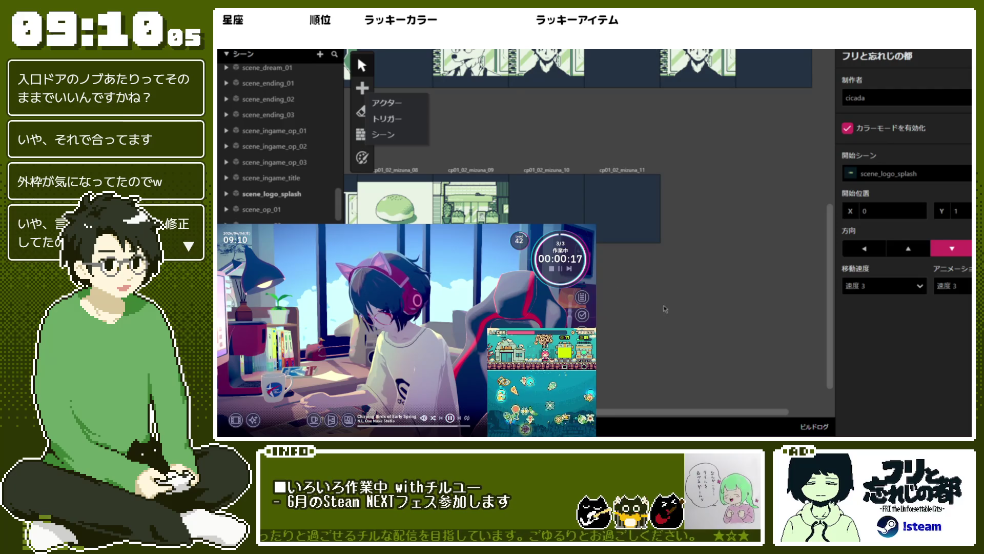
pyautogui.scroll(3, 667, 313)
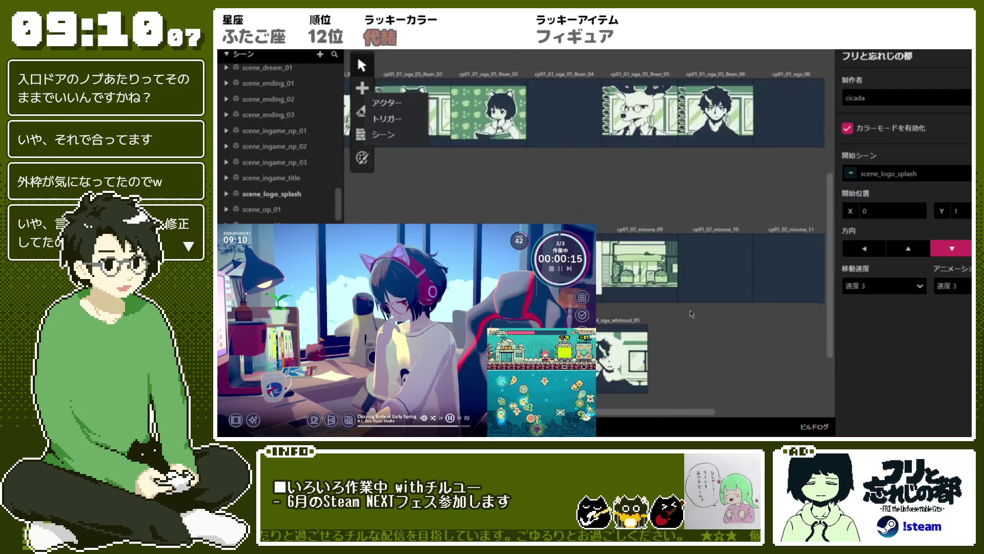
pyautogui.scroll(-2, 716, 326)
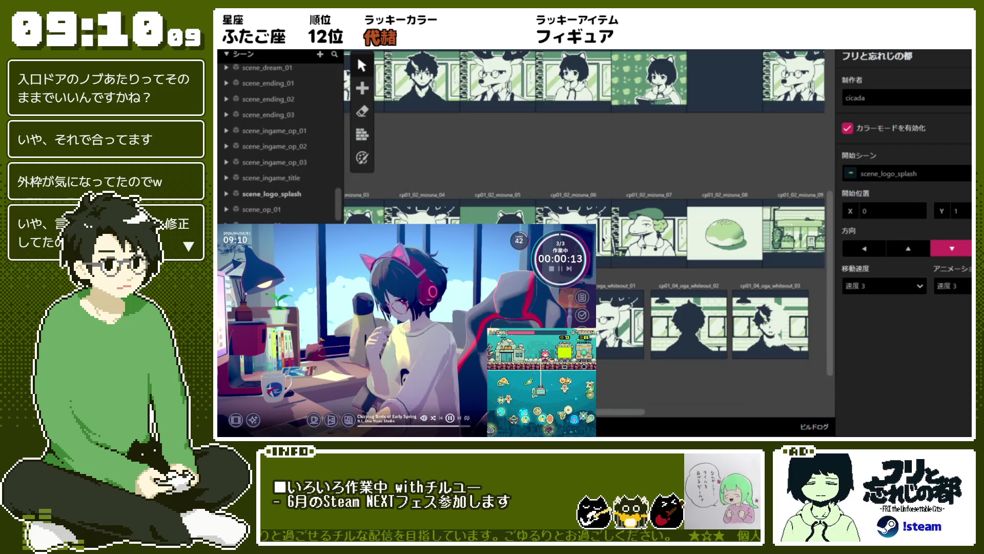
pyautogui.scroll(3, 603, 240)
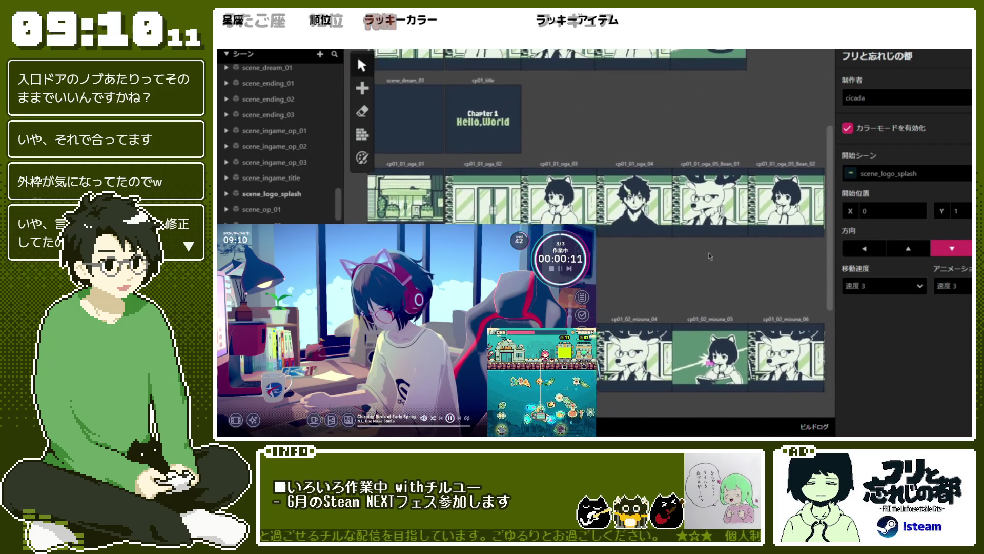
pyautogui.scroll(2, 711, 252)
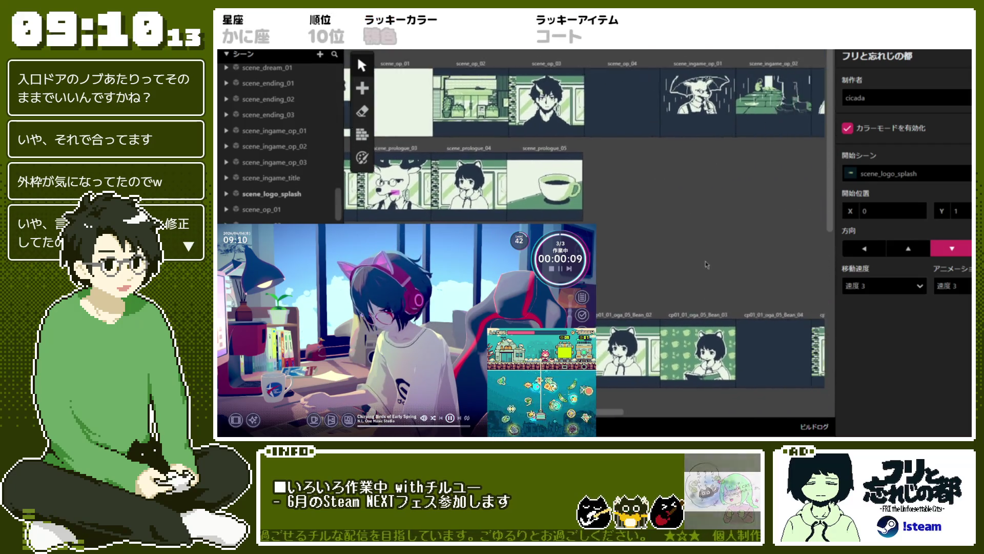
pyautogui.scroll(-5, 729, 216)
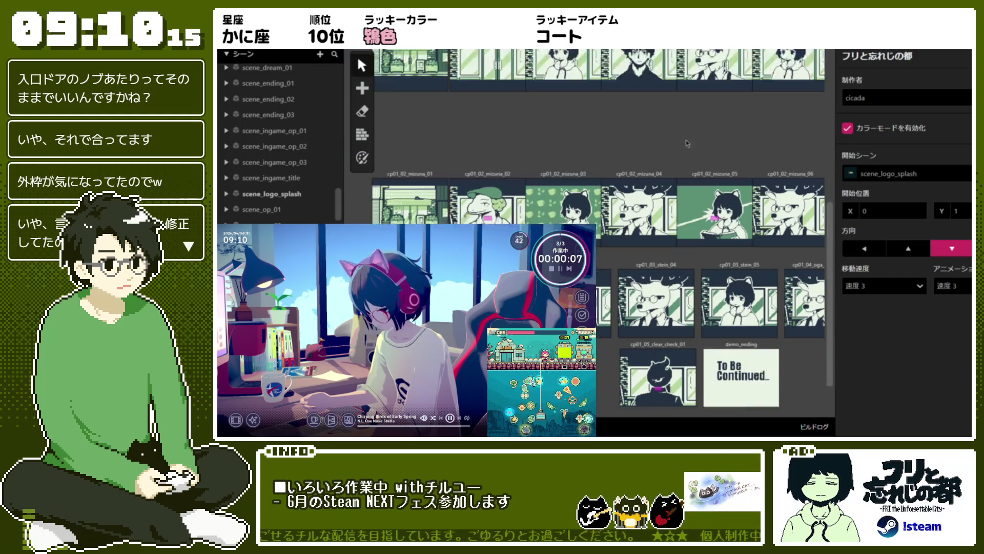
pyautogui.click(476, 174)
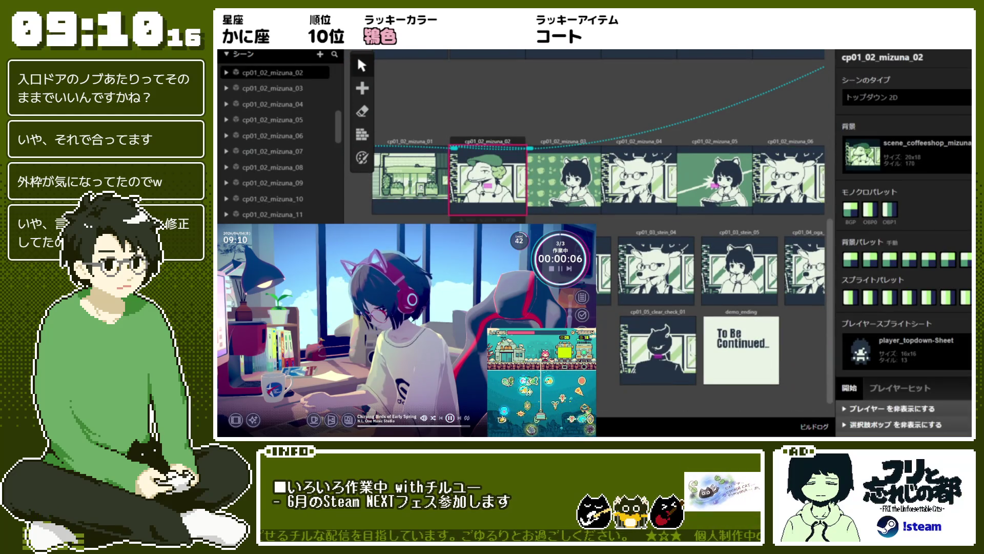
# Step: Give mizuna_02 the scene_coffeeshop_mizuna background and mizuna_04 scene_coffeeshop_nel
pyautogui.click(907, 154)
pyautogui.write('mi')
pyautogui.click(918, 251)
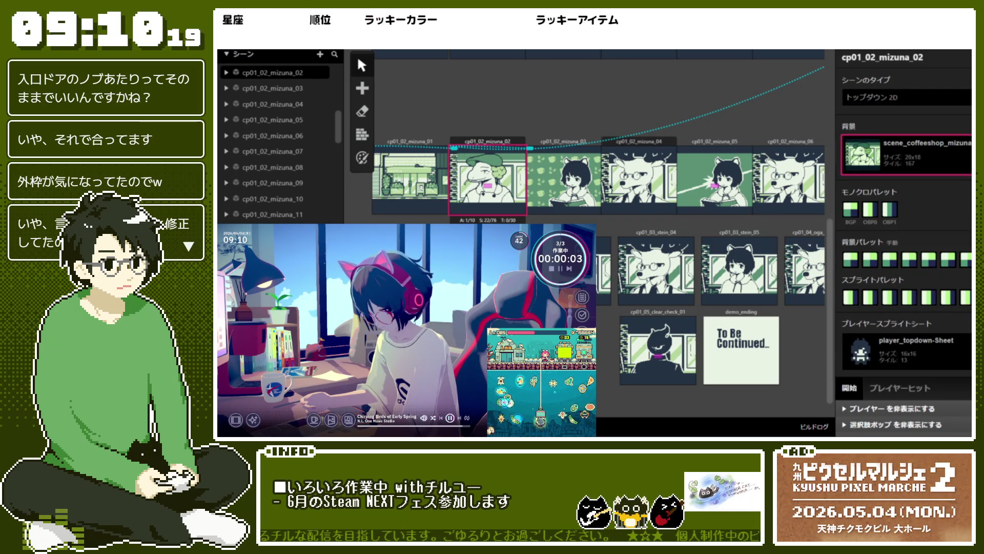
pyautogui.click(639, 180)
pyautogui.click(907, 154)
pyautogui.write('ne')
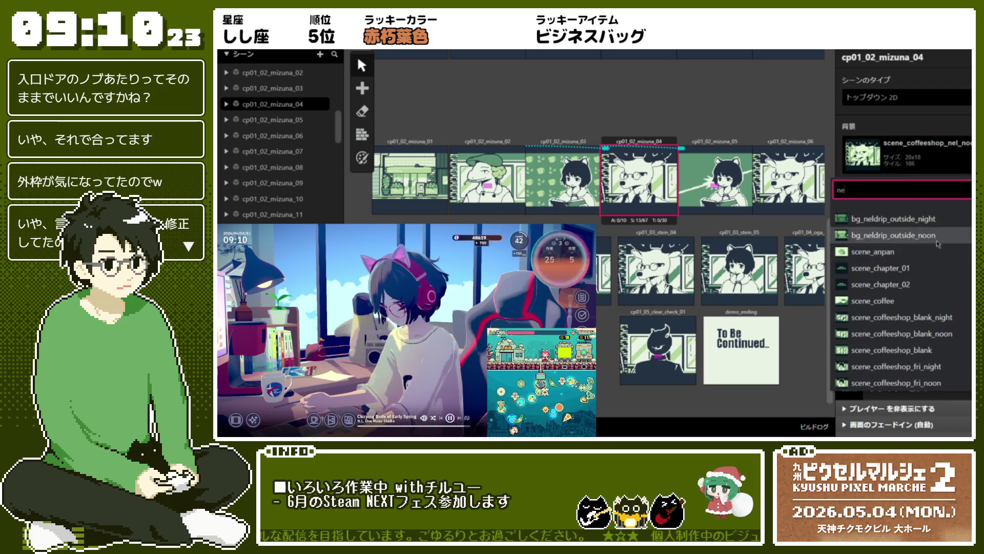
pyautogui.scroll(-3, 946, 308)
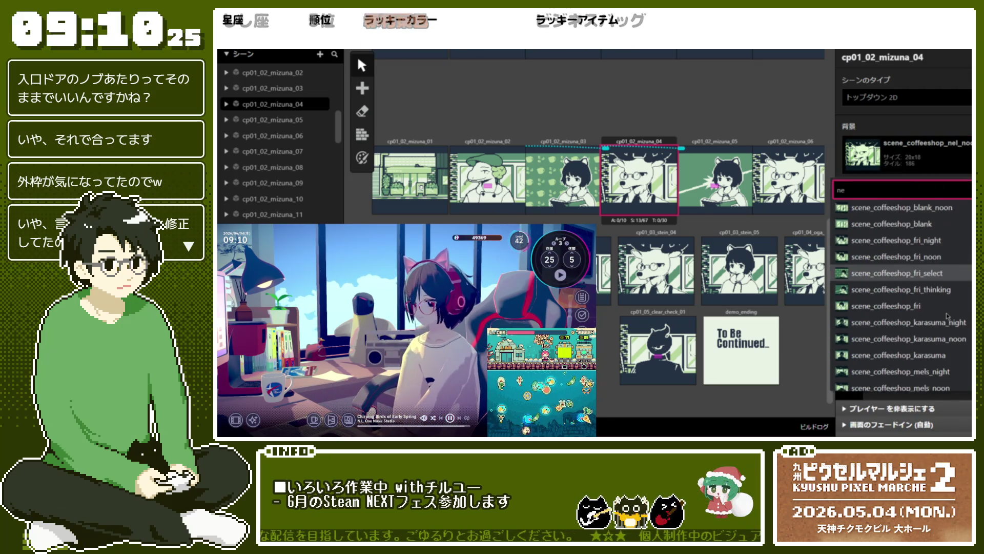
pyautogui.scroll(-5, 946, 316)
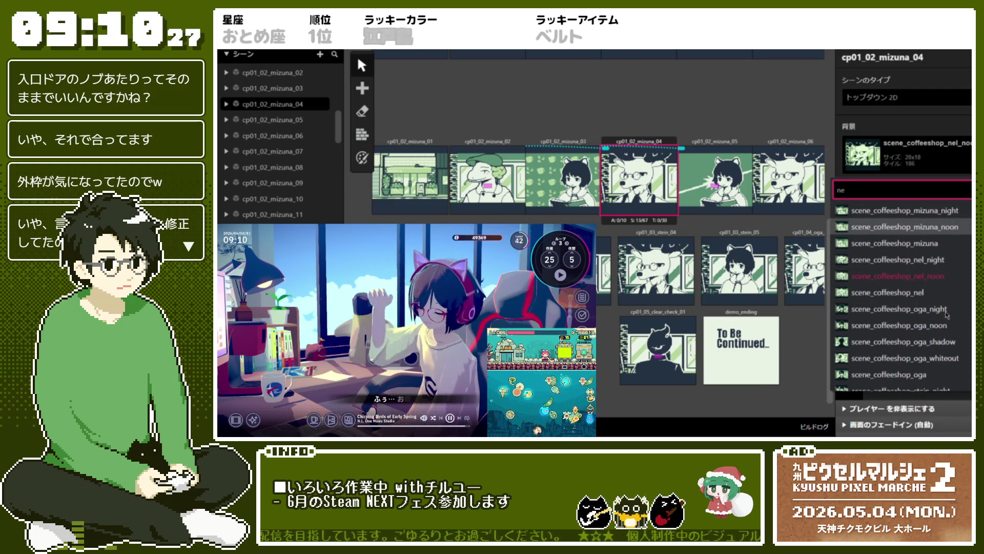
pyautogui.click(933, 292)
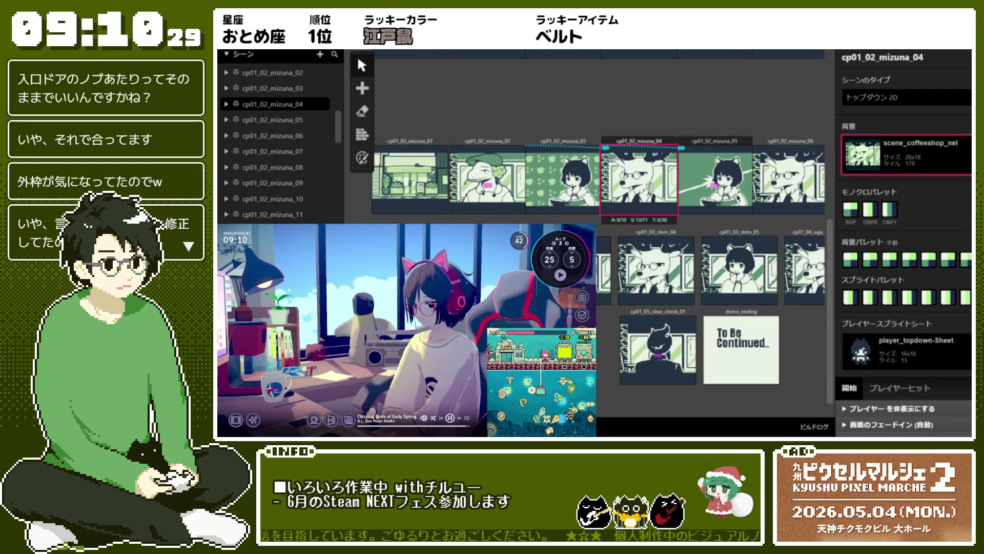
# Step: Give mizuna_06 the scene_coffeeshop_nel background and mizuna_07 scene_coffeeshop_mizuna
pyautogui.hscroll(5, 666, 190)
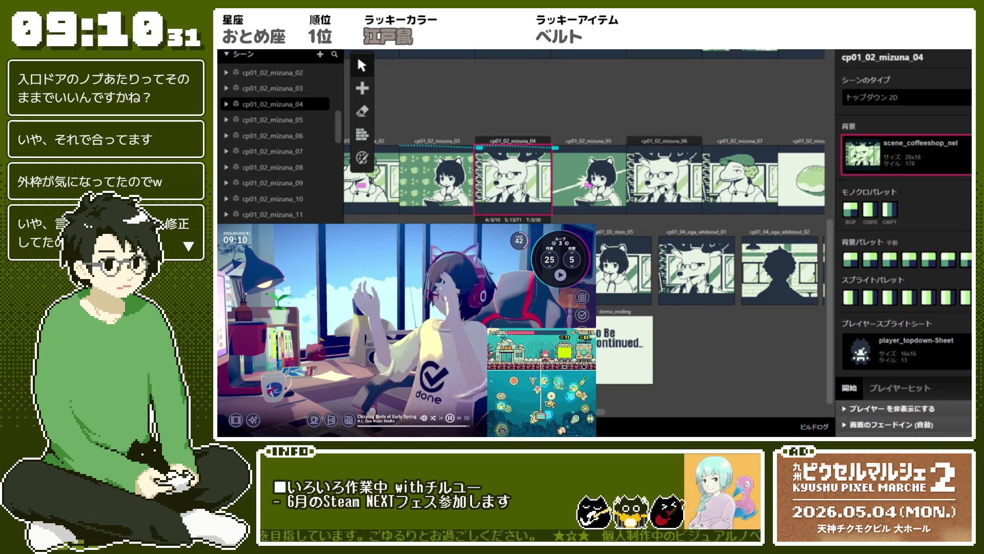
pyautogui.click(665, 190)
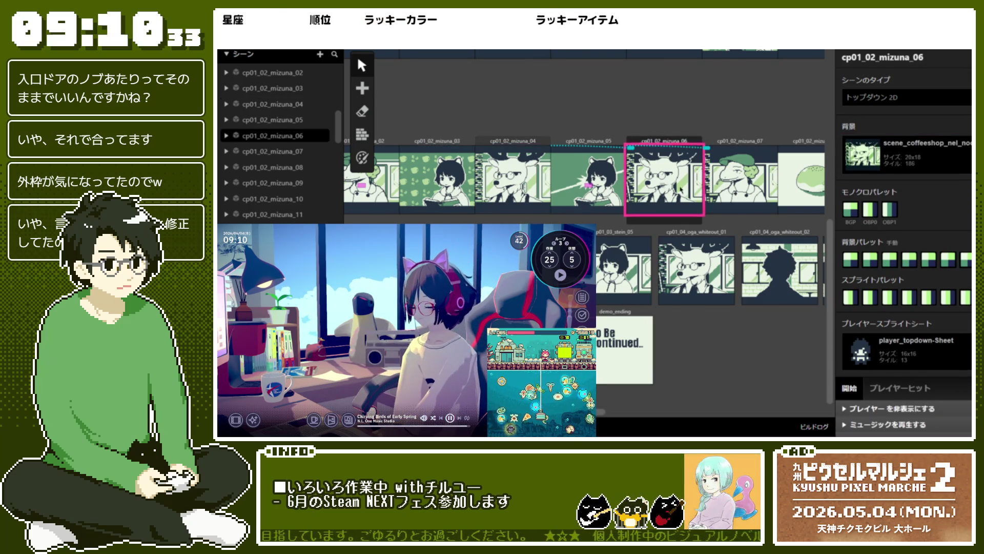
pyautogui.click(947, 170)
pyautogui.write('sh')
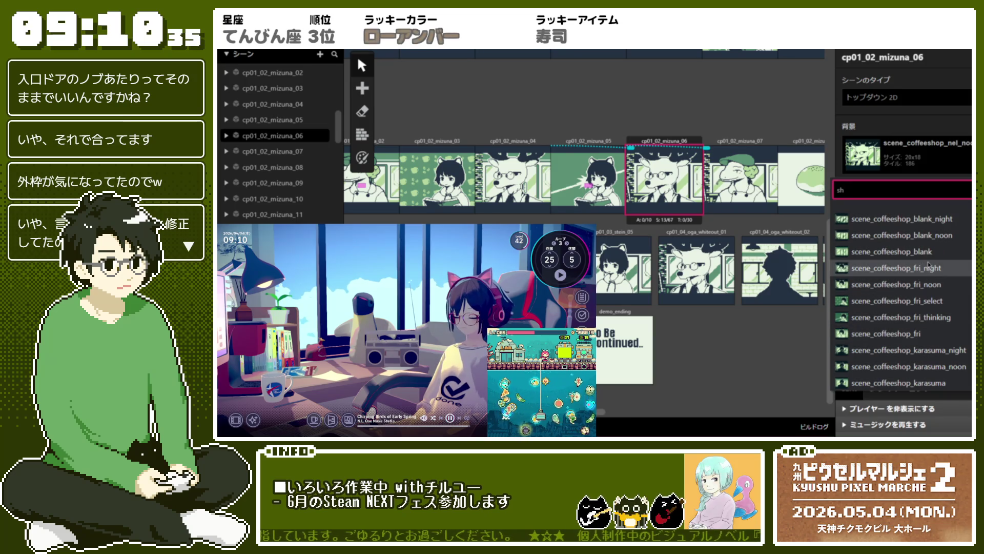
pyautogui.scroll(-5, 929, 264)
pyautogui.click(912, 266)
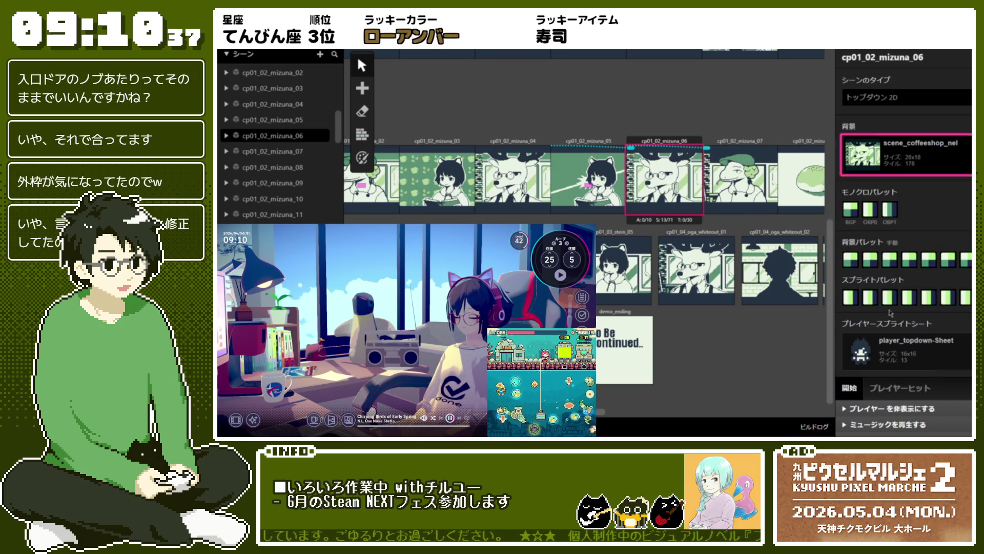
pyautogui.click(784, 194)
pyautogui.click(913, 154)
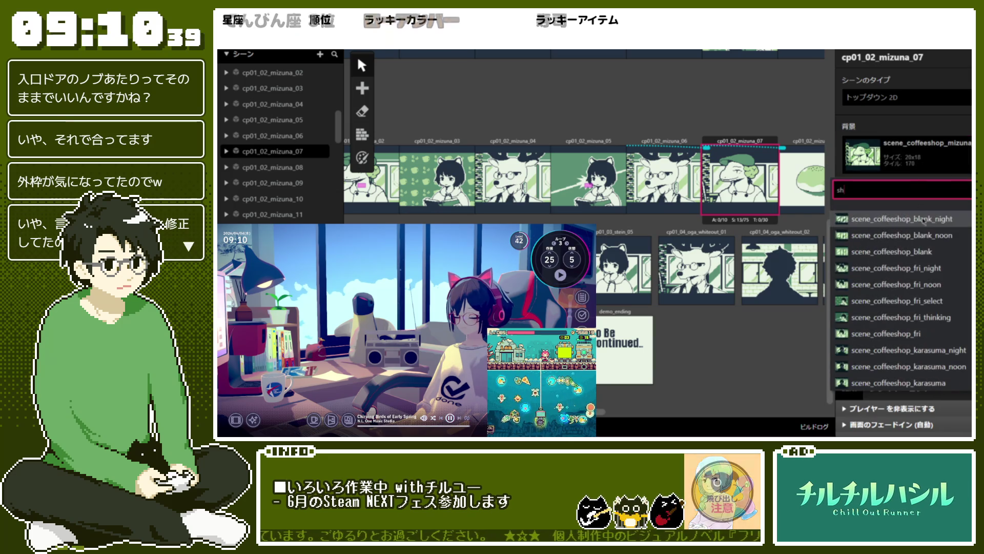
pyautogui.scroll(-10, 923, 230)
pyautogui.scroll(5, 928, 312)
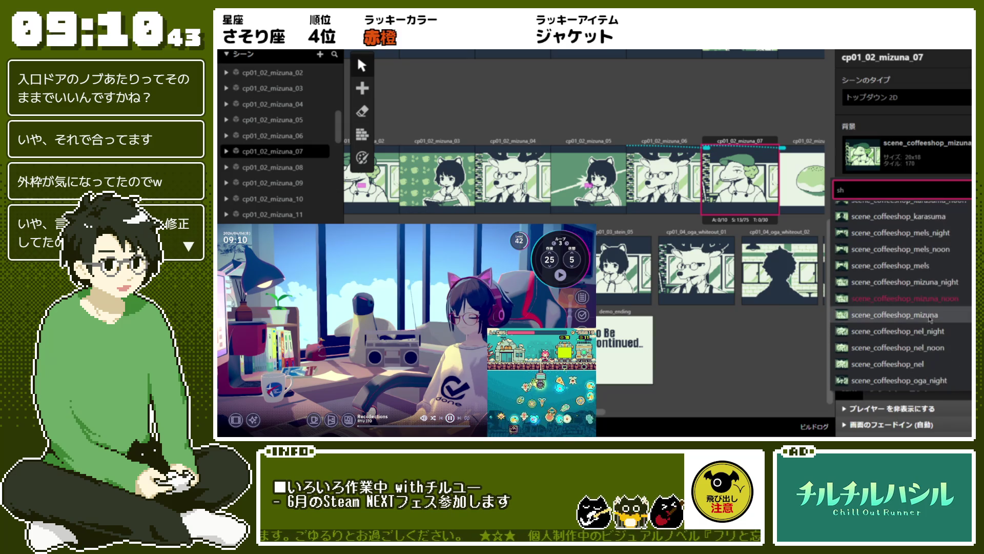
pyautogui.click(931, 315)
# Step: Set cp01_03_stein_02's background to scene_coffeeshop_blank
pyautogui.hscroll(3, 741, 219)
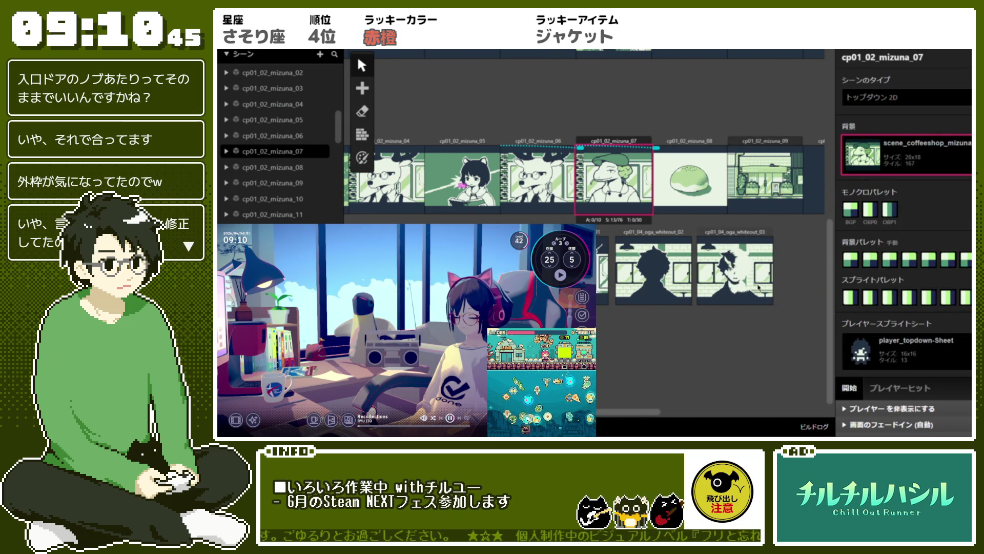
pyautogui.hscroll(-6, 758, 288)
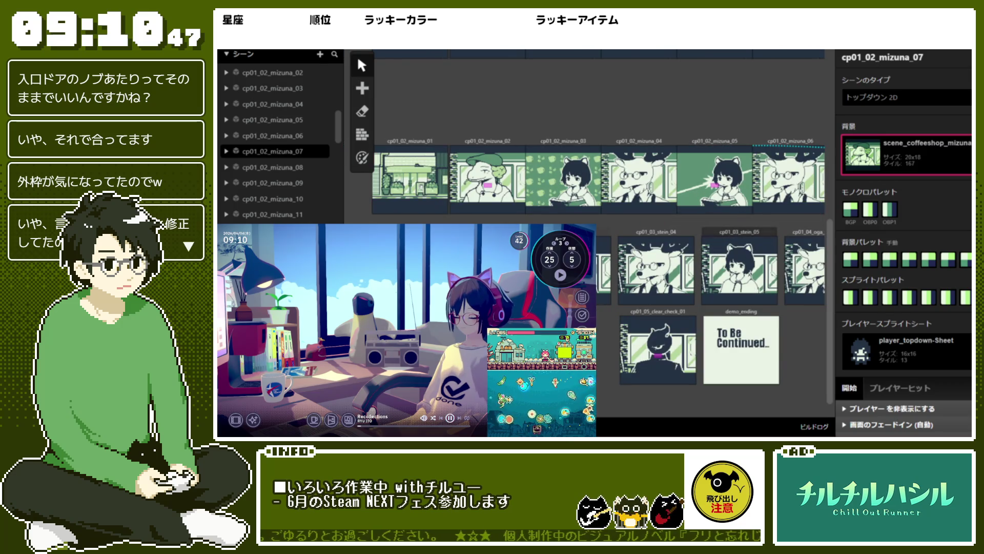
pyautogui.scroll(-2, 926, 248)
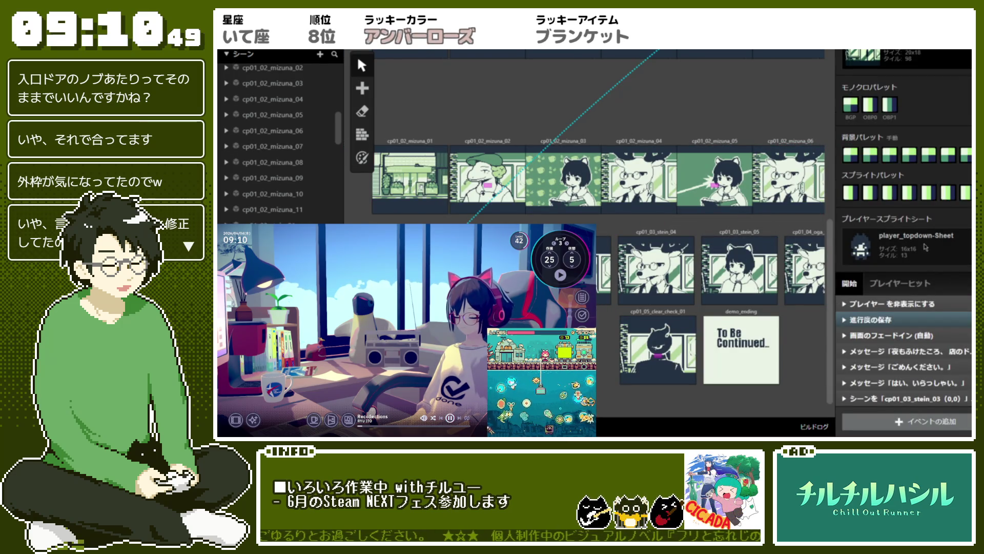
pyautogui.scroll(2, 926, 247)
pyautogui.click(939, 149)
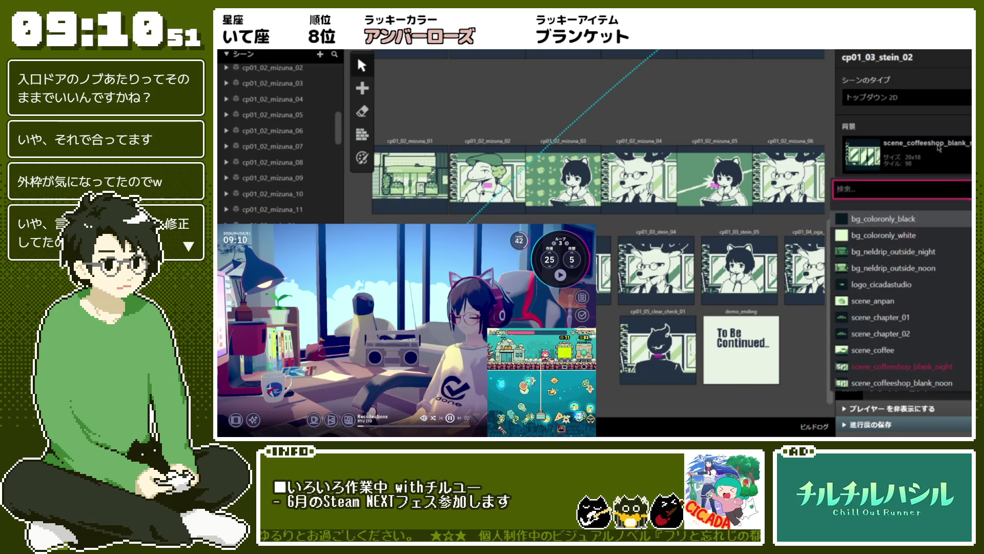
pyautogui.write('in')
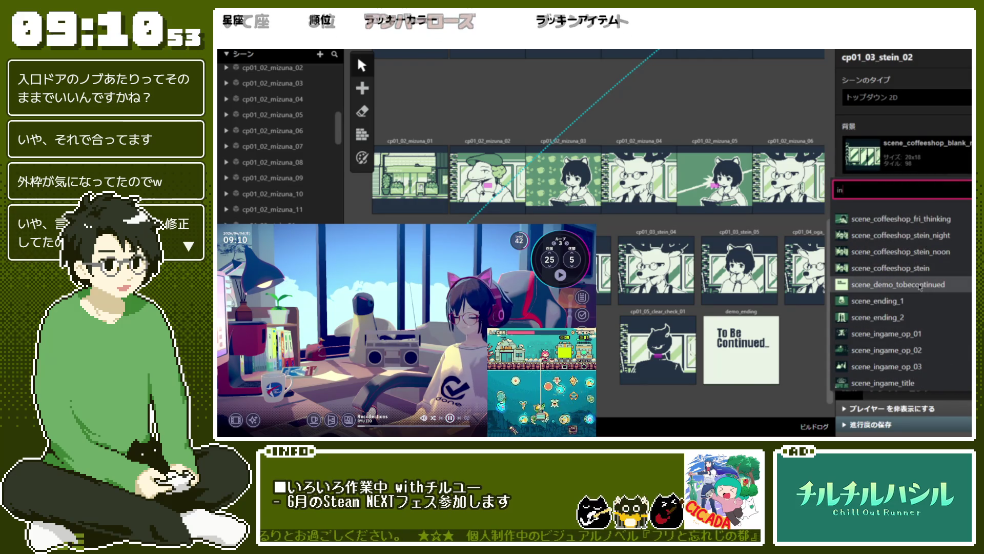
pyautogui.press('BackSpace')
pyautogui.press('BackSpace')
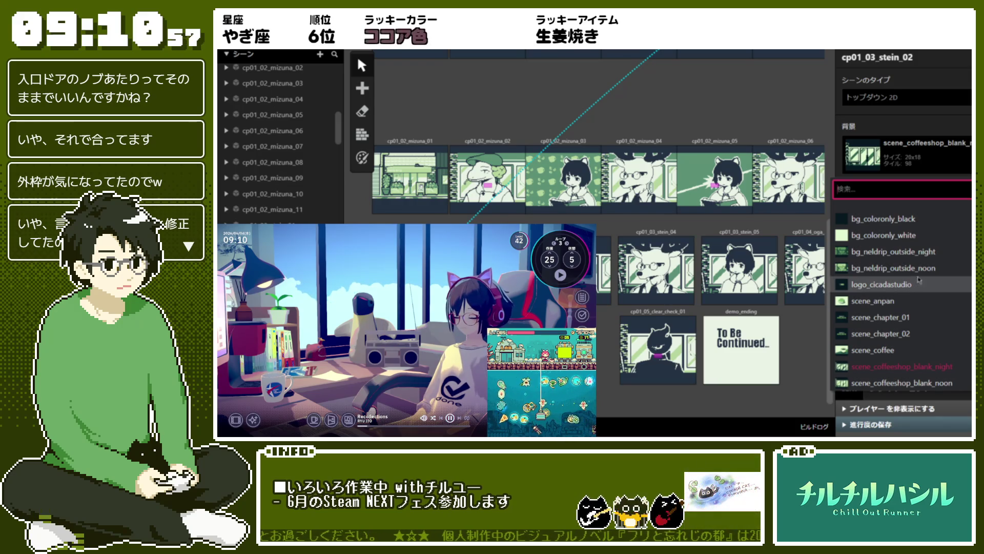
pyautogui.scroll(-1, 921, 284)
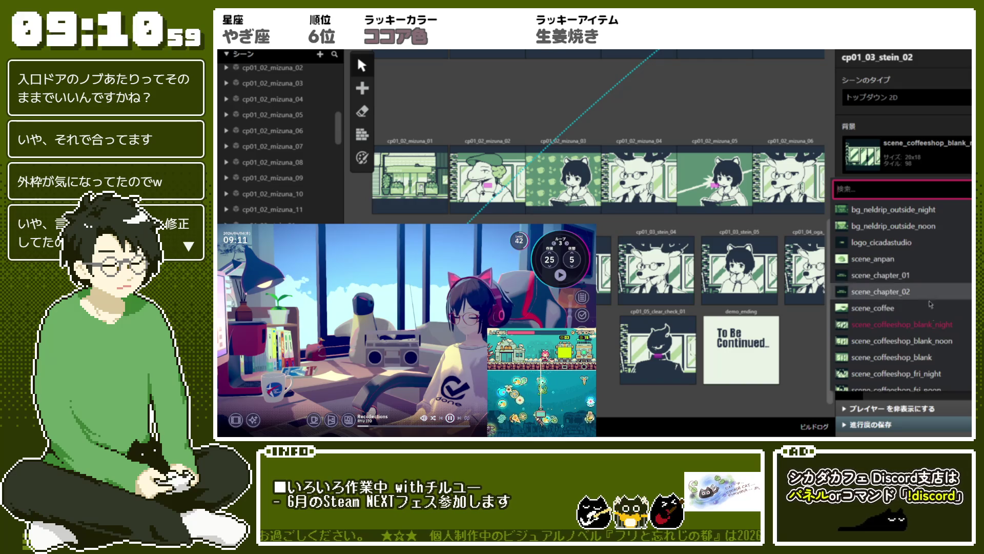
pyautogui.click(902, 358)
# Step: Set stein_03 to scene_coffeeshop_stein, stein_04 to scene_coffeeshop_nel, stein_05 to scene_coffeeshop_fri
pyautogui.click(607, 292)
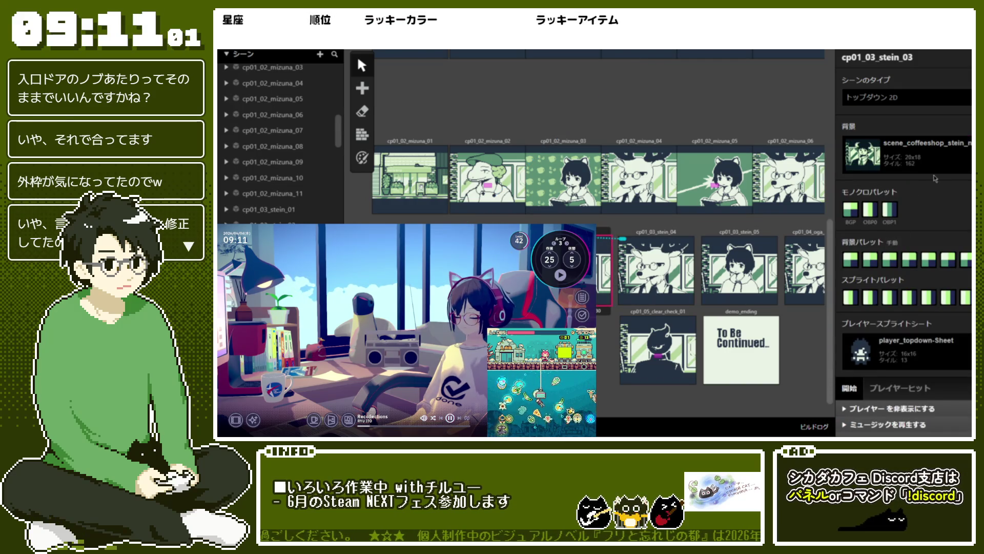
pyautogui.click(943, 160)
pyautogui.write('stein')
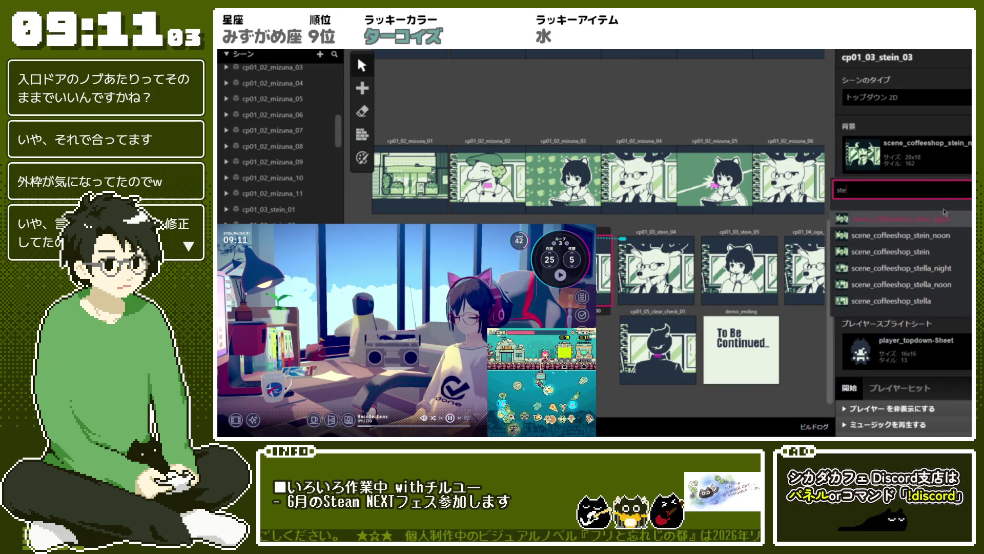
pyautogui.click(902, 251)
pyautogui.click(656, 267)
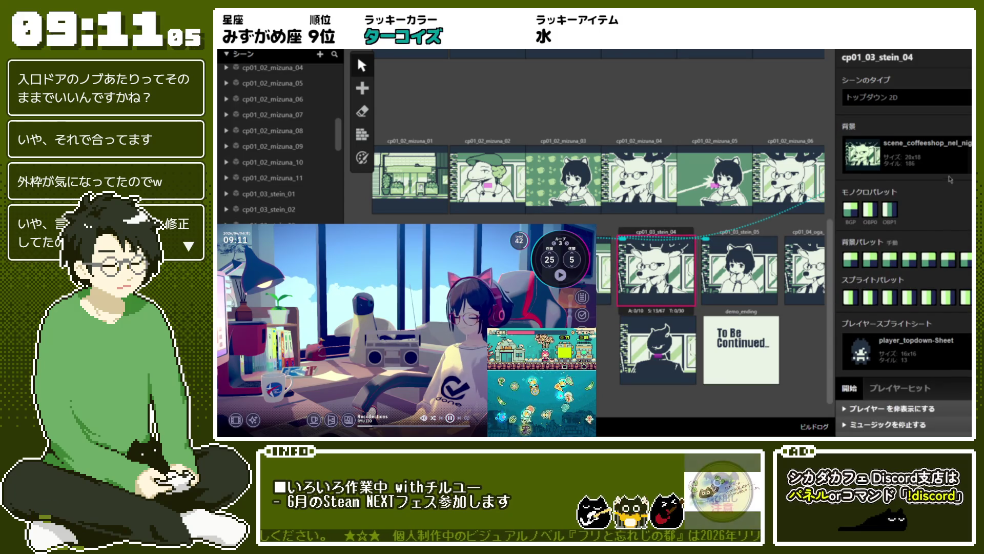
pyautogui.click(953, 164)
pyautogui.write('nel')
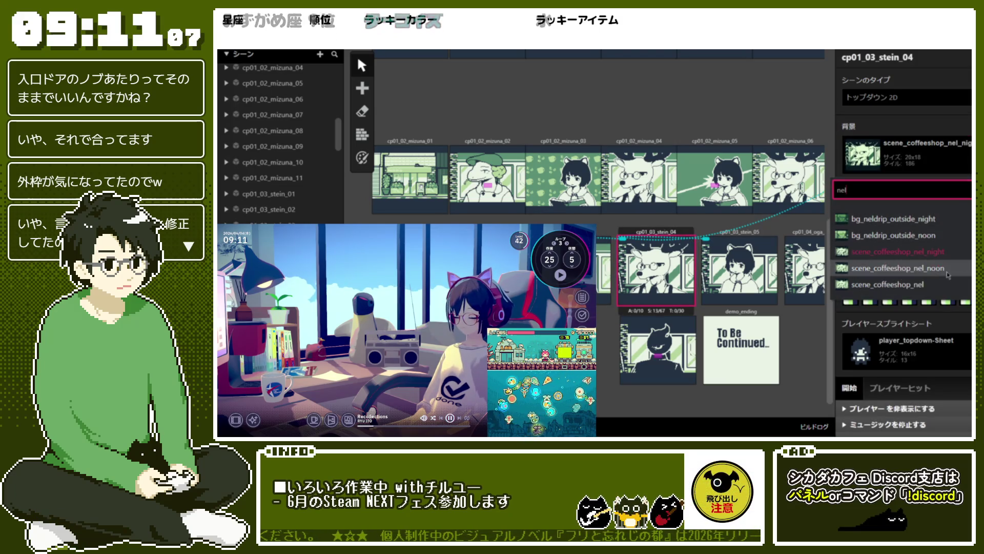
pyautogui.click(902, 284)
pyautogui.click(763, 267)
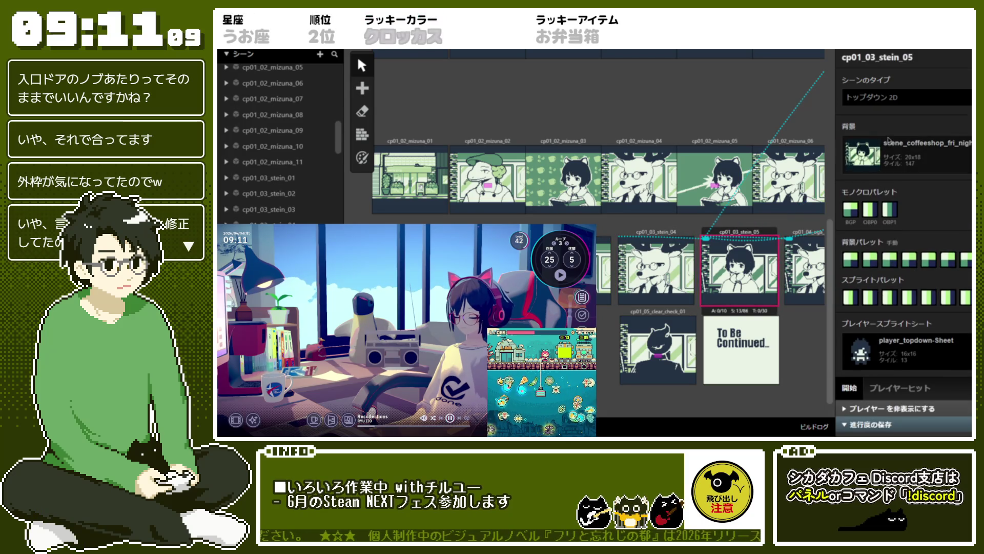
pyautogui.click(953, 157)
pyautogui.write('fr')
pyautogui.click(890, 284)
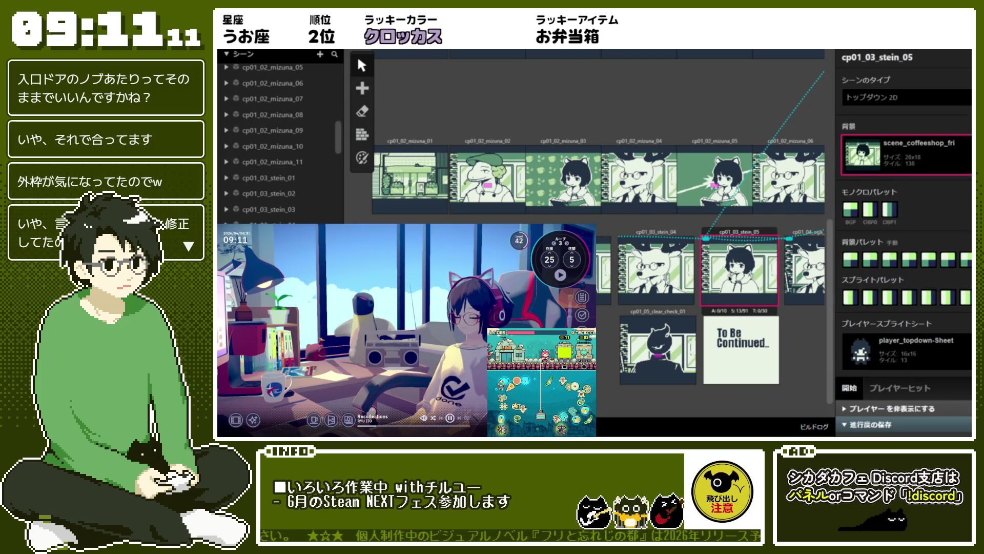
# Step: Set cp01_04_oga_whiteout_01's background to scene_coffeeshop_nel
pyautogui.hscroll(5, 585, 205)
pyautogui.click(605, 283)
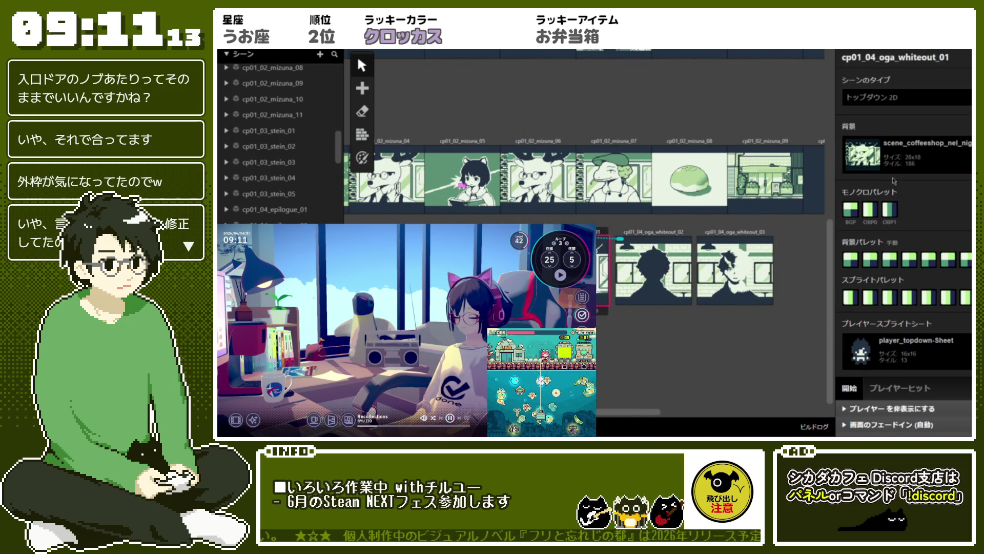
pyautogui.click(921, 157)
pyautogui.write('de')
pyautogui.press('BackSpace')
pyautogui.press('BackSpace')
pyautogui.write('nel')
pyautogui.press('Down')
pyautogui.press('Down')
pyautogui.press('Down')
pyautogui.press('Return')
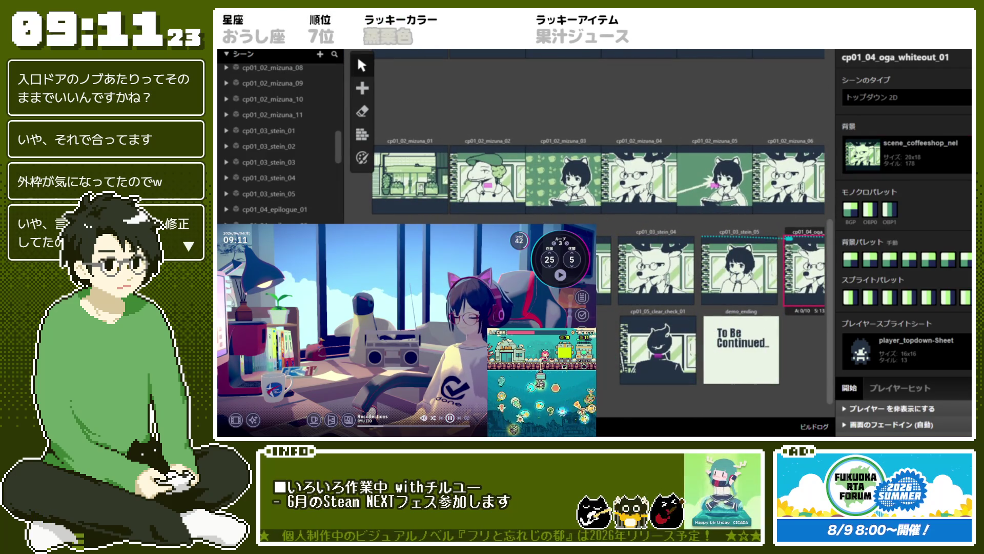
# Step: Set epilogue_01 to scene_coffeeshop_fri, epilogue_02 to a nel image, clear_check_01 to scene_coffeeshop_karasuma
pyautogui.click(275, 209)
pyautogui.click(881, 162)
pyautogui.write('fr')
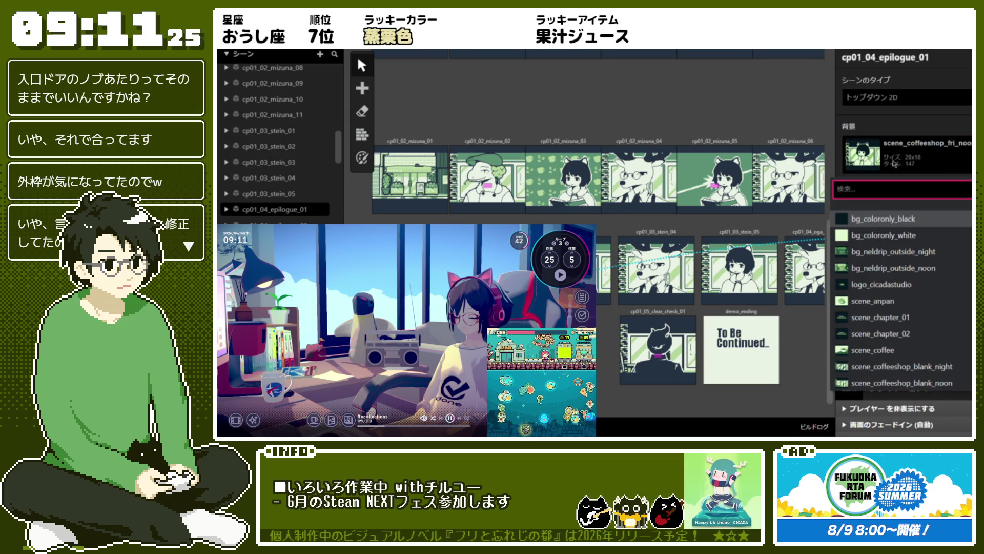
pyautogui.click(899, 236)
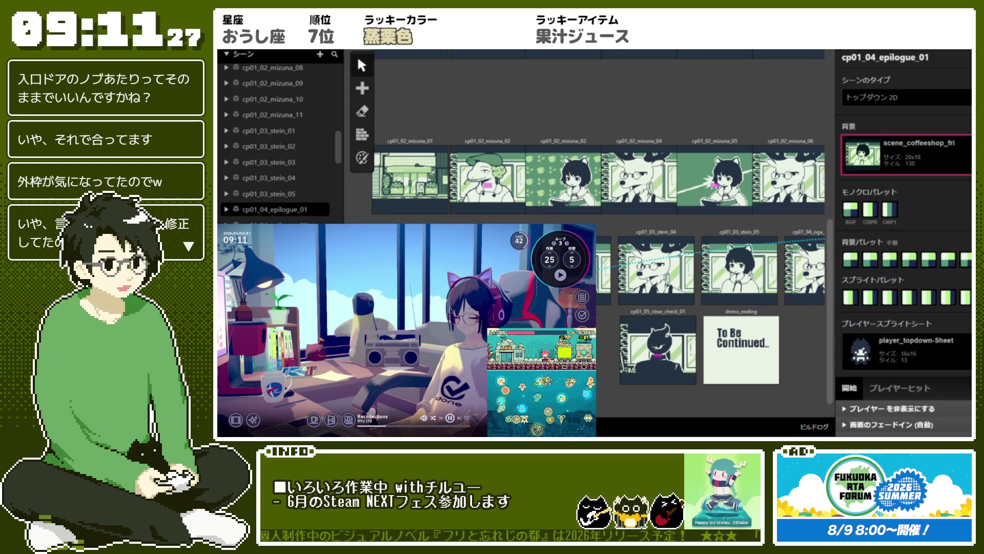
pyautogui.click(274, 225)
pyautogui.click(886, 158)
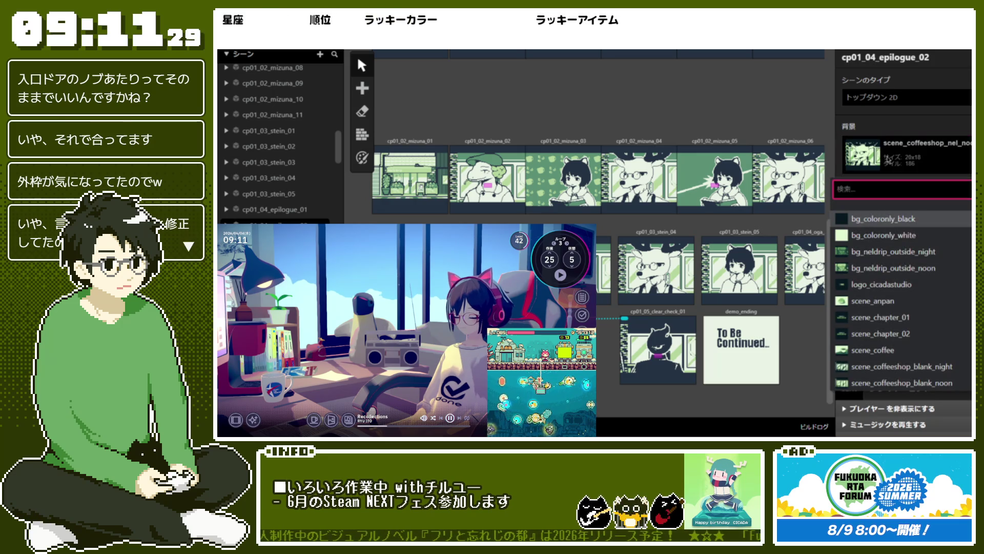
pyautogui.write('nel')
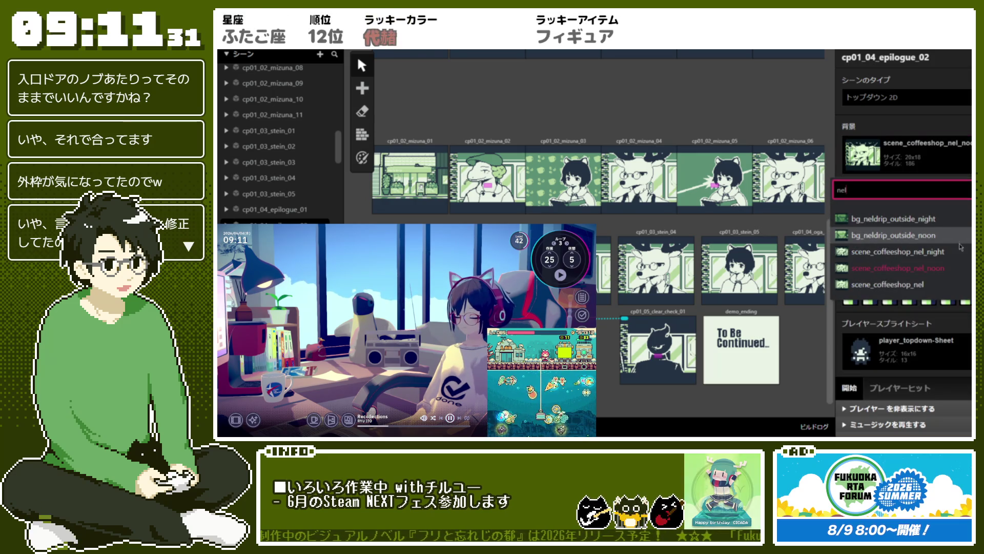
pyautogui.click(657, 349)
pyautogui.click(925, 148)
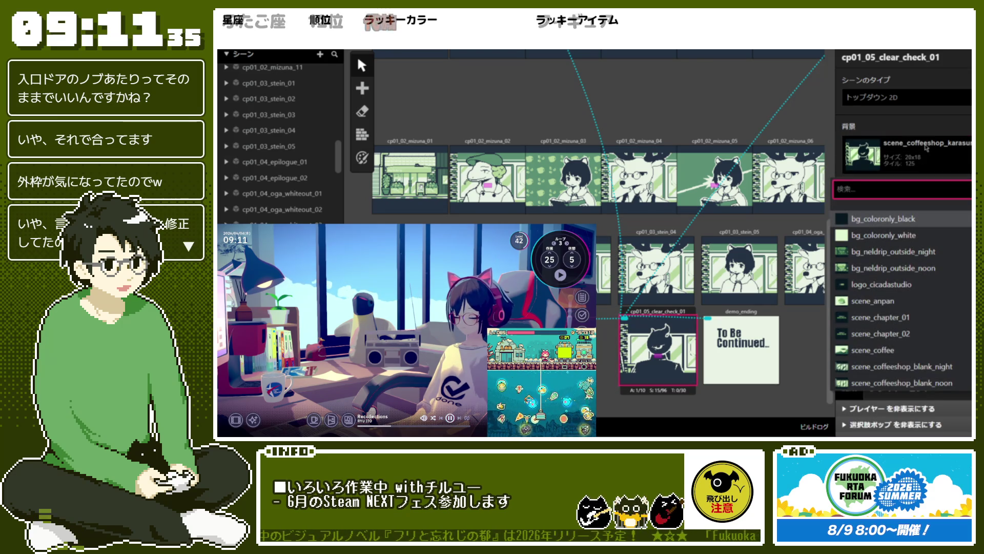
pyautogui.write('kara')
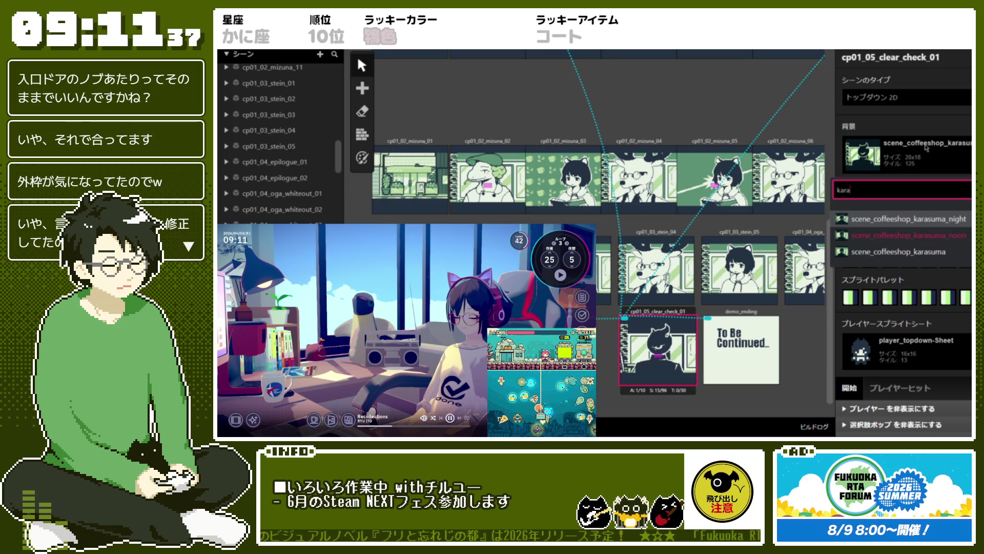
pyautogui.press('Return')
pyautogui.scroll(2, 599, 230)
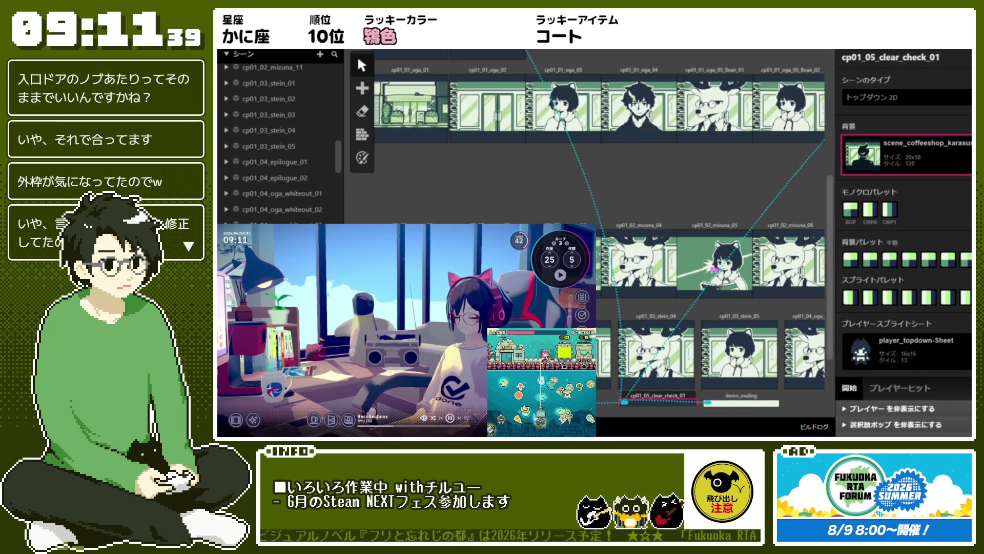
# Step: Inspect the Bean_04 and cp01_01_oga_08 scenes and oga_08's scene-change event
pyautogui.hscroll(10, 600, 231)
pyautogui.scroll(2, 600, 231)
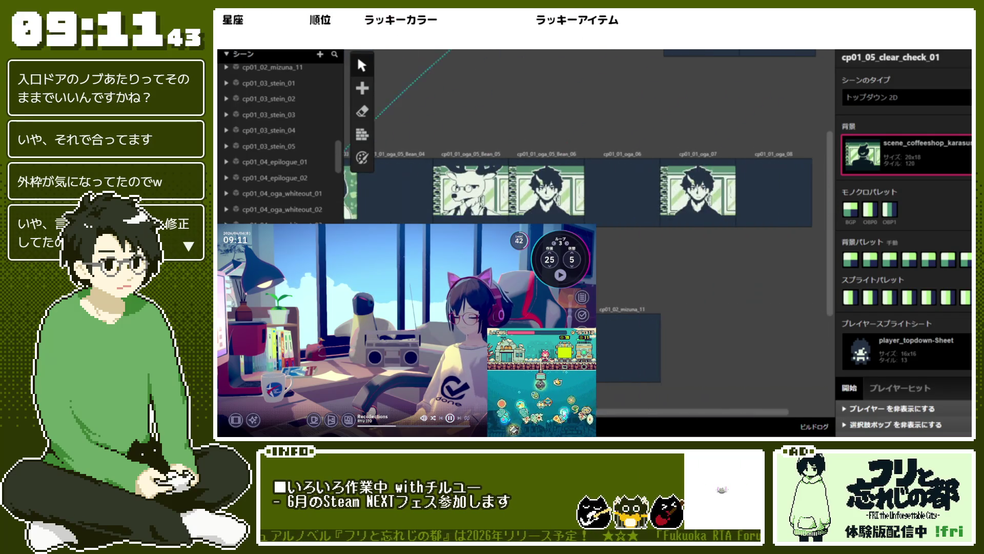
pyautogui.hscroll(-3, 455, 200)
pyautogui.click(455, 200)
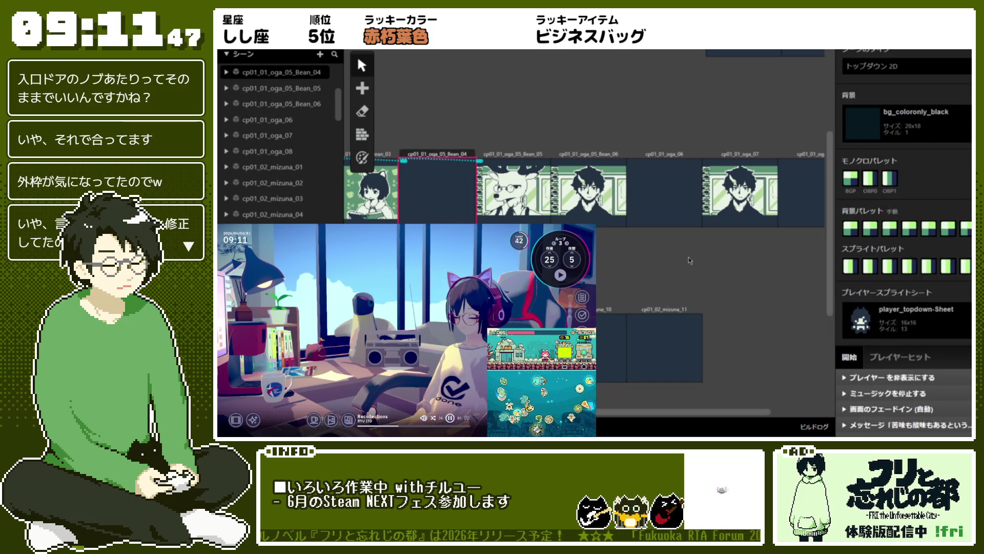
pyautogui.hscroll(5, 688, 259)
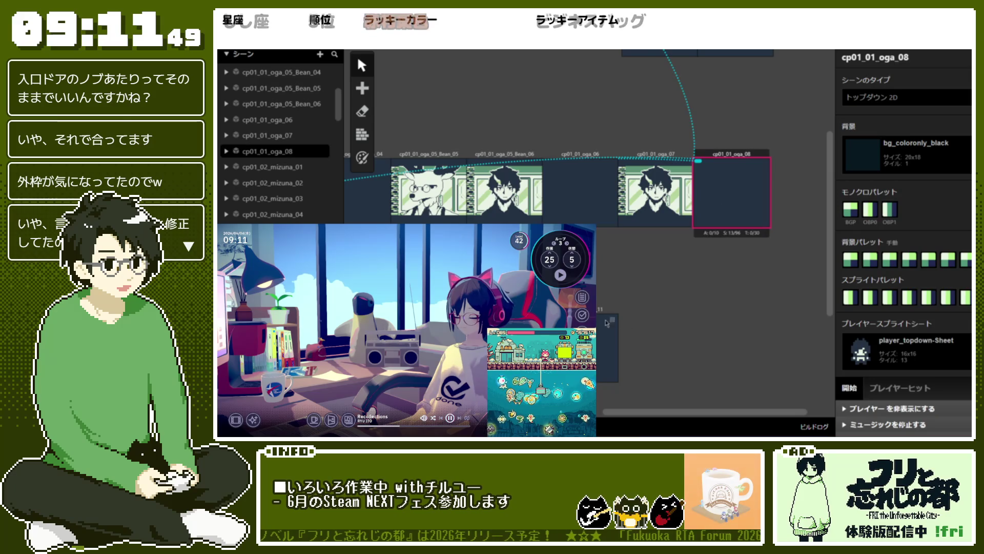
pyautogui.click(607, 348)
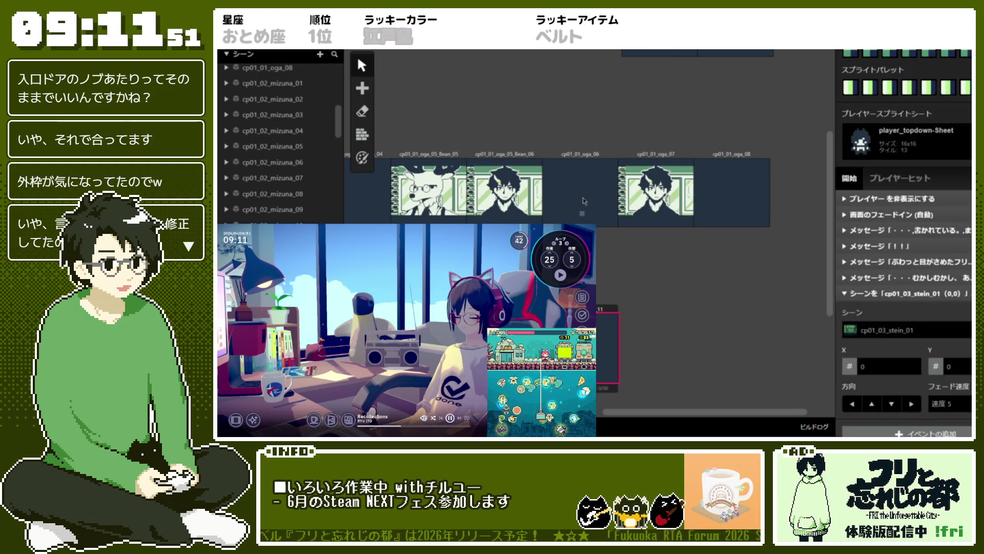
pyautogui.click(732, 205)
pyautogui.click(673, 341)
pyautogui.scroll(-3, 673, 341)
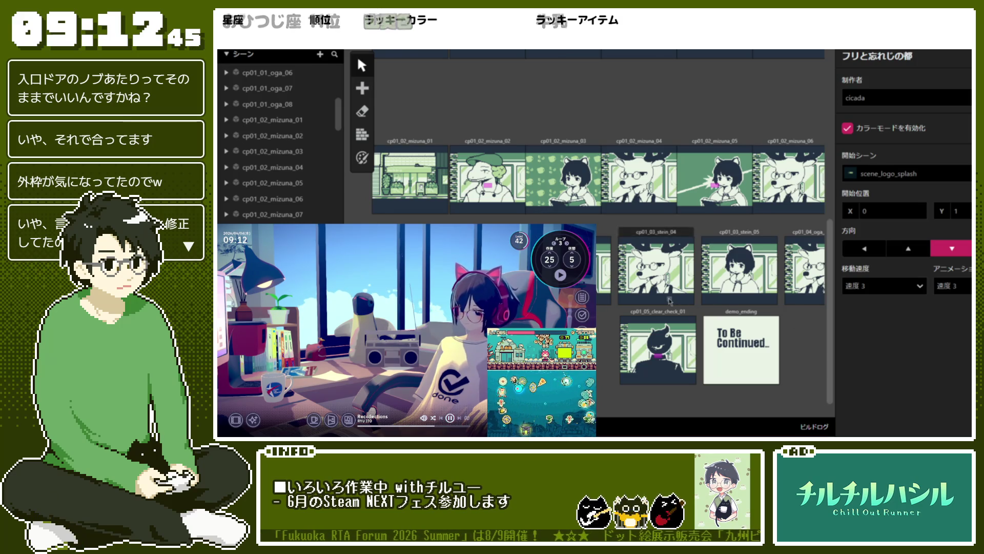
pyautogui.scroll(-3, 670, 301)
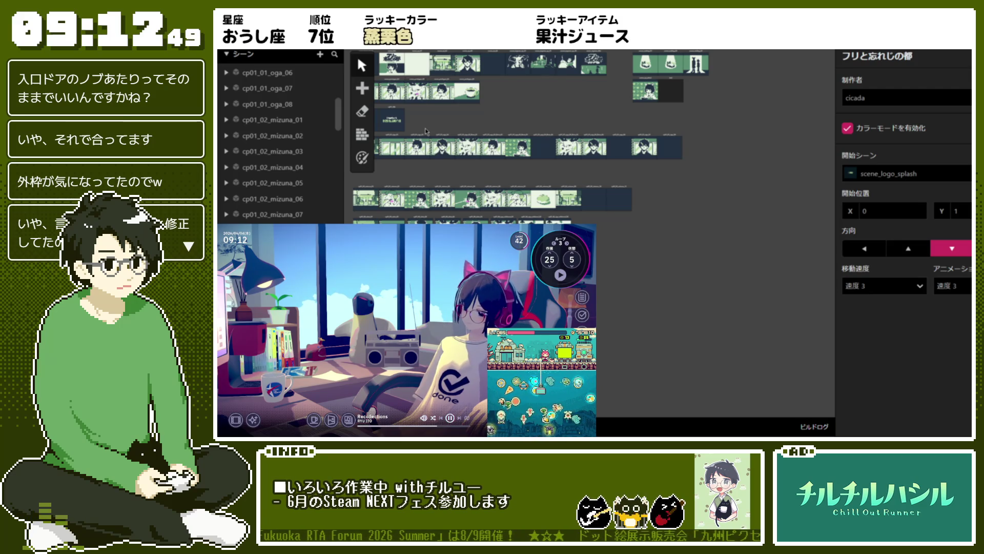
pyautogui.scroll(3, 426, 131)
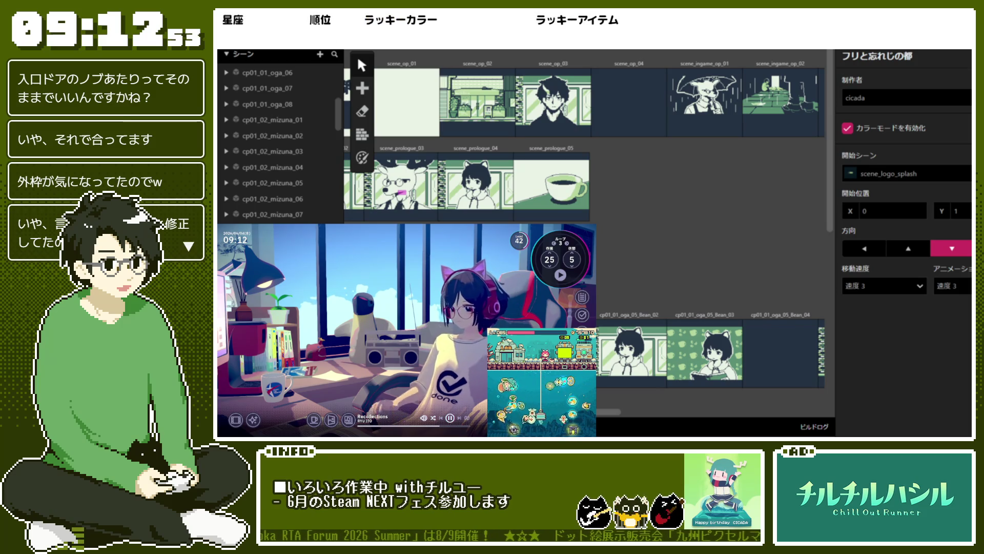
pyautogui.click(629, 100)
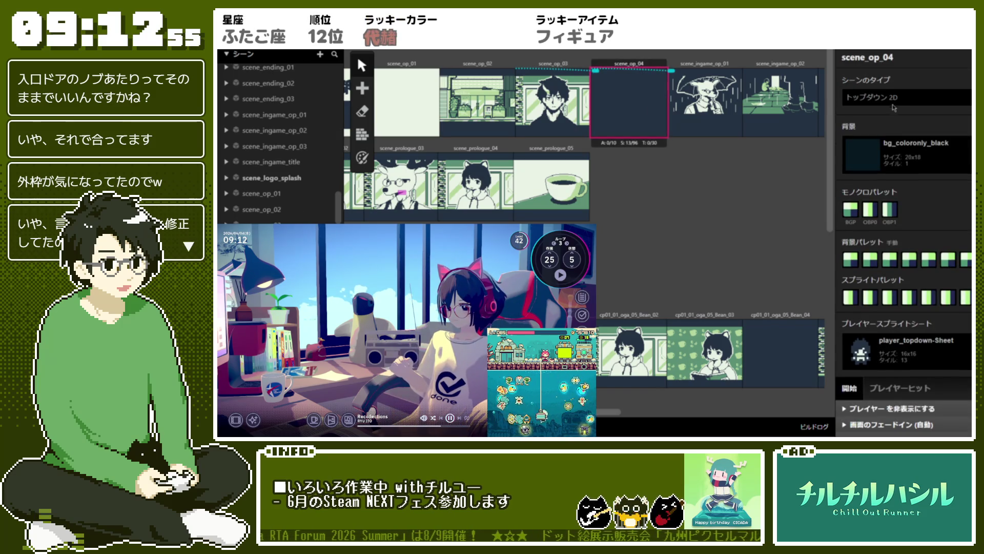
pyautogui.click(672, 226)
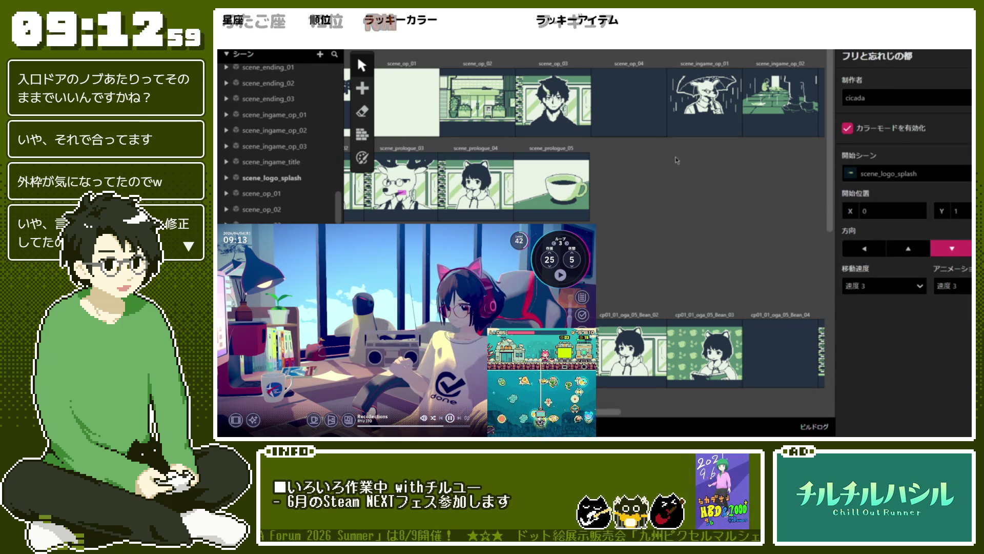
pyautogui.scroll(-3, 676, 161)
pyautogui.scroll(-3, 675, 160)
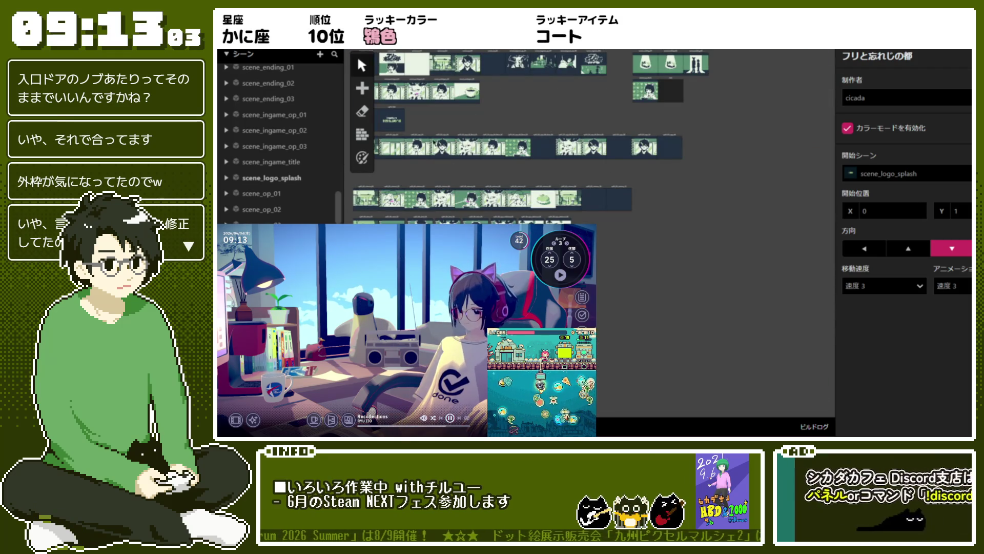
pyautogui.scroll(3, 458, 122)
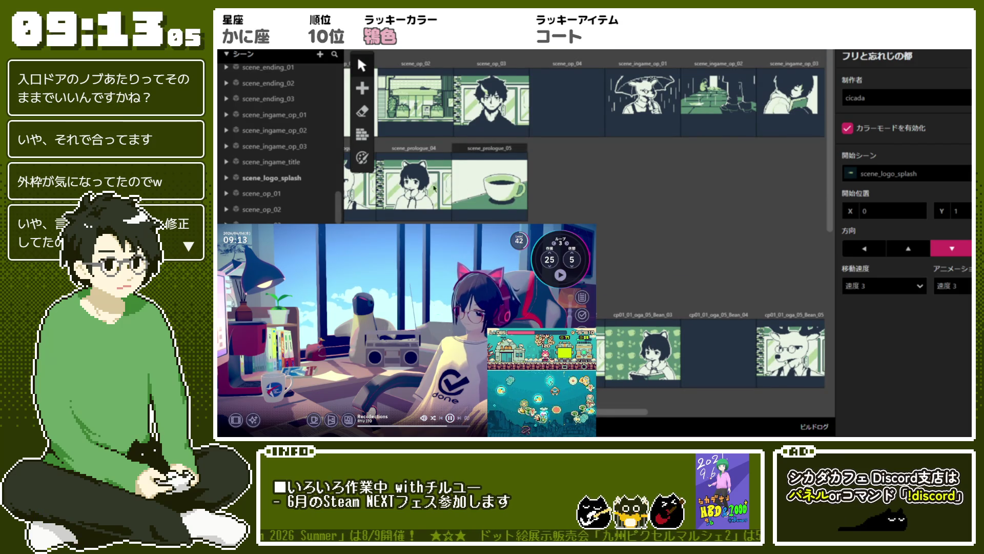
pyautogui.click(441, 153)
pyautogui.click(912, 169)
pyautogui.scroll(-10, 917, 250)
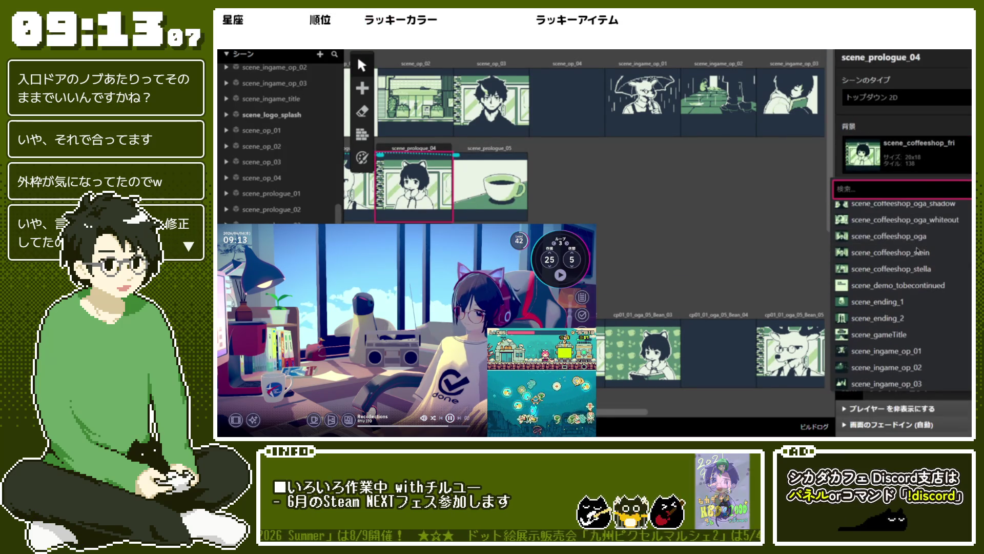
pyautogui.click(666, 231)
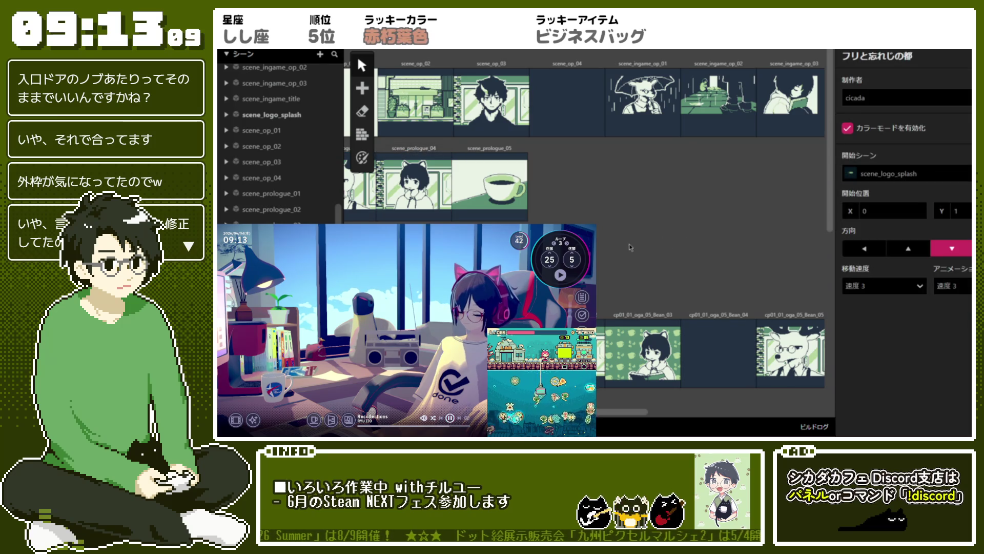
pyautogui.scroll(-3, 666, 230)
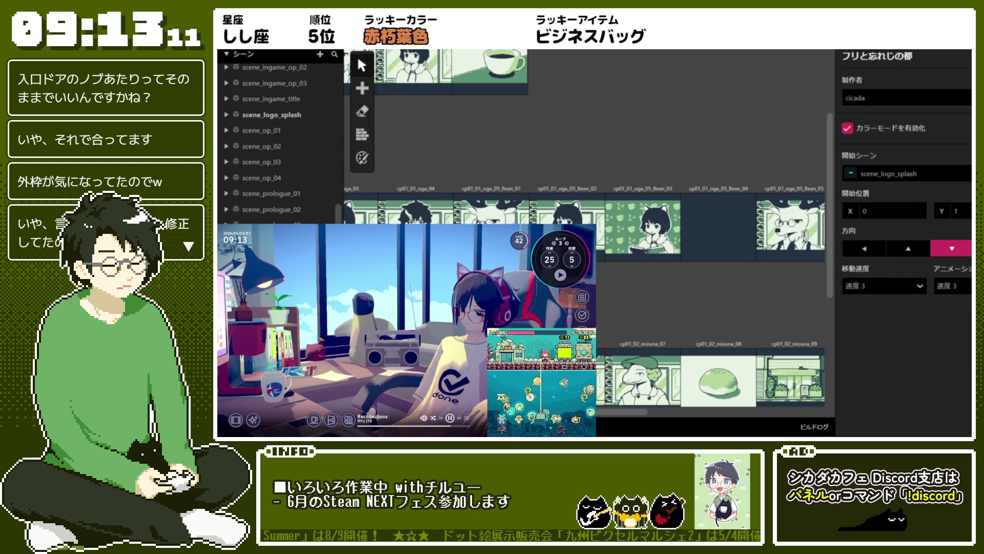